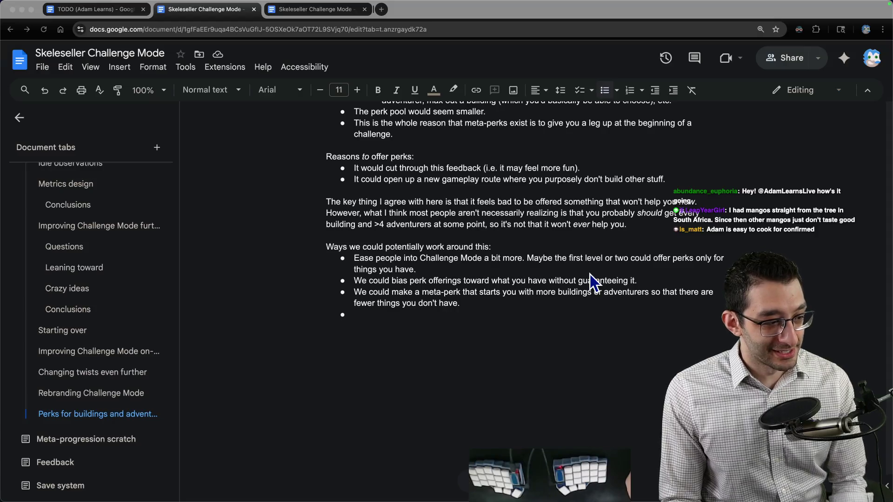
Delete the empty last bullet and highlight the existing workaround ideas
left_click(510, 342)
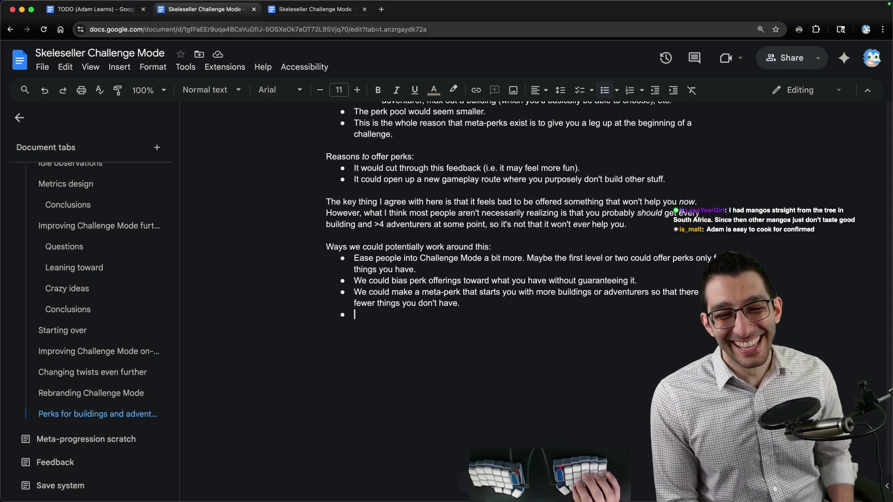
key("BackSpace")
key("BackSpace")
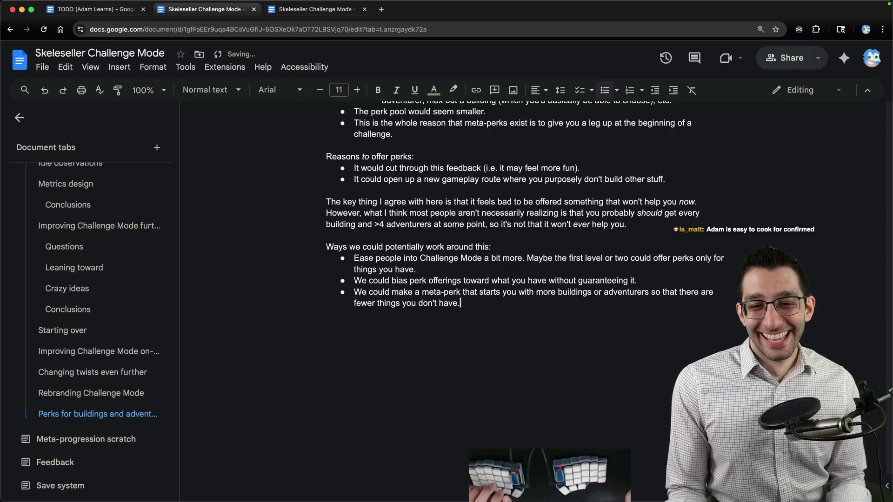
left_click_drag(354, 259, 549, 281)
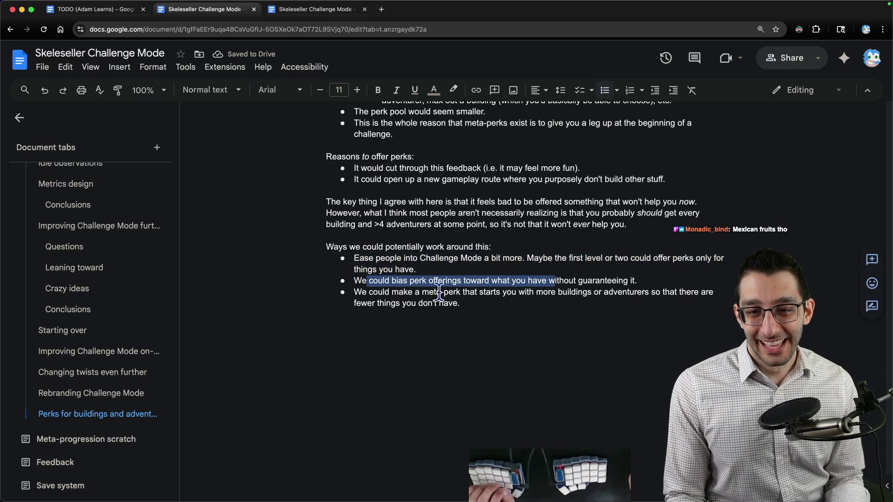
left_click_drag(356, 293, 460, 305)
Add bullet 'We could change Challenge Mode in some more drastic way' with random perks/buildings sub-bullets
left_click(505, 310)
key("Return")
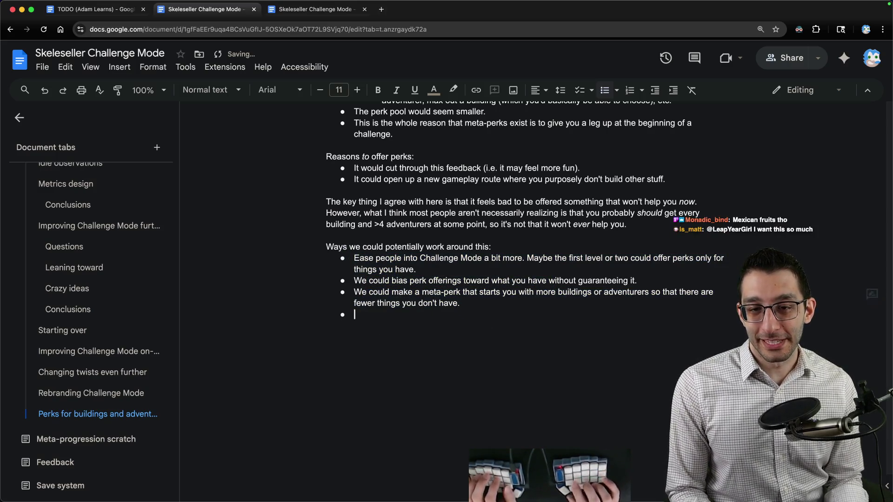
type("We could change Challenge Mode in s")
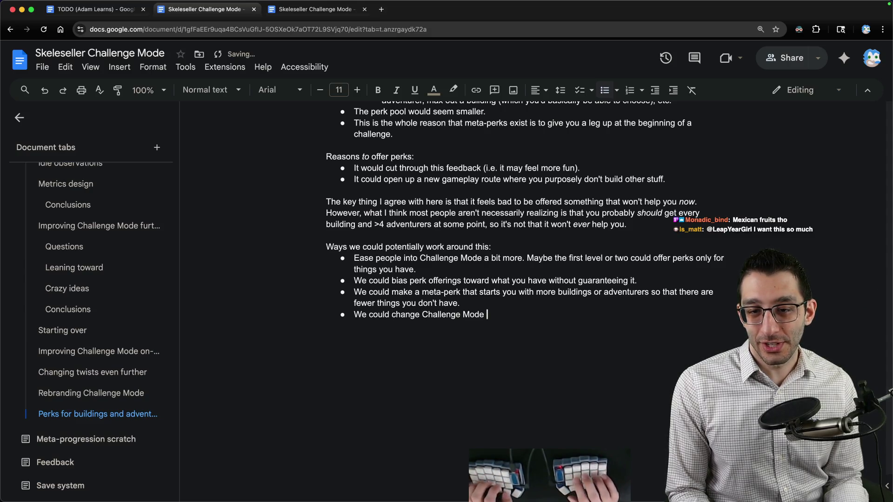
type("ome more dra")
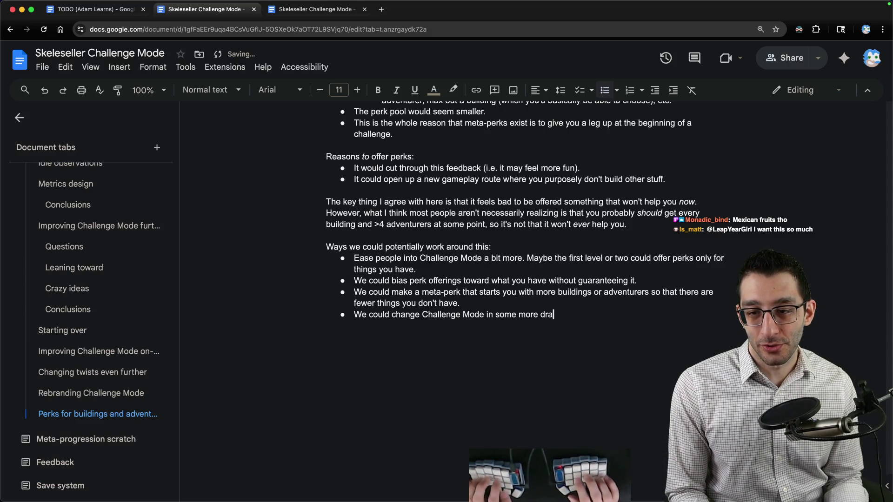
type("stic way")
key("Return")
key("Tab")
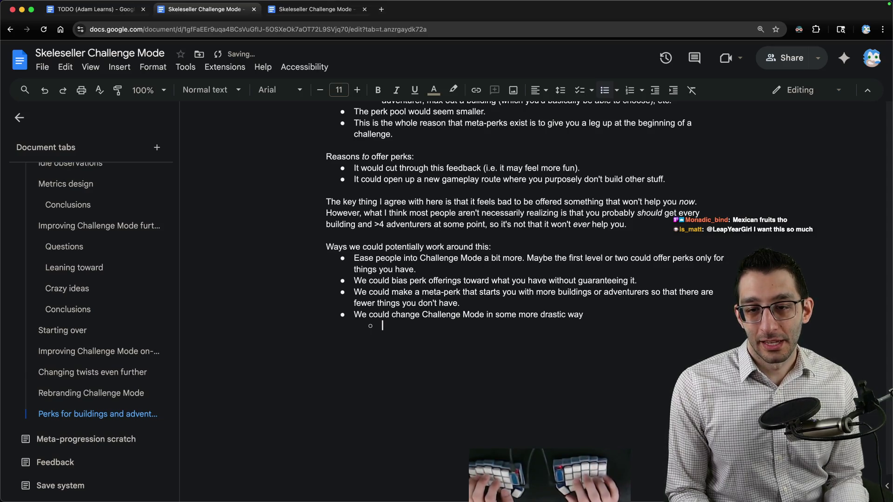
type("Don't do ra")
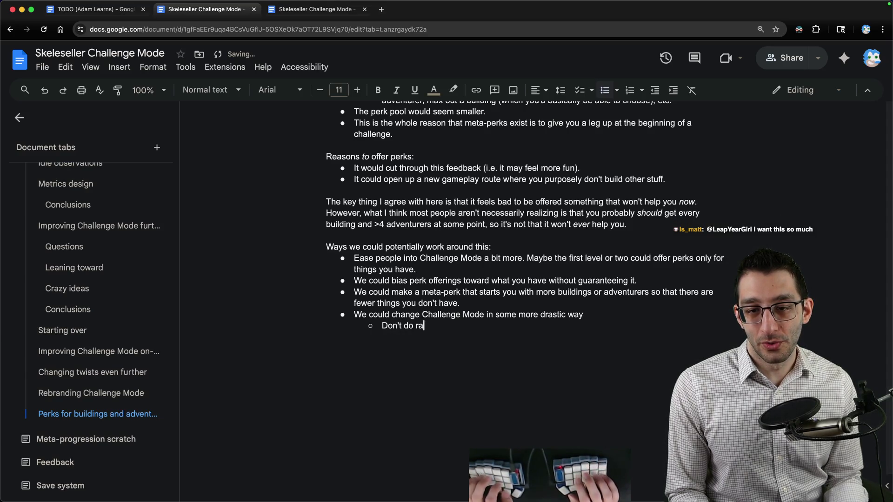
type("ndom perks at all")
key("Return")
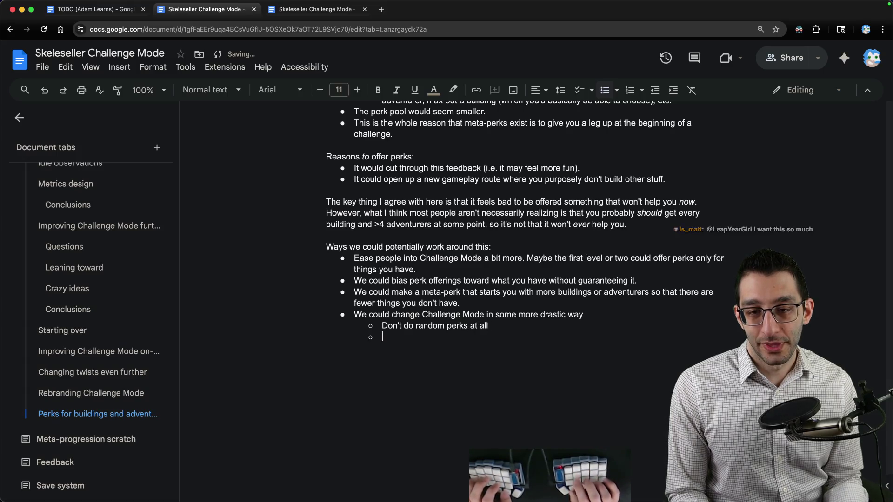
type("Don't do random buildings")
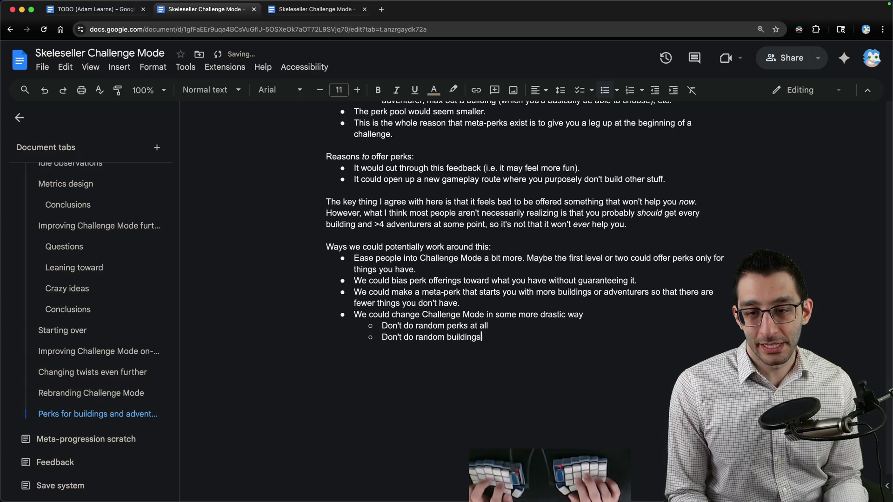
key("Return")
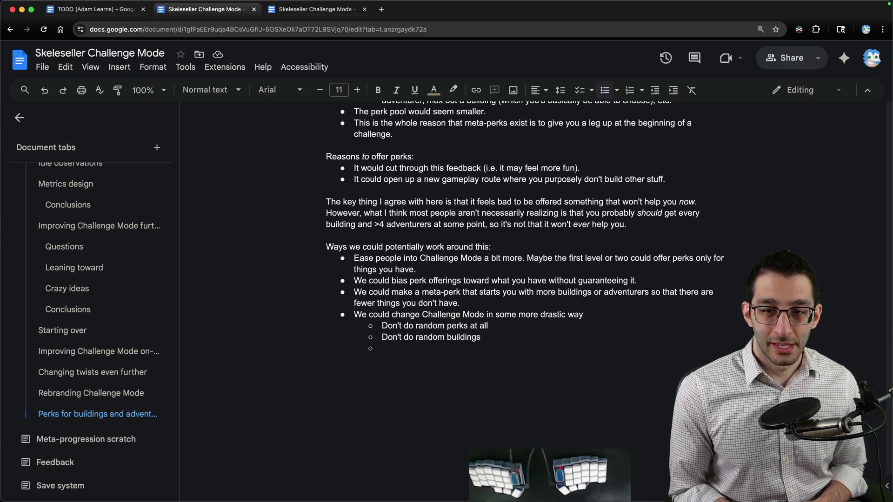
key("super+Tab")
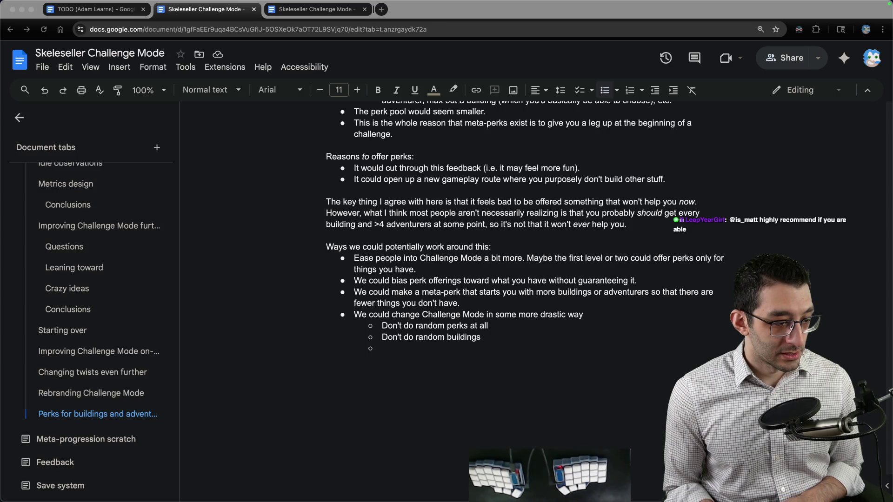
key("super+Tab")
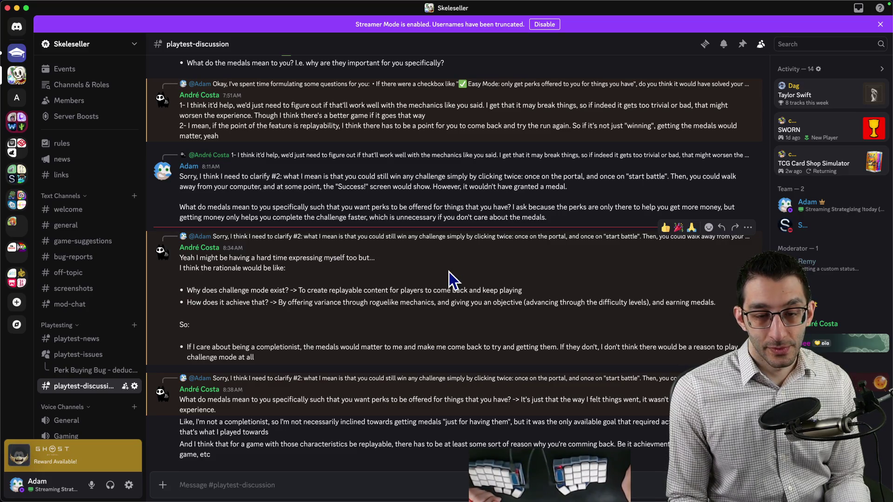
key("super+Tab")
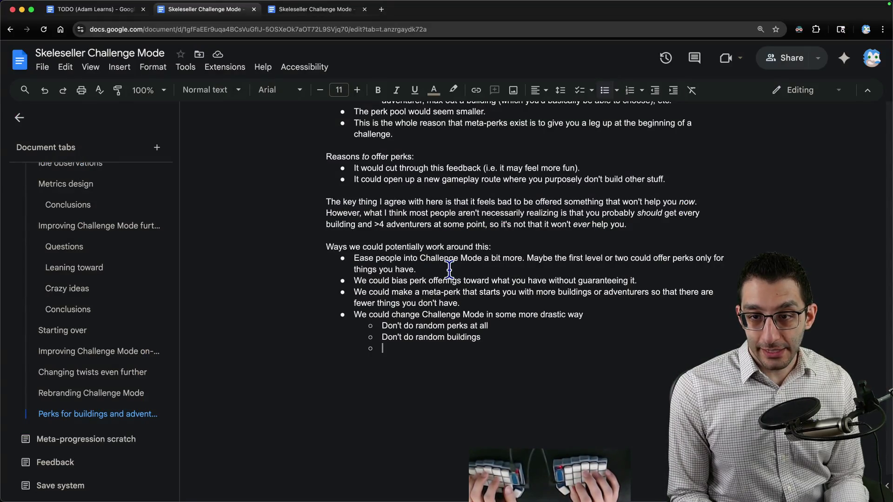
key("Return")
key("Return")
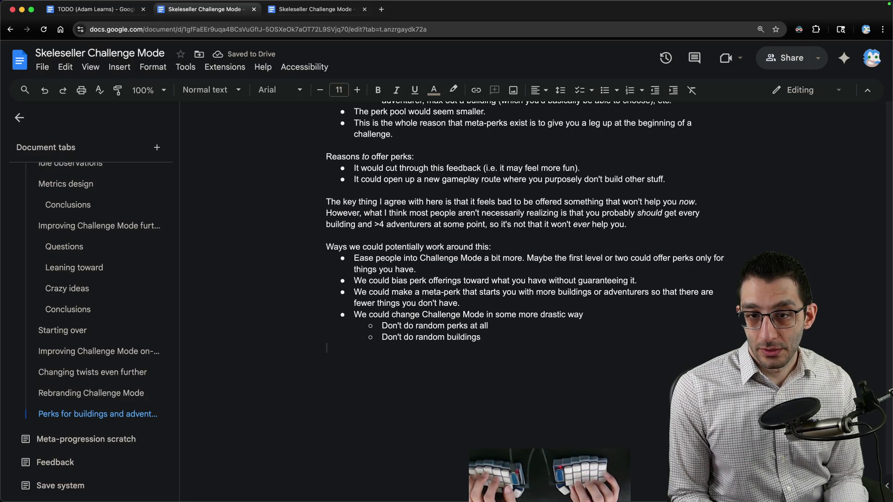
Add the paragraph: I think what this comes down to is: "what is the identity of 'Challenge Mode"?
key("Return")
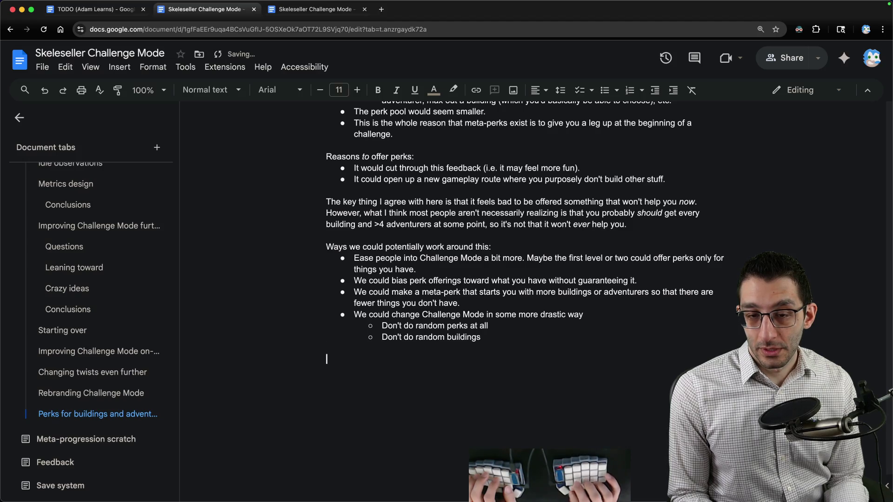
type("I think what this comes down to is: \"")
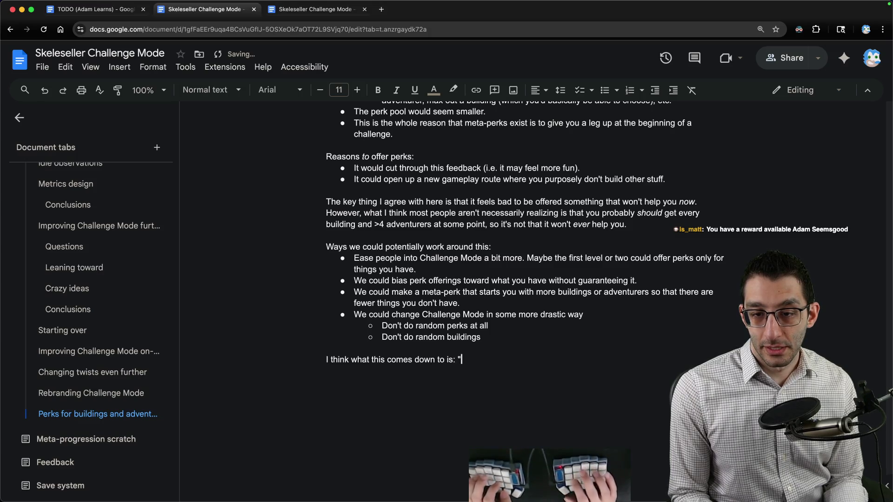
type("what is the identity of 'c")
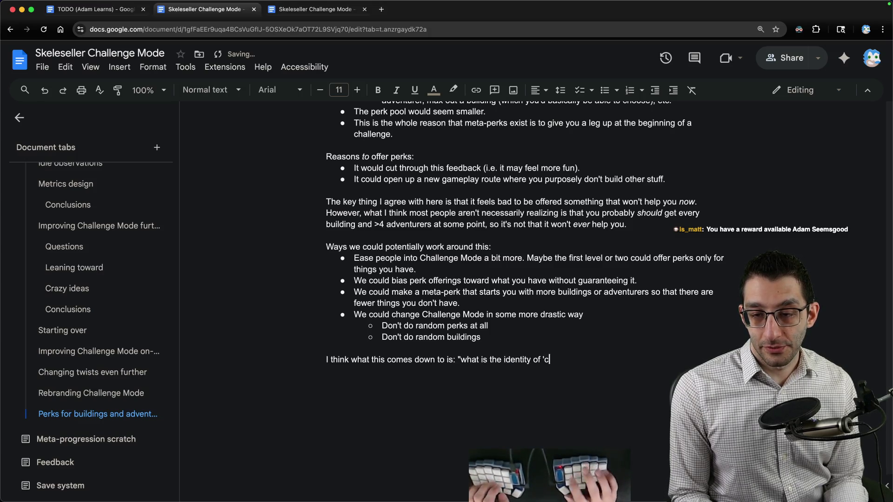
key("BackSpace")
key("BackSpace")
type("Challenge Mode\"?")
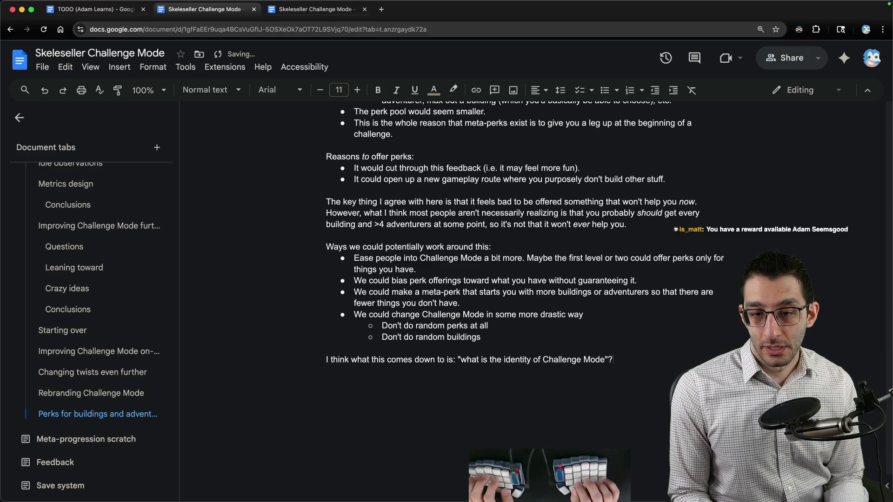
Add an indented follow-up: with a *name* like "Challenge Mode", there's difficulty and something to work toward
key("Return")
key("Tab")
type("With a")
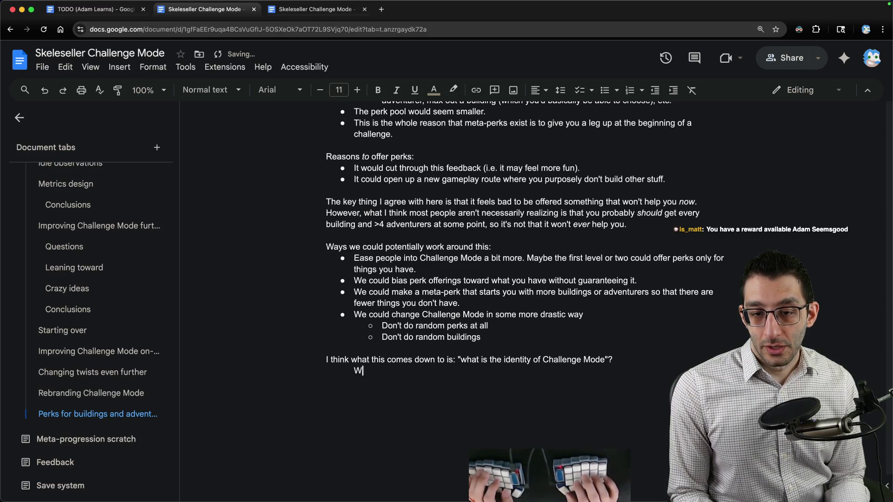
key("ctrl+i")
type(" name")
key("ctrl+i")
type(" like ")
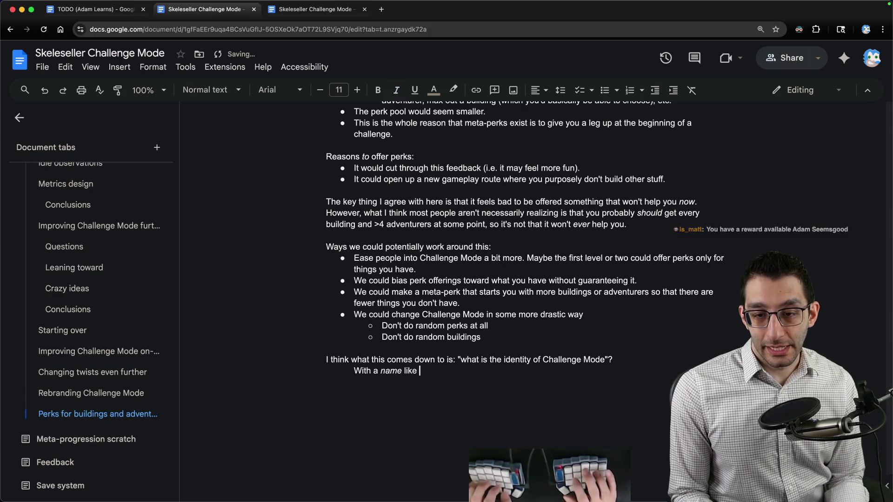
type("\"Challenge Mode\",")
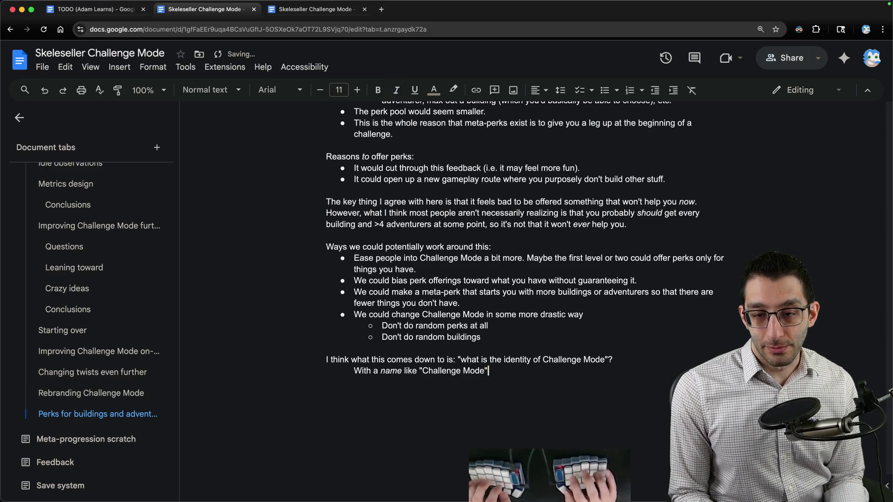
type(" it indicates that here's")
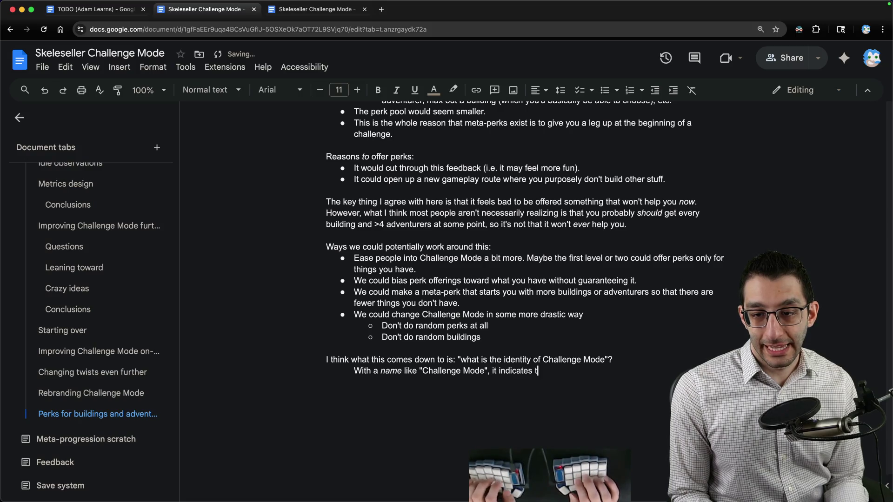
key("alt+BackSpace")
key("BackSpace")
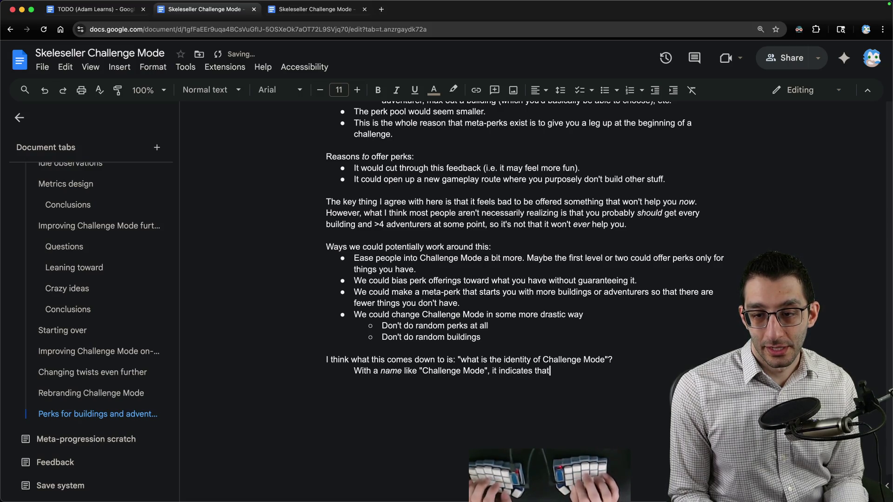
type(" there's some difficulty an")
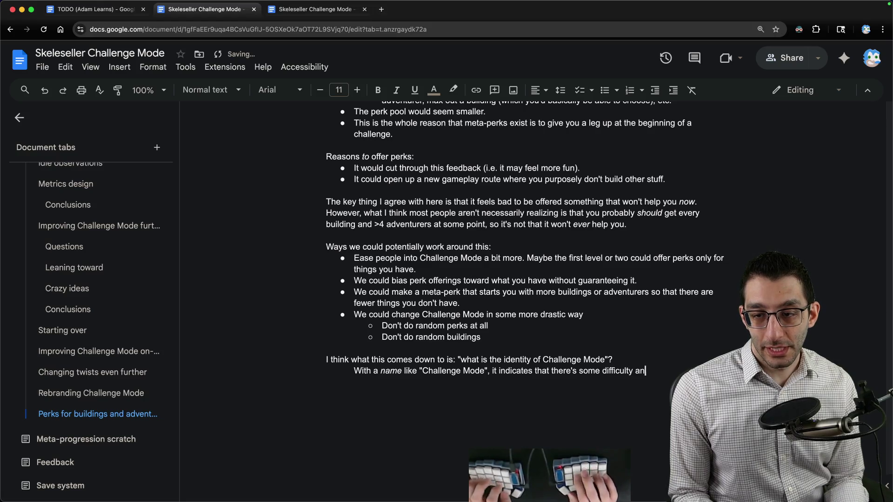
type("d probably s to work toward. There cer")
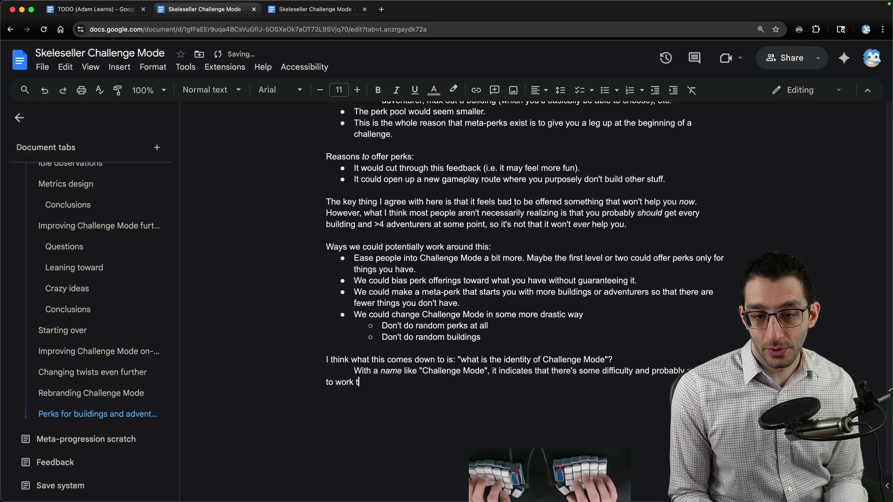
type("tainly ")
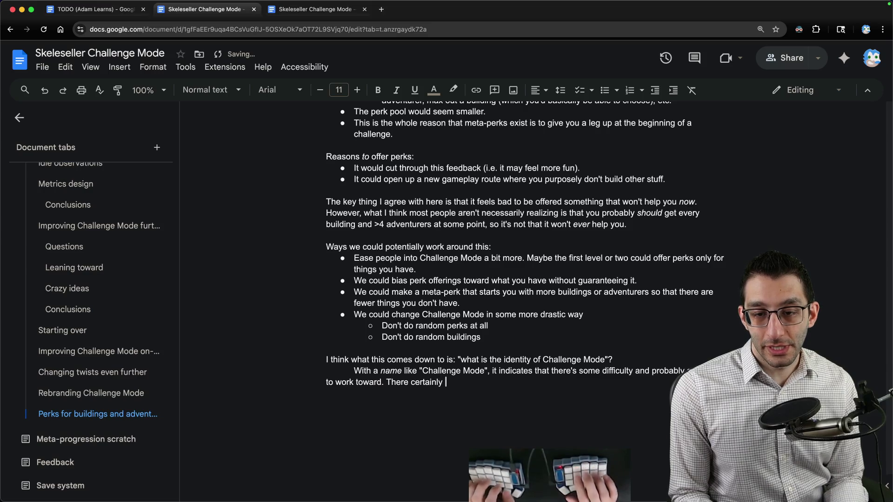
type("is skill expressi")
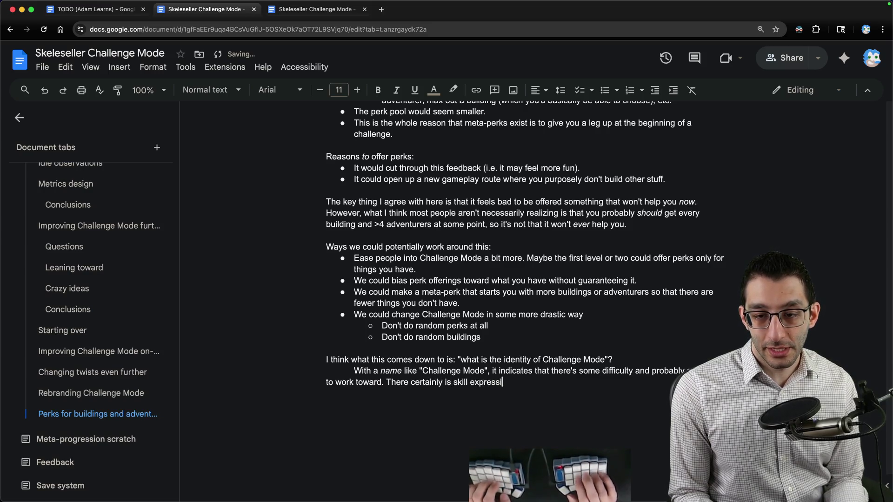
type("on, but that may not")
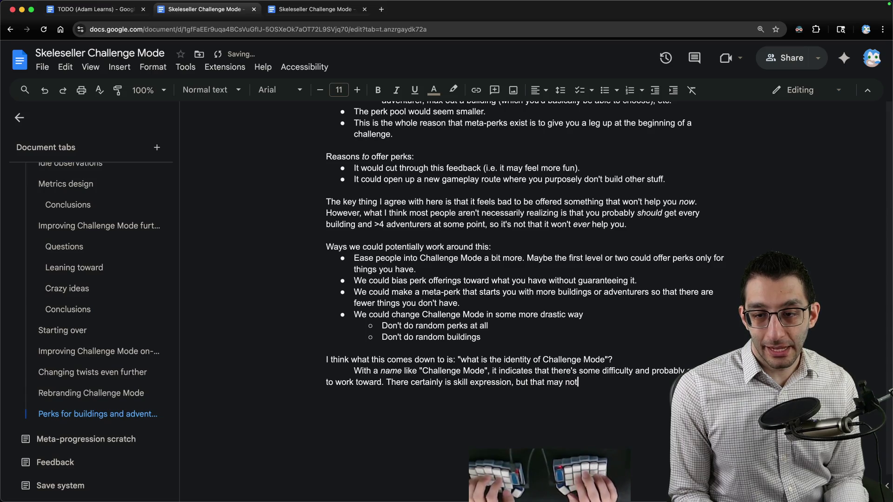
type(" be what people are lookin")
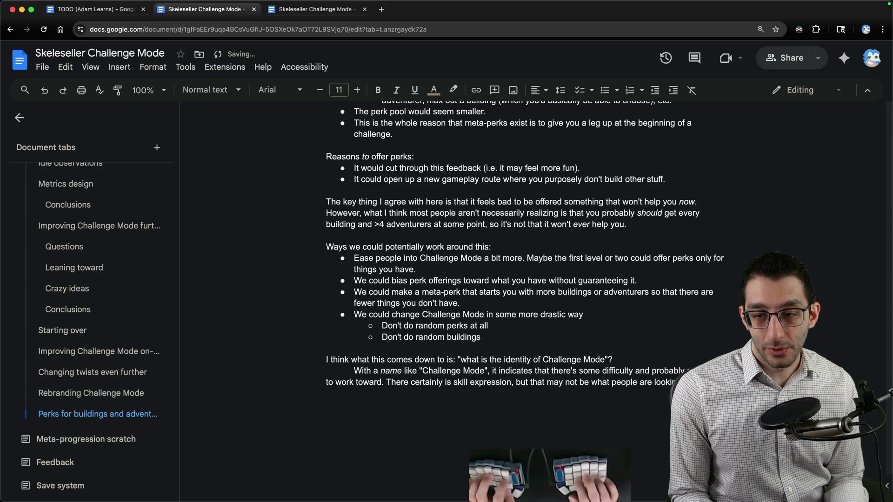
type("g")
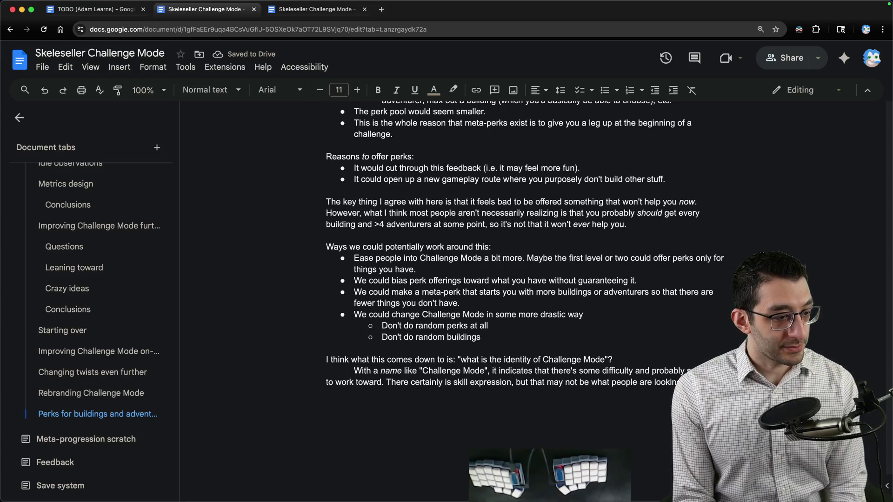
Hide the Ghost of Yōtei quest promotion in Discord, then go back to the design doc
key("super+Tab")
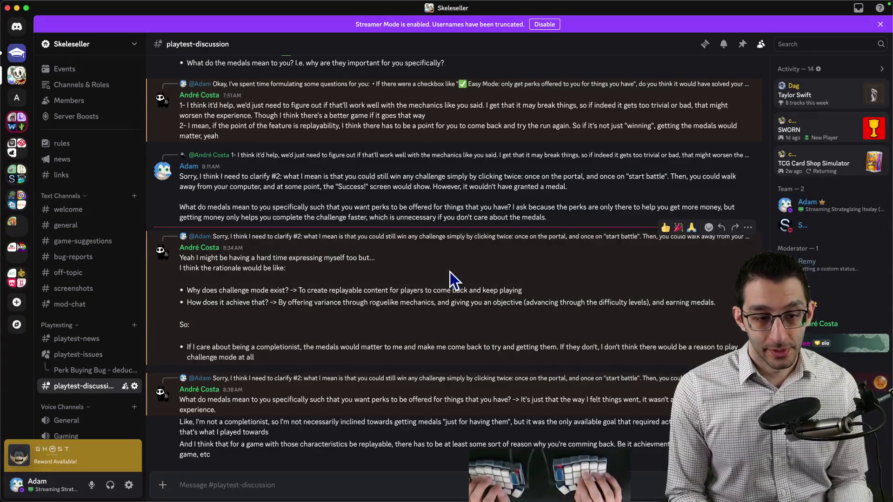
mouse_move(132, 449)
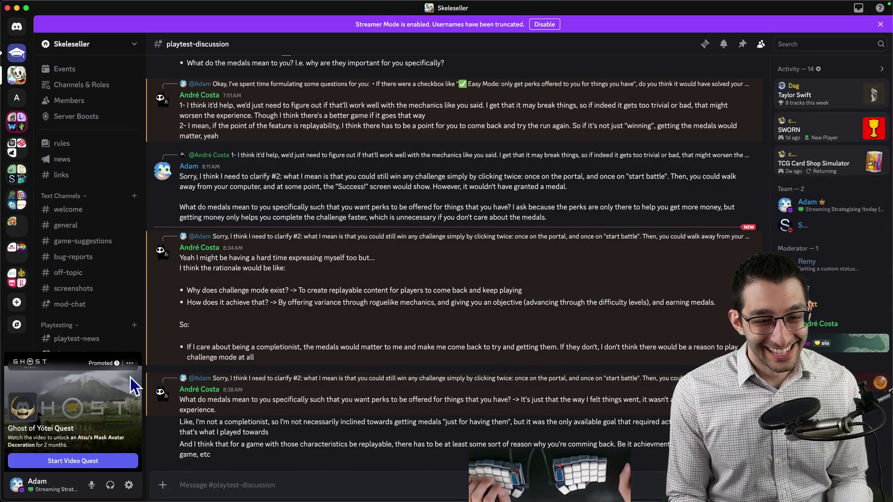
left_click(130, 364)
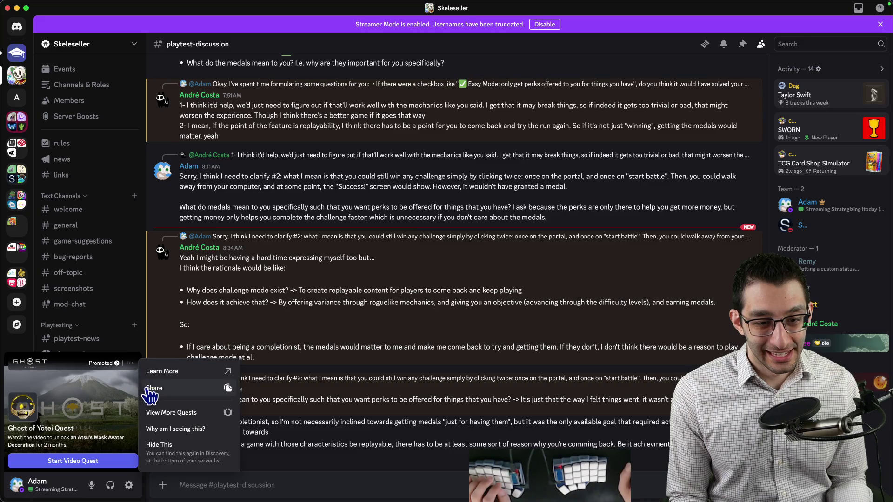
left_click(163, 447)
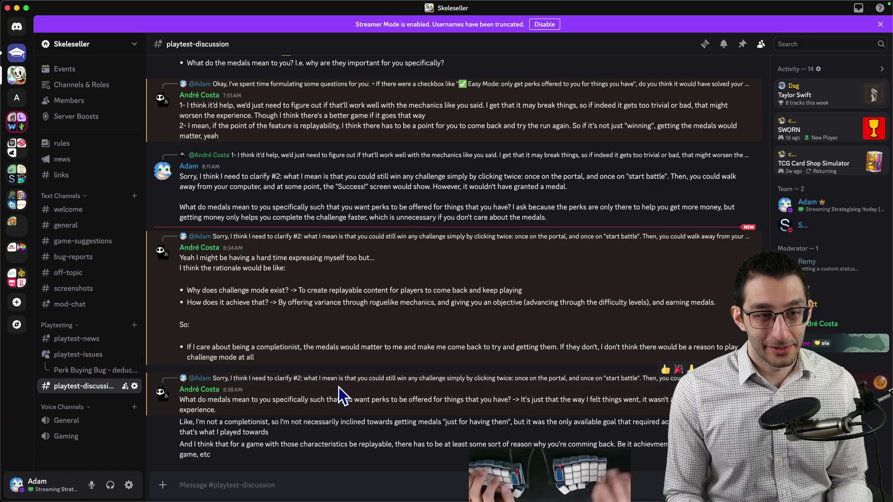
key("super+Tab")
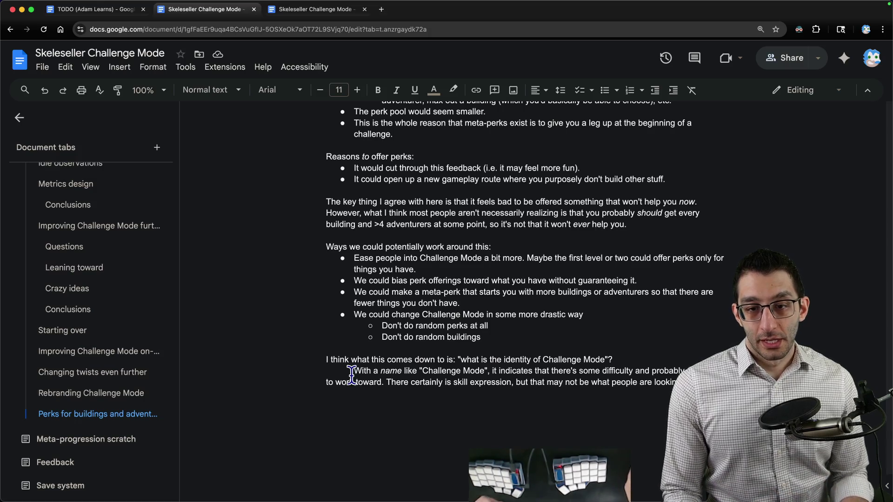
Recheck the Discord discussion, then begin a new paragraph after the skill-expression sentence
scroll(483, 331, "down", 1)
scroll(483, 332, "down", 3)
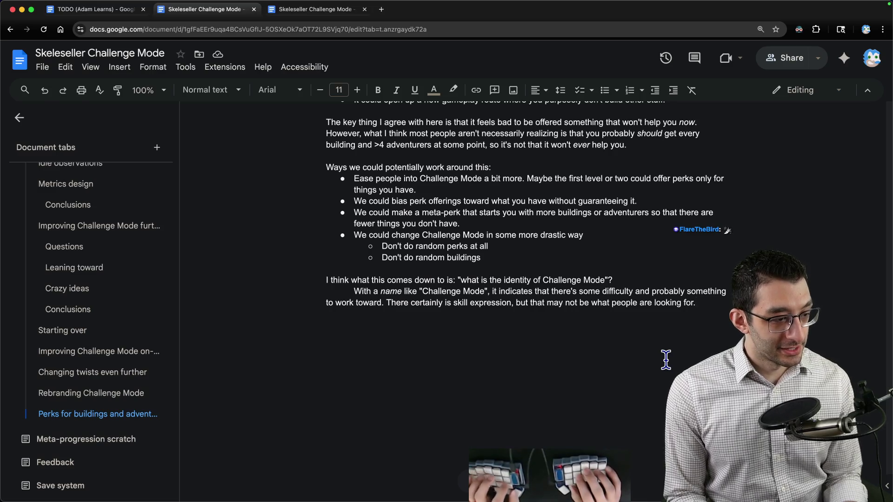
key("super+Tab")
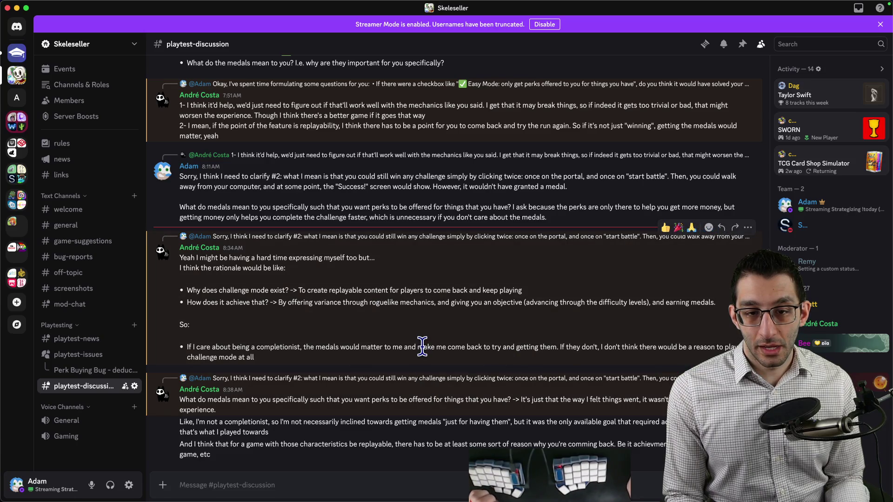
key("super+Tab")
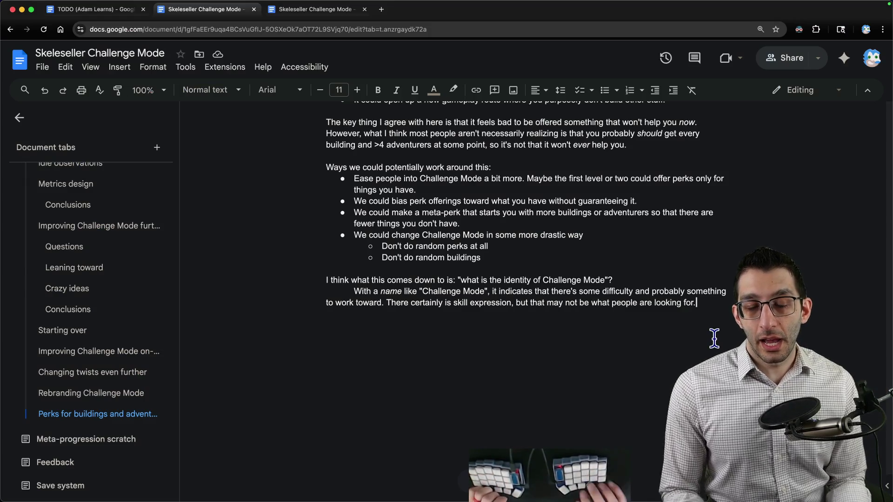
key("Return")
key("Return")
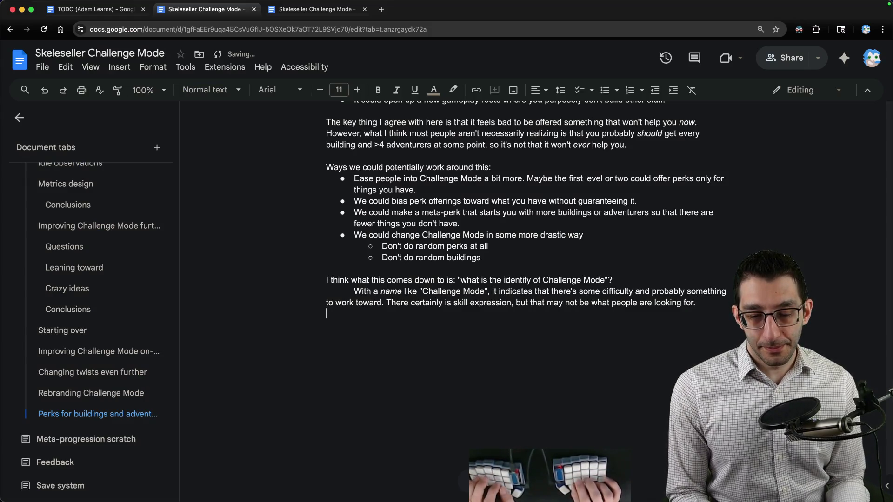
Write the 'Base game: clear that people are having fun. "Why?" Laid back...' paragraph and start a bullet
type("Base game: ")
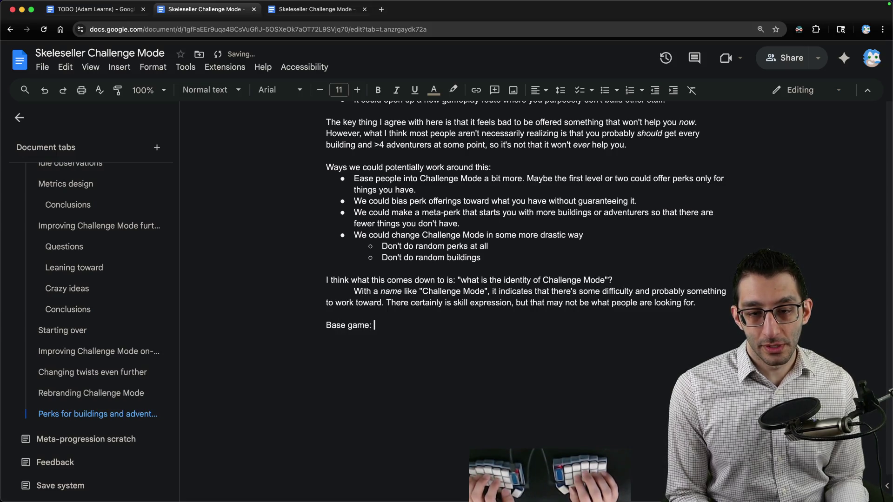
type("clear that people")
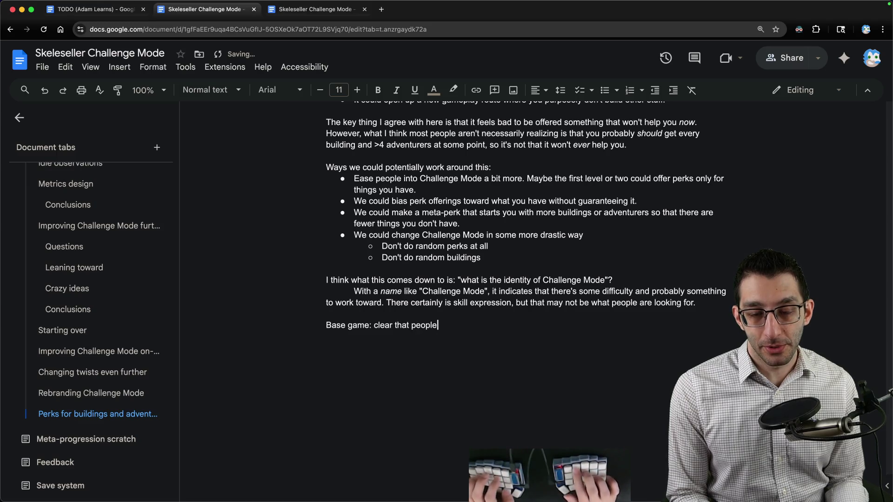
type(" are having ")
type("ufn")
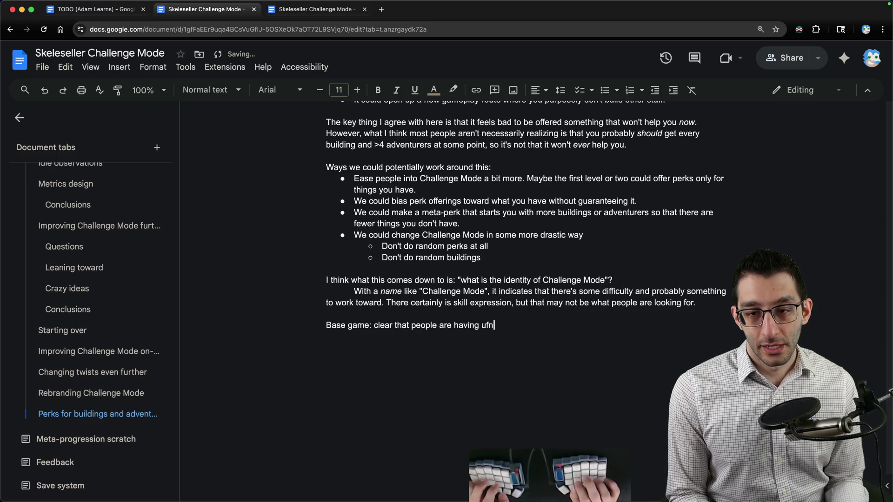
key("BackSpace")
key("BackSpace")
key("BackSpace")
type("fun. \"Why")
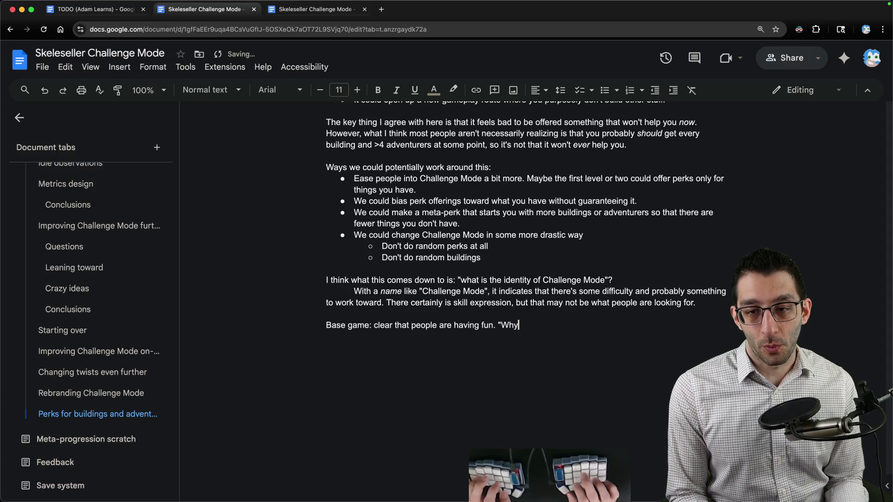
type("?\" Laid")
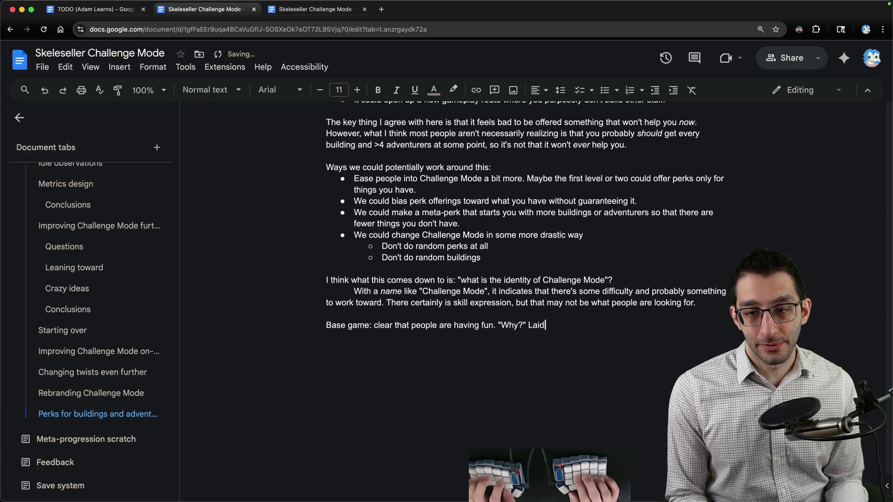
type(" back, there")
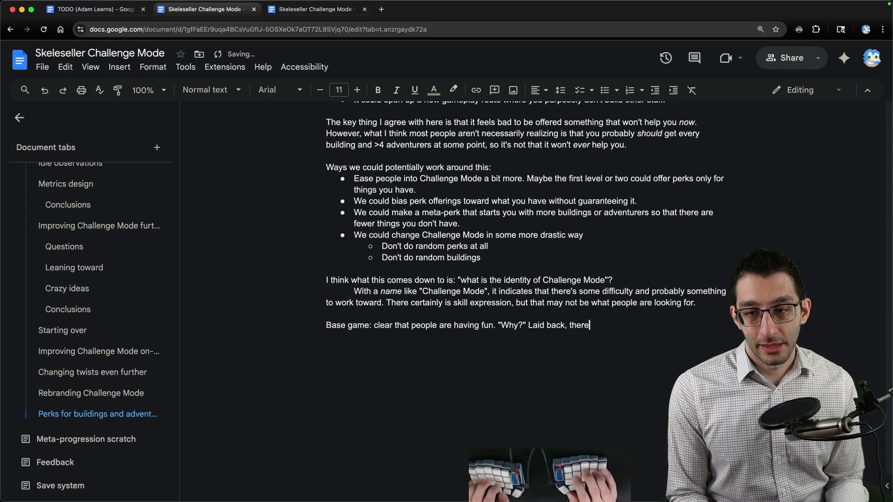
type("'s enough new stuff to dis")
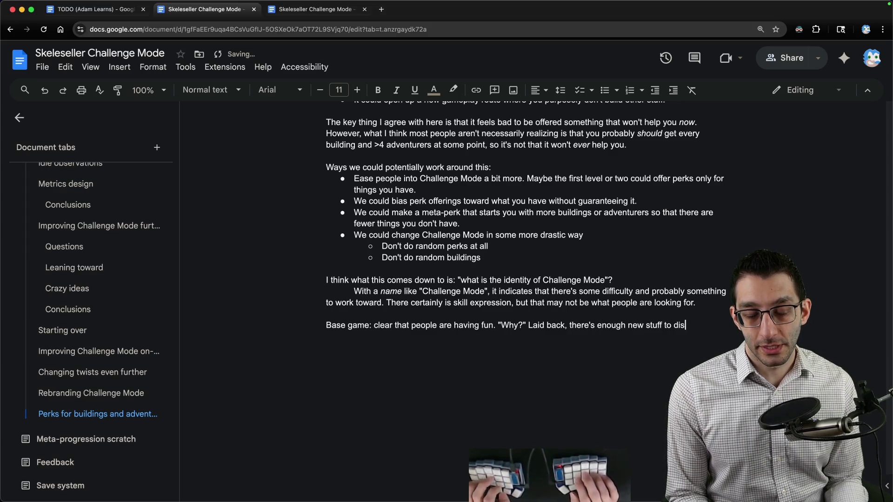
type("cover, there's usu")
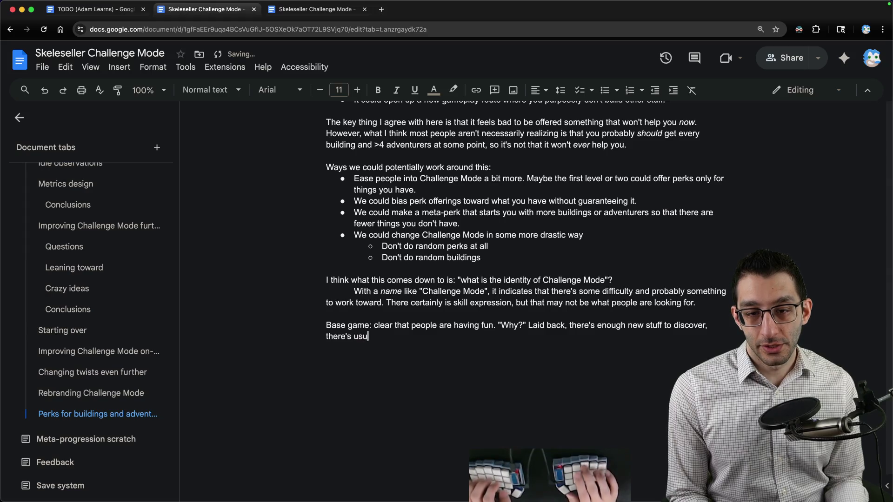
type("ally something to do, and the")
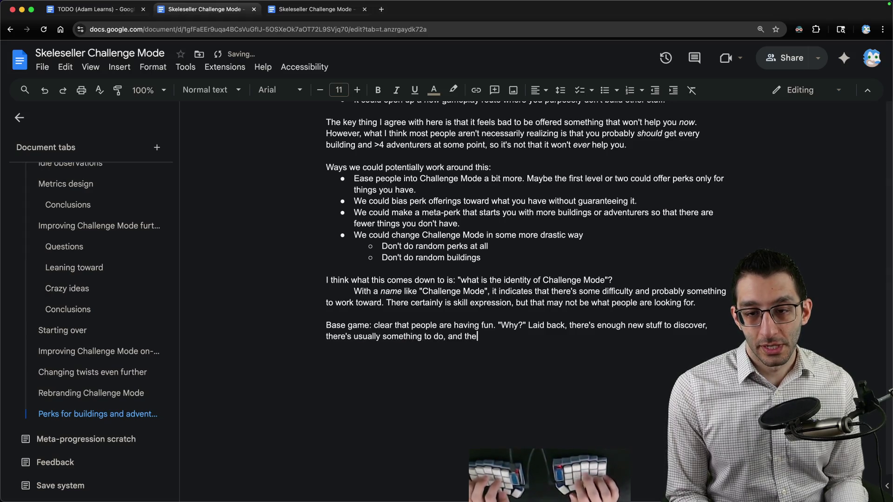
type("re's something to work toward.")
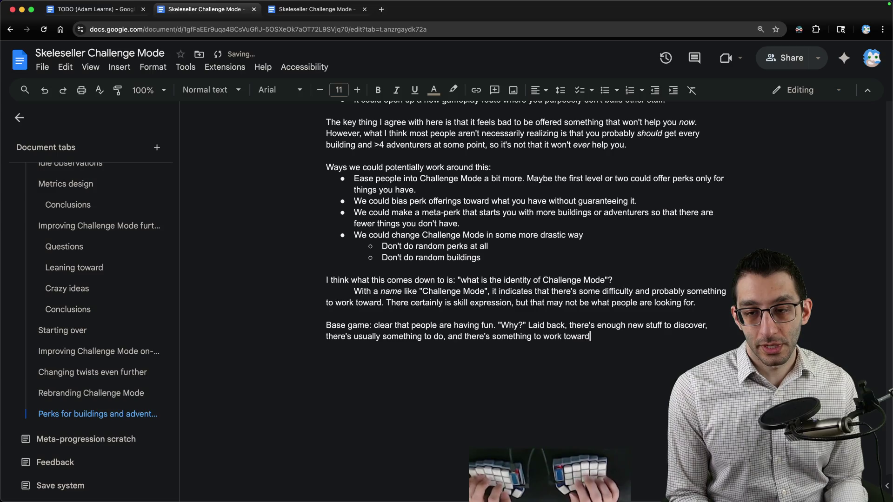
key("Return")
key("ctrl+shift+8")
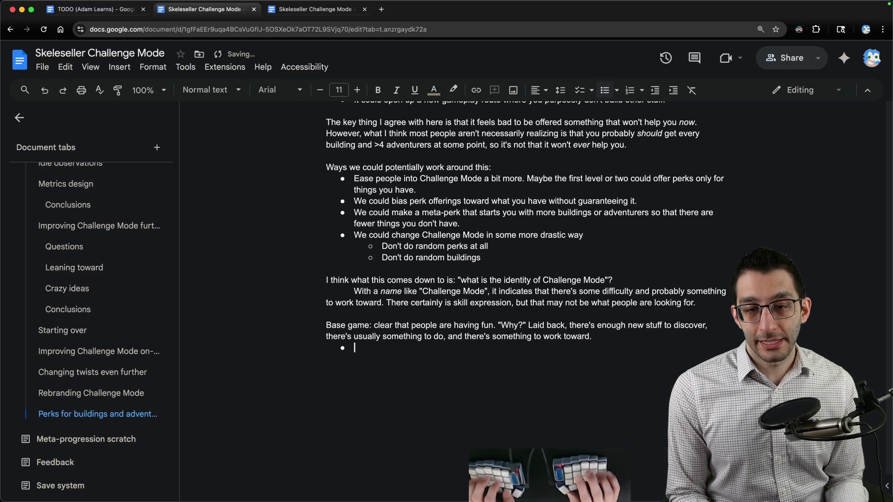
Fill the bullet with 'Last part (AKA your goal): story-driven or at least in-game goals to advance things.'
type("Last part:")
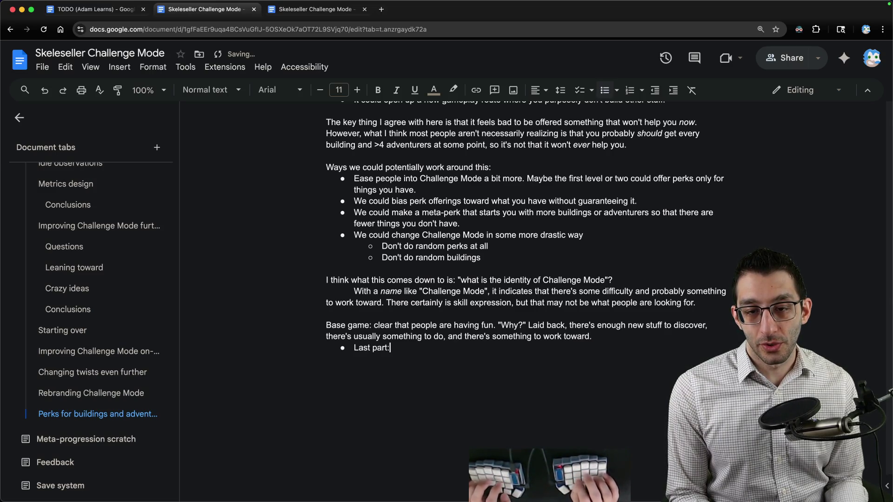
key("BackSpace")
type("(AKA your goal): story")
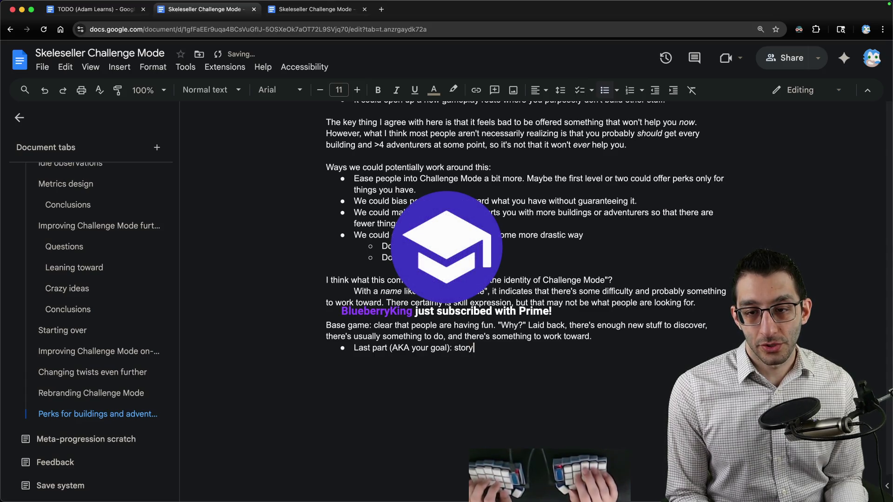
type("-driven or at l")
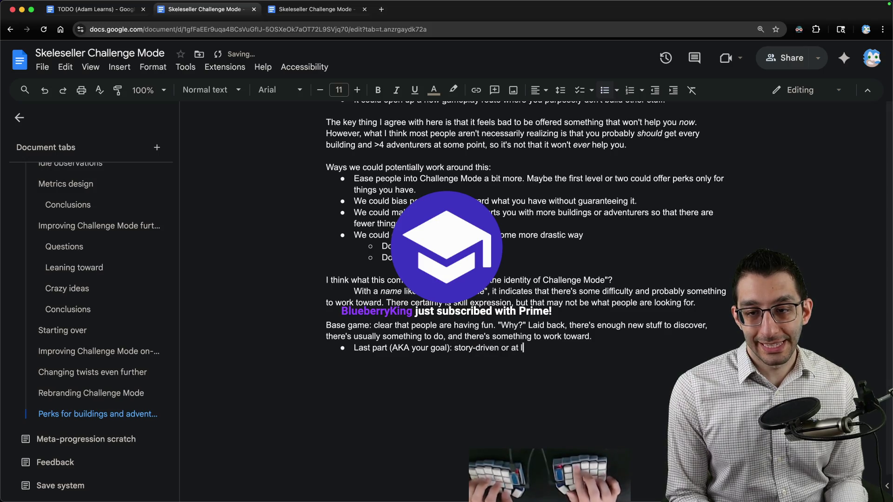
type("east ")
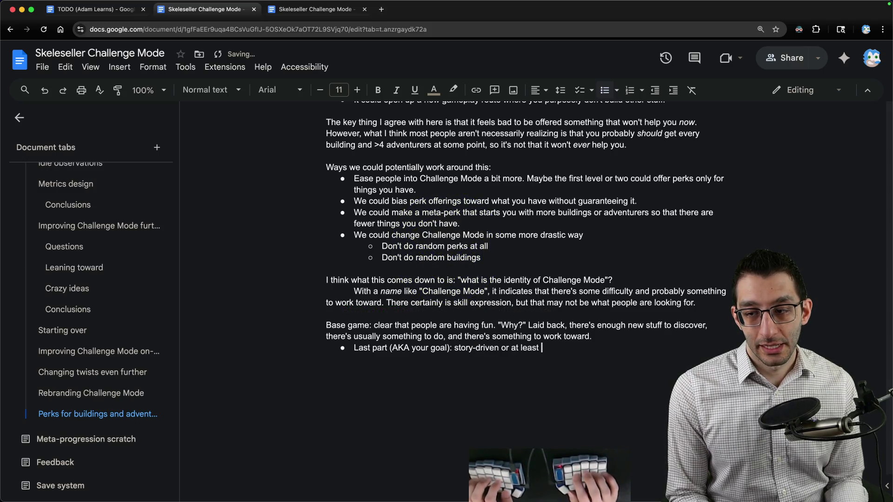
type("in-game goals to advance things.")
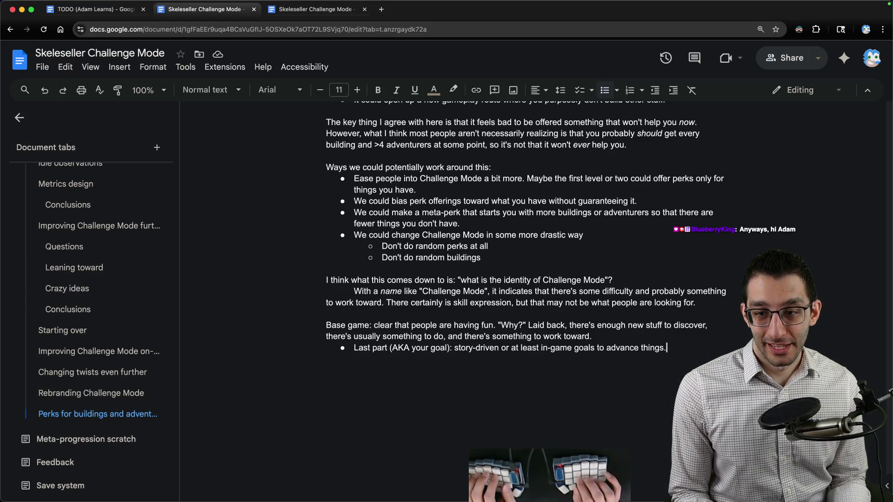
key("Return")
key("Tab")
Type the sub-bullet that Challenge Mode shares 'how do I advance things' but adds difficulty via timer and medals
type("I guess that same thing exists in ")
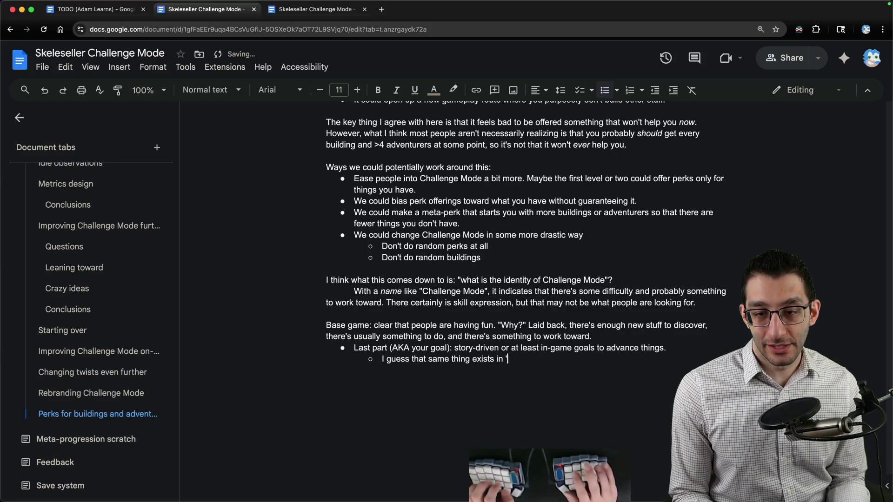
type("Challenge Mode, which is \"how do I advance things\".")
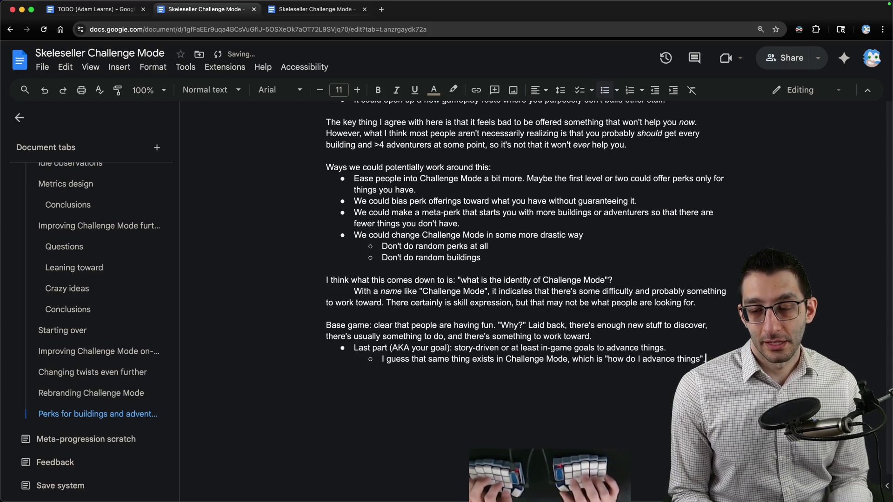
type(" The problem is that there's no ")
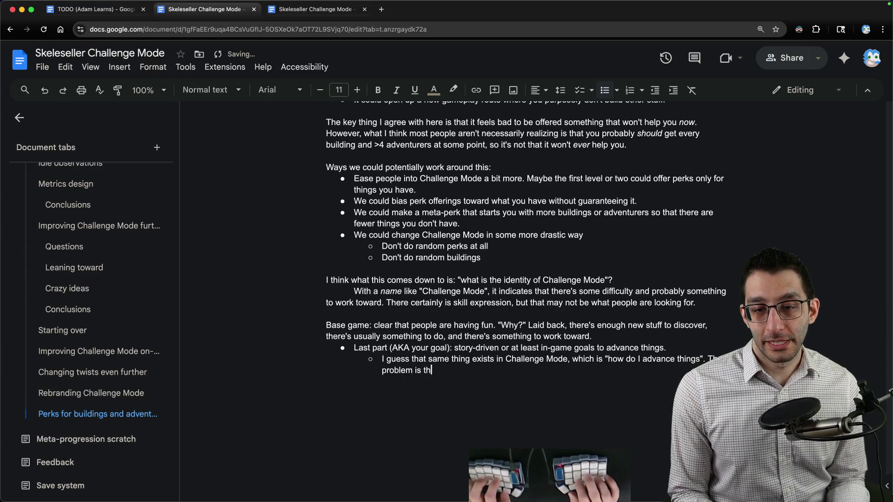
type("difficulty, so we arbitrarily add it")
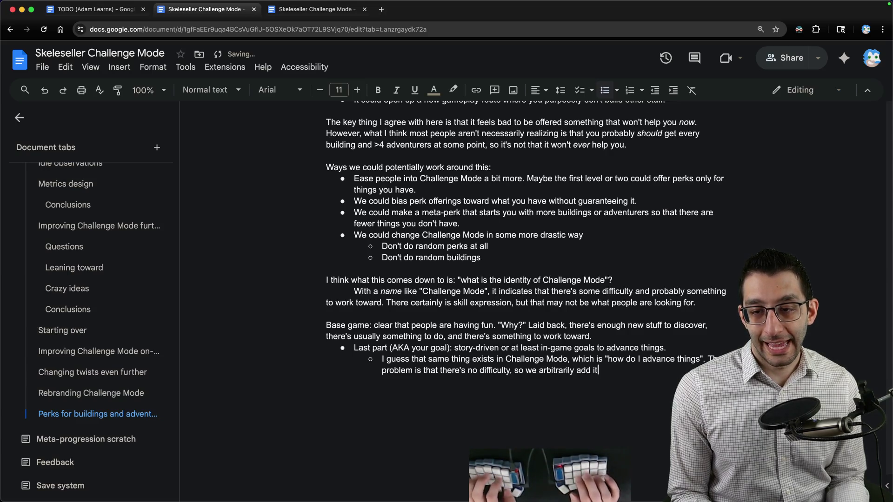
type(" via the timer and medal")
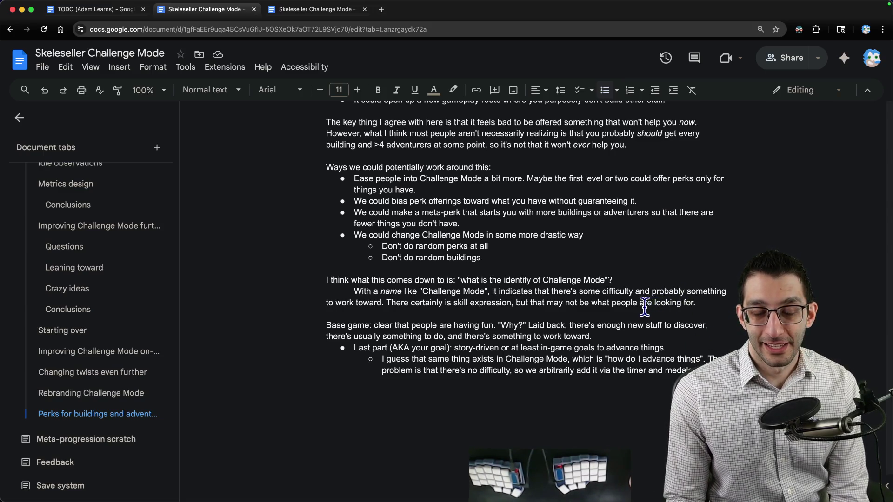
Build and run Skeleseller under the debugger and save its settings from the game's Settings menu
mouse_move(543, 486)
left_click(246, 486)
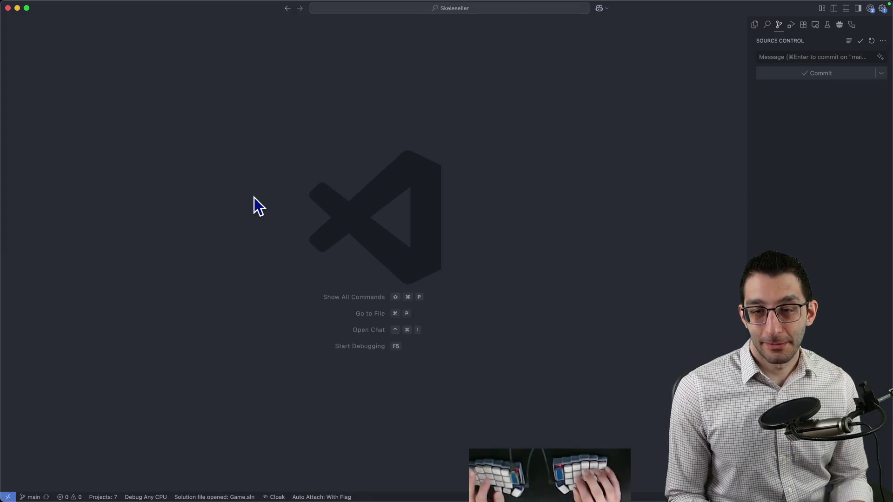
key("super+shift+b")
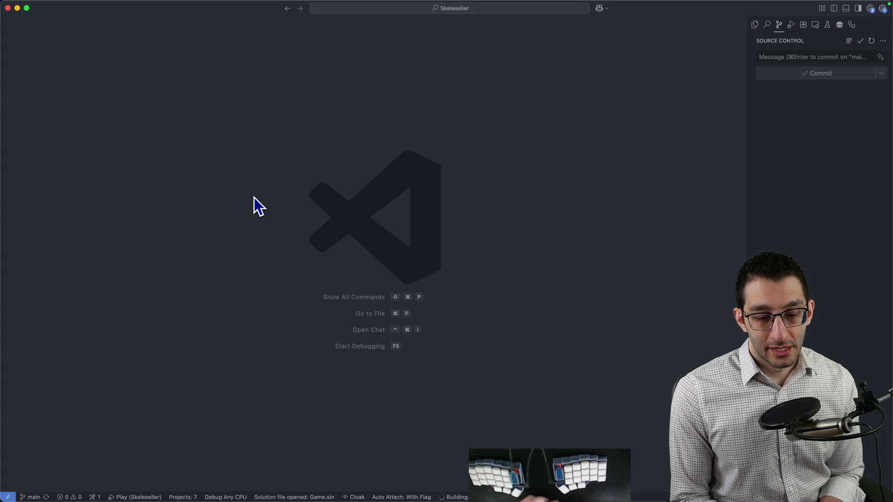
mouse_move(200, 500)
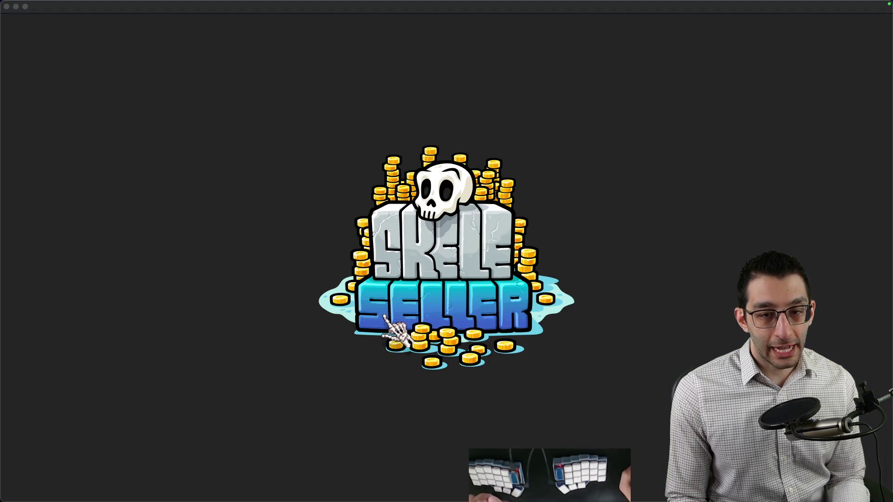
key("Escape")
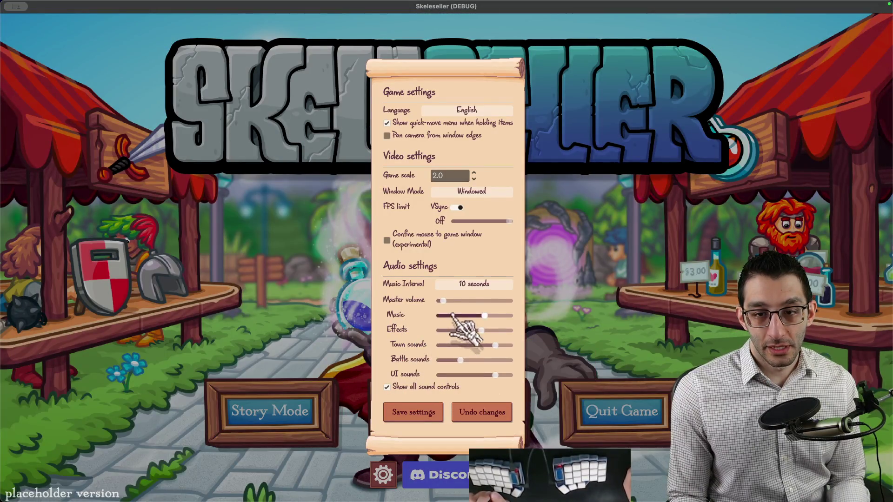
left_click(411, 411)
key("super+Tab")
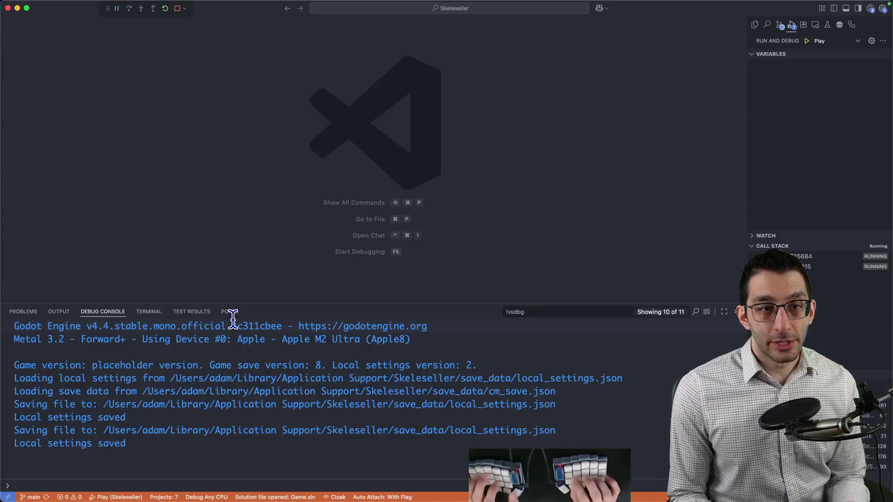
In a new file, title the note 'Variables with the game design' and add an indented 'Mechanic A'
key("super+n")
type("Variables")
key("super+j")
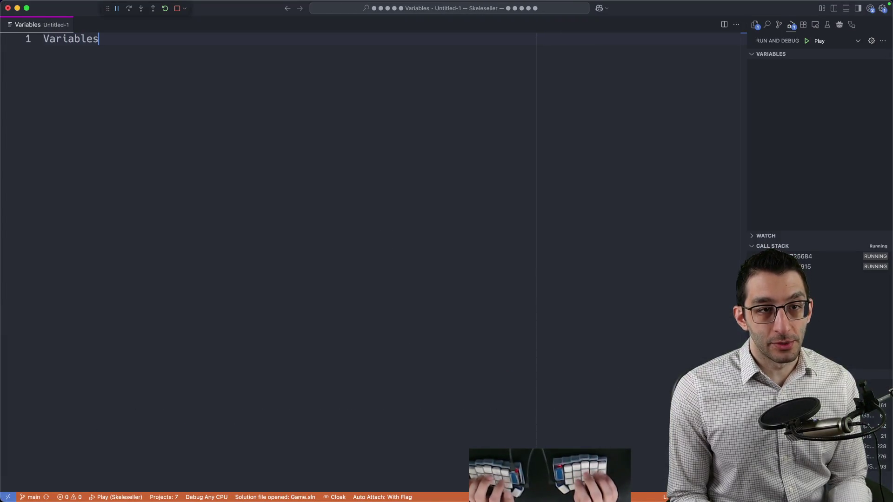
key("Return")
key("Up")
type("with t")
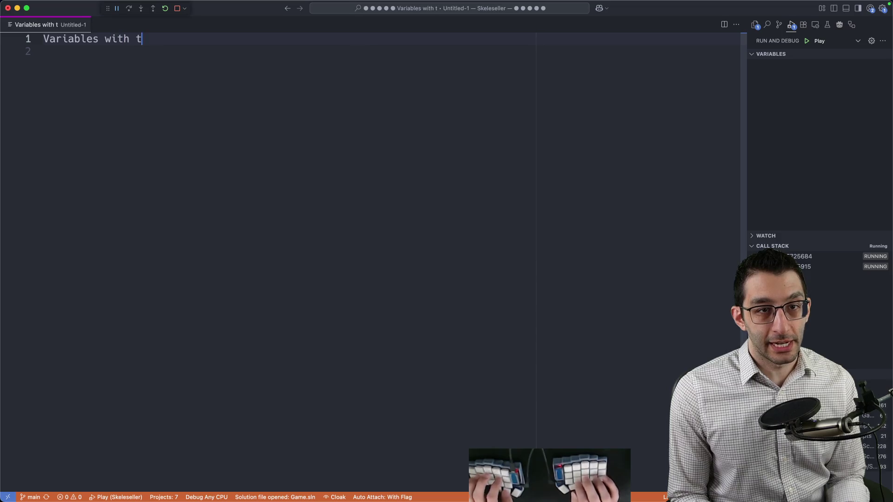
type("he game design")
key("Return")
key("Return")
key("Tab")
type("Mec")
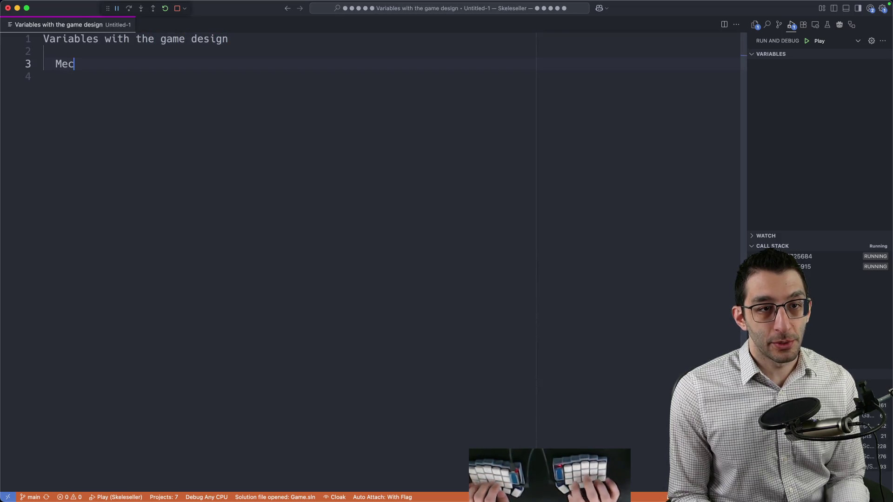
type("hanic A")
Duplicate the line to add 'Mechanic B', 'Mechanic C' and 'Mechanic D'
key("shift+alt+Down")
key("BackSpace")
type("B")
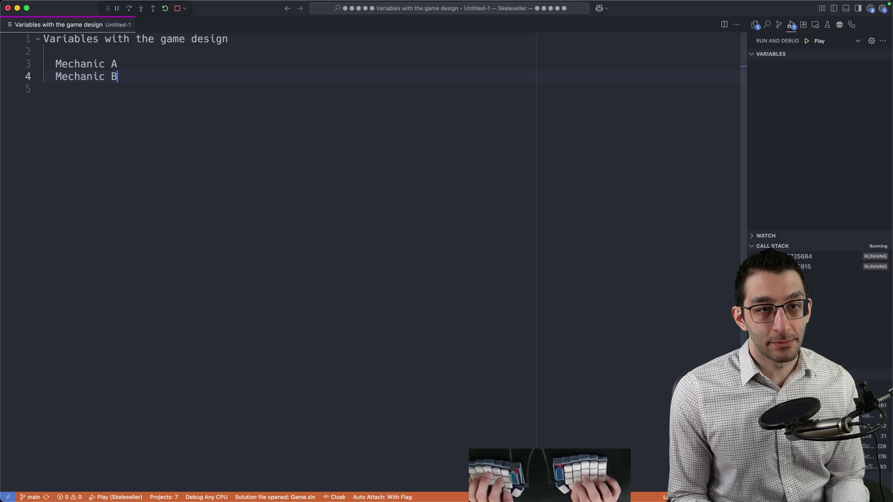
key("shift+alt+Down")
key("BackSpace")
type("C")
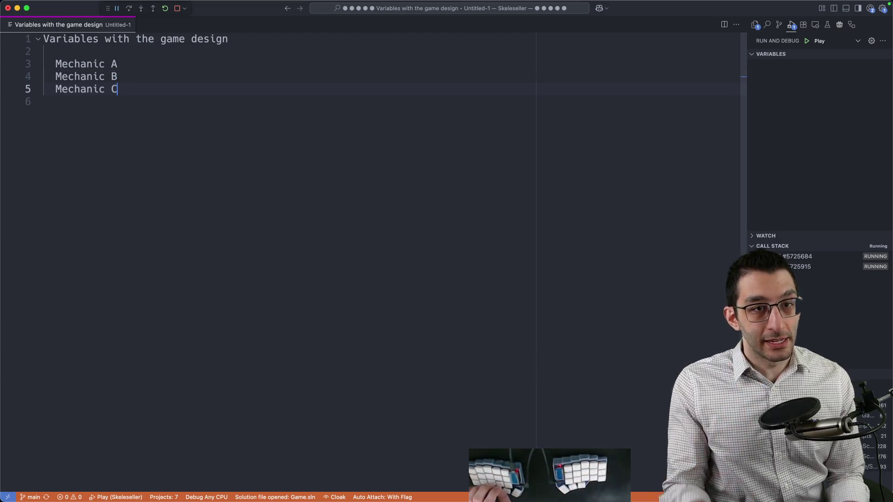
key("shift+alt+Down")
key("Up")
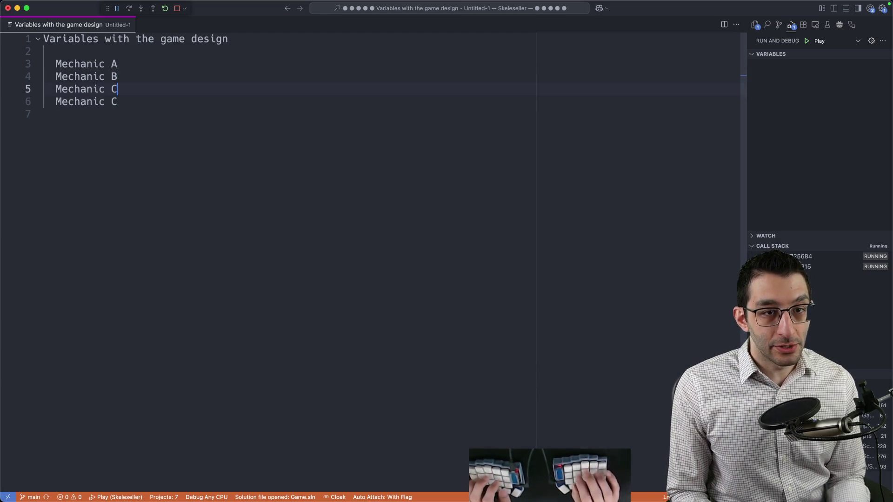
key("Return")
key("Down")
key("BackSpace")
type("D")
key("Escape")
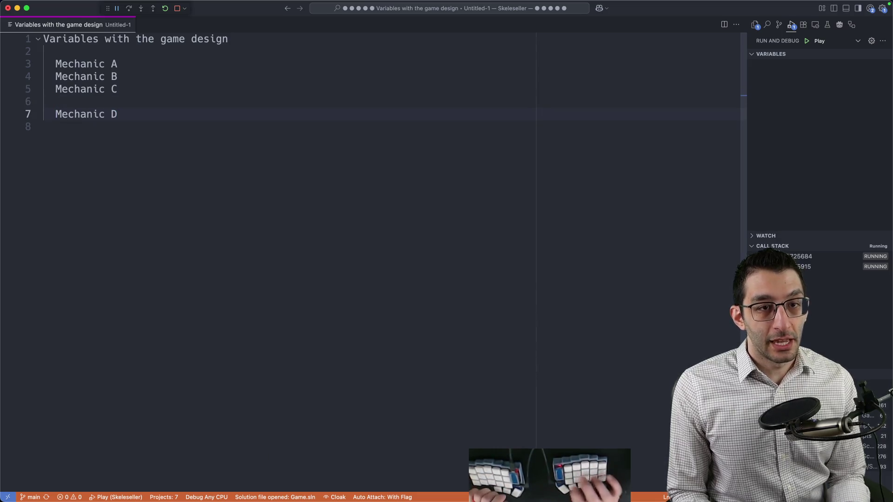
Mark 'Mechanic B' as crossed out with a ❌
left_click(134, 127)
key("shift+Up")
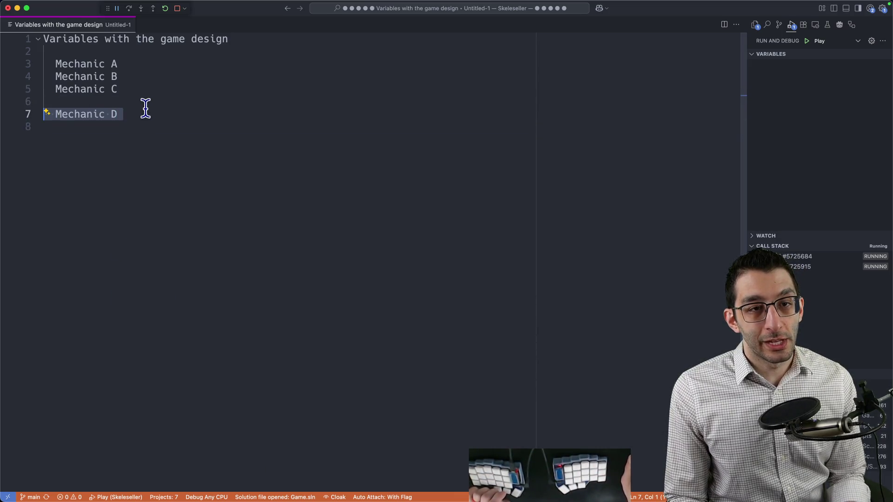
key("Escape")
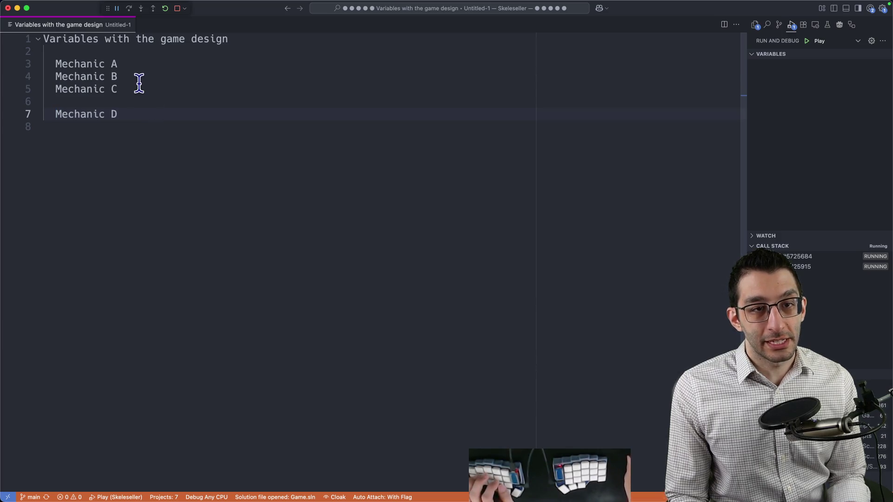
key("Up")
key("Up")
key("Up")
type("❌")
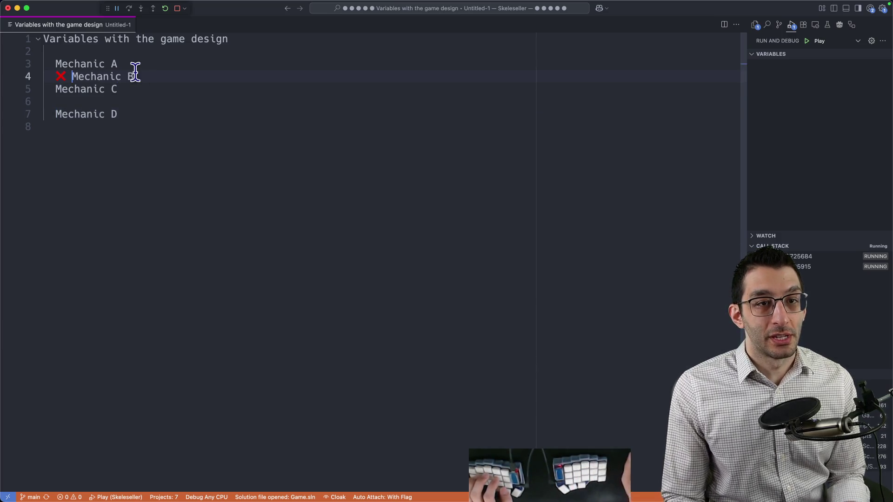
left_click_drag(57, 63, 205, 158)
left_click_drag(144, 74, 29, 77)
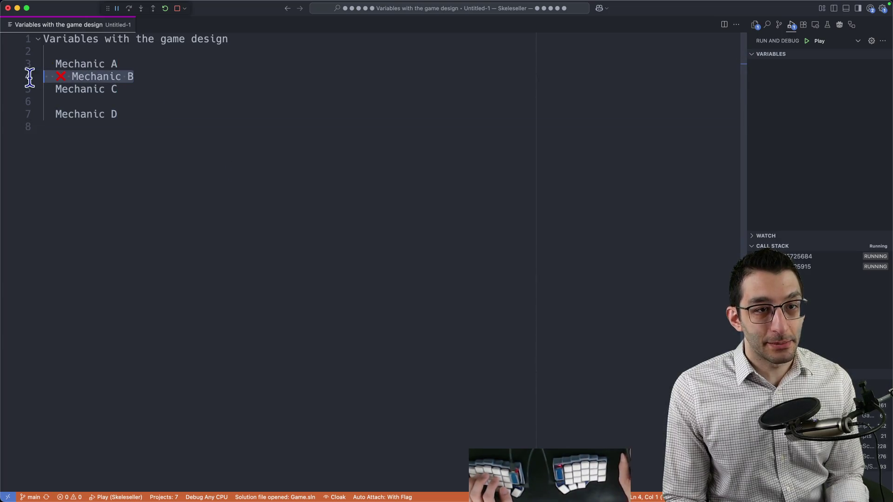
left_click(161, 75)
key("Down")
key("Home")
type("❌")
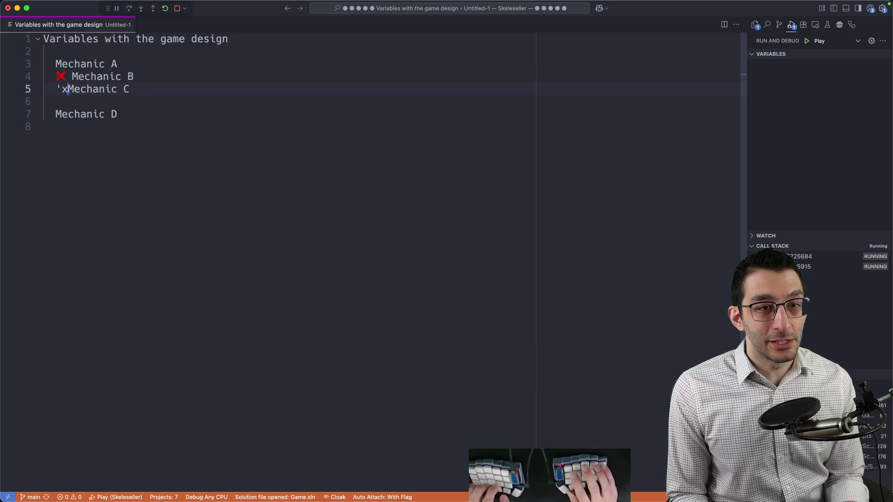
mouse_move(141, 88)
left_mouse_down()
mouse_move(24, 65)
mouse_move(178, 62)
left_mouse_up()
triple_click(125, 114)
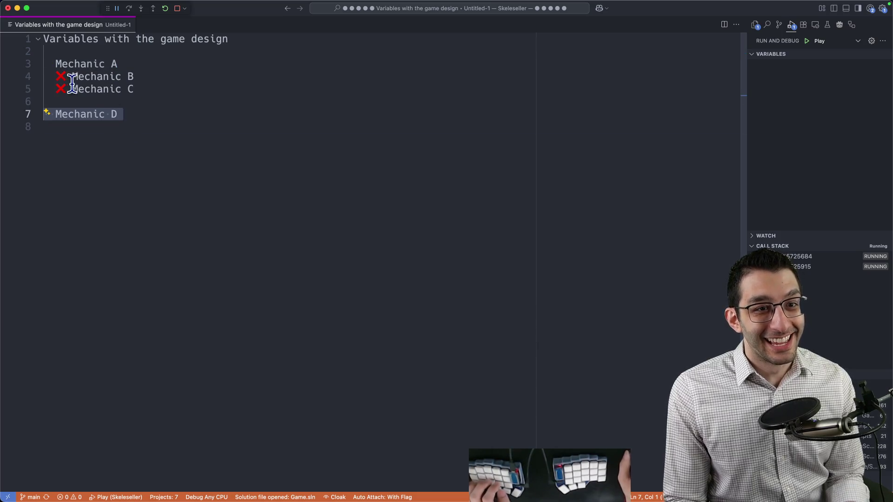
left_click_drag(55, 75, 218, 98)
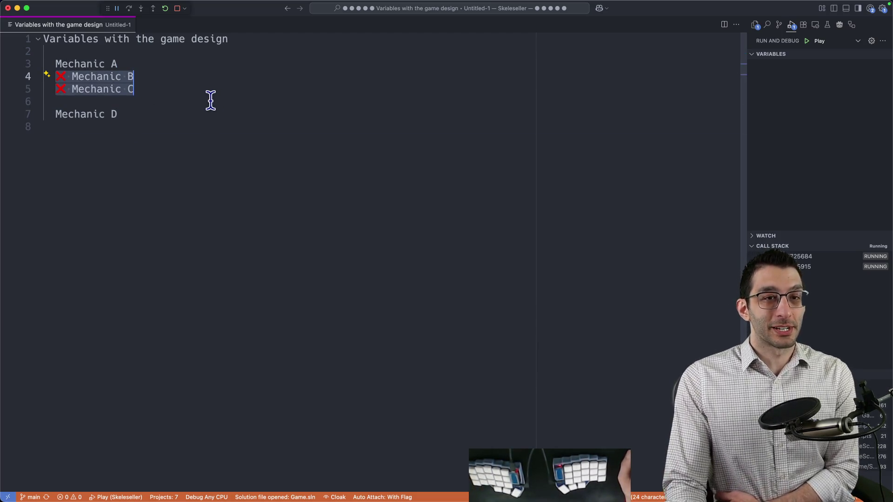
left_click_drag(57, 77, 184, 94)
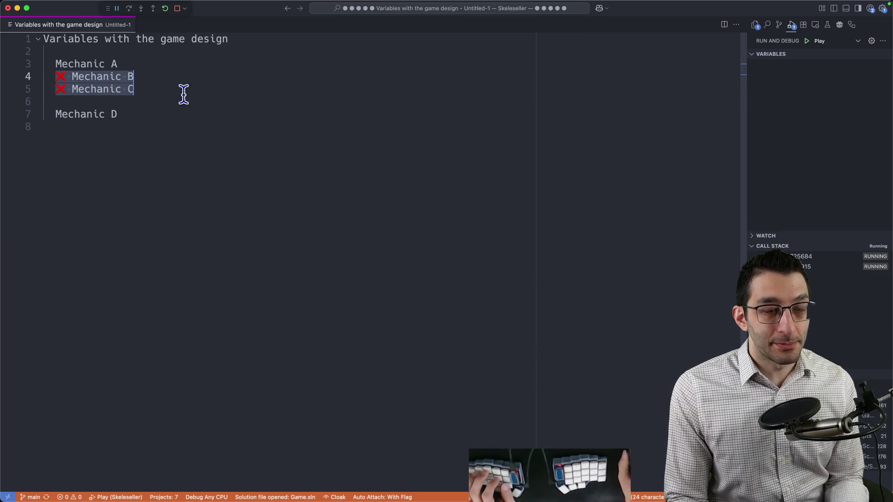
key("Left")
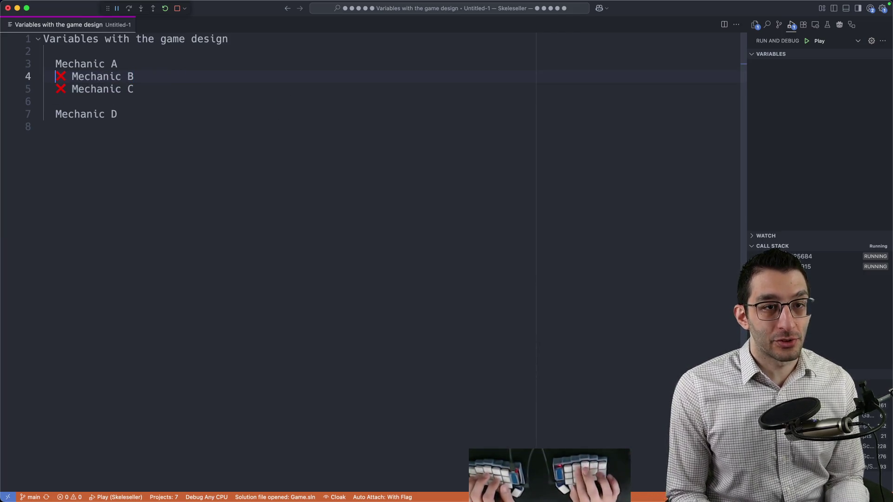
key("Delete")
key("Delete")
key("Up")
type("❌")
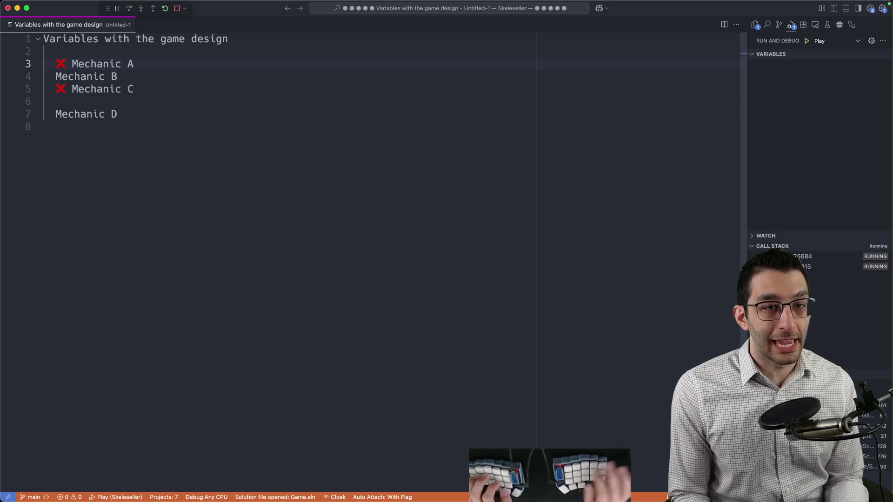
left_click_drag(56, 76, 177, 76)
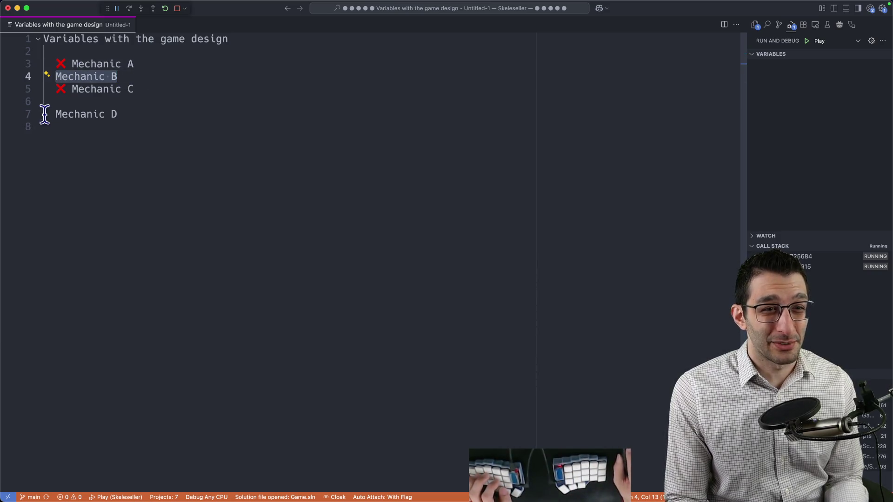
left_click_drag(44, 114, 276, 113)
left_click(57, 76)
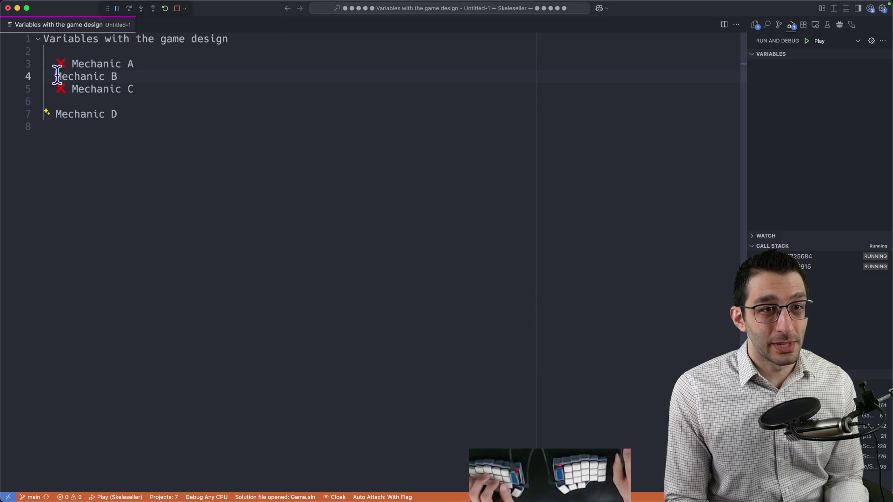
type("❌")
key("Down")
key("BackSpace")
key("BackSpace")
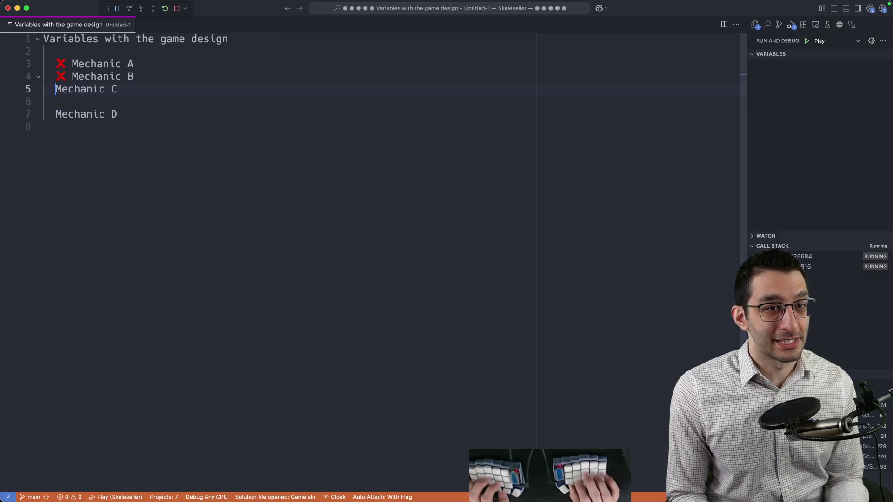
mouse_move(56, 62)
left_mouse_down()
mouse_move(95, 89)
mouse_move(110, 134)
left_mouse_up()
left_click(320, 275)
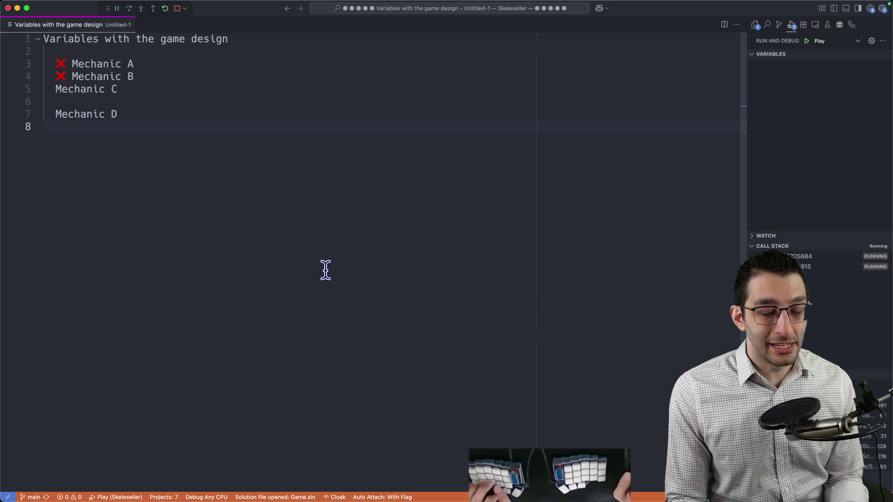
key("super+a")
left_click(183, 131)
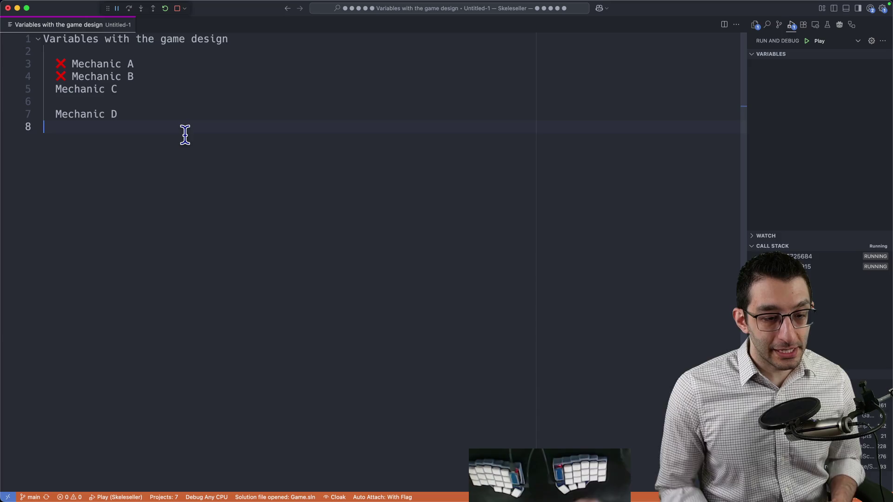
Add a 'Challenge Mode' heading with indented items Difficult, Lose condition and No meta-perks
key("Return")
key("Return")
key("Return")
type("Challenge Mode")
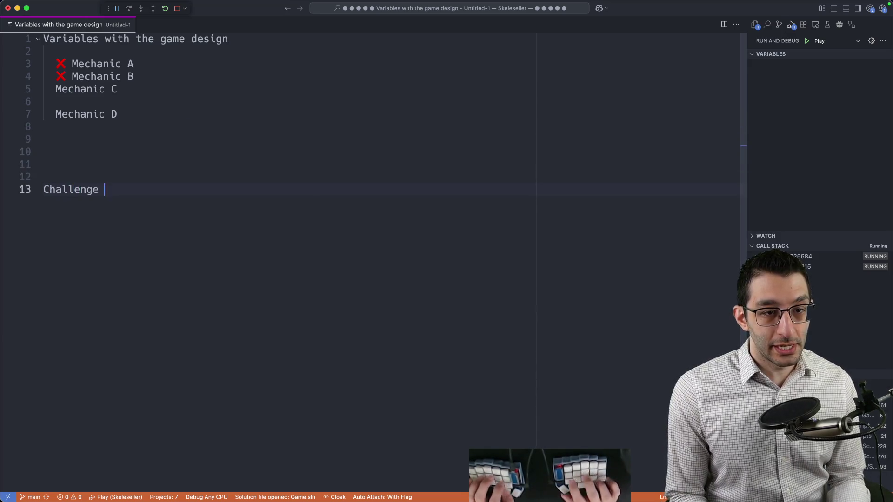
key("Return")
key("Tab")
type("Difficult")
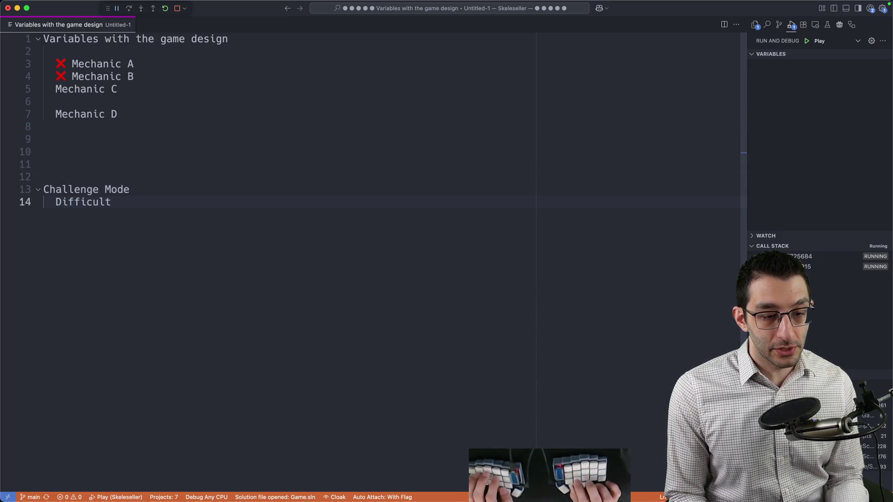
key("Return")
type("ose condition")
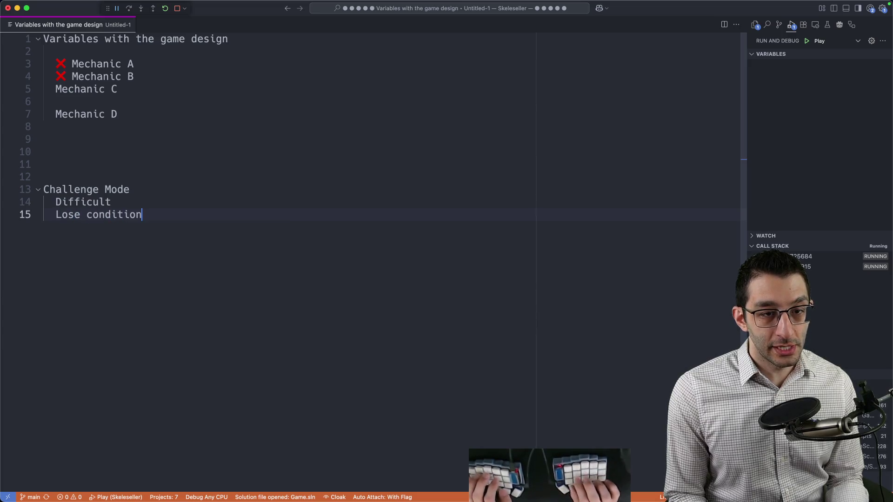
key("Return")
type("Now meta-,perks")
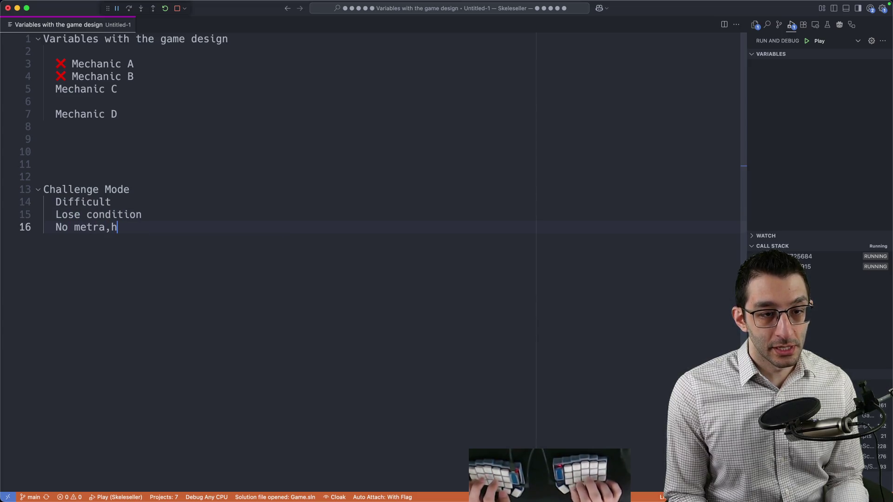
key("Left")
key("Left")
key("Left")
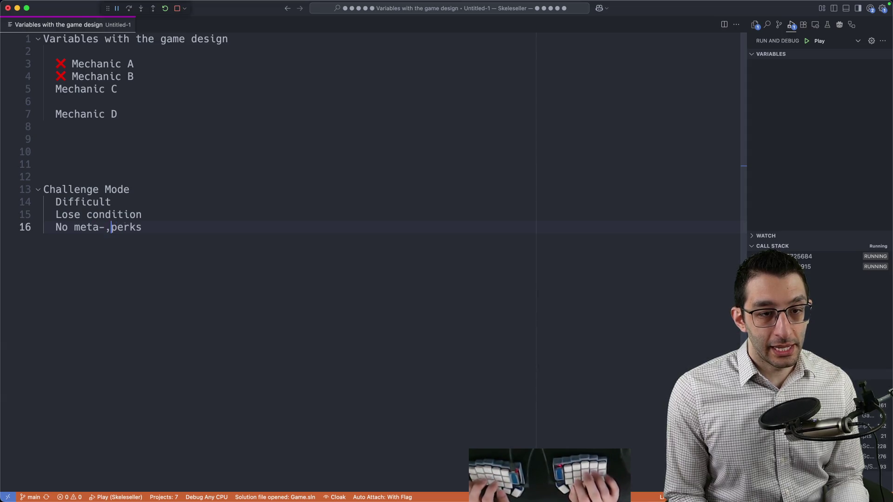
key("BackSpace")
key("End")
key("Return")
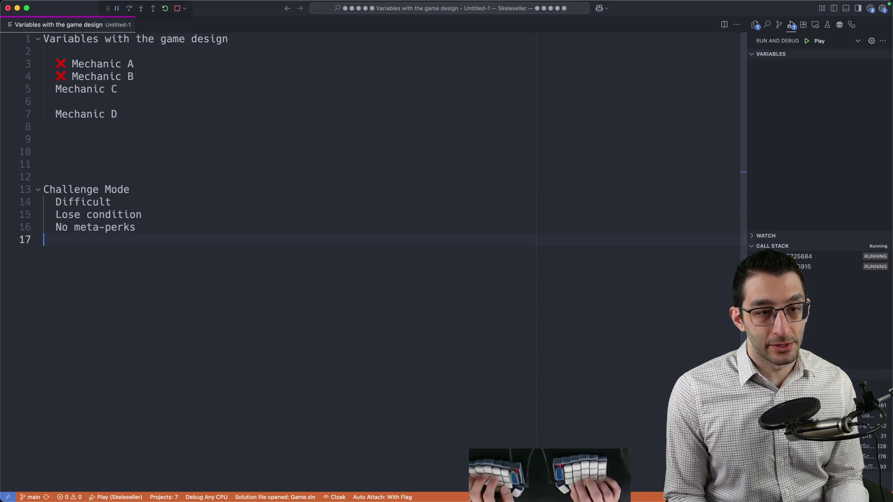
Select the three Challenge Mode points and add blank lines below the list
key("Up")
key("Up")
key("Up")
key("shift+Down")
key("shift+Down")
key("shift+End")
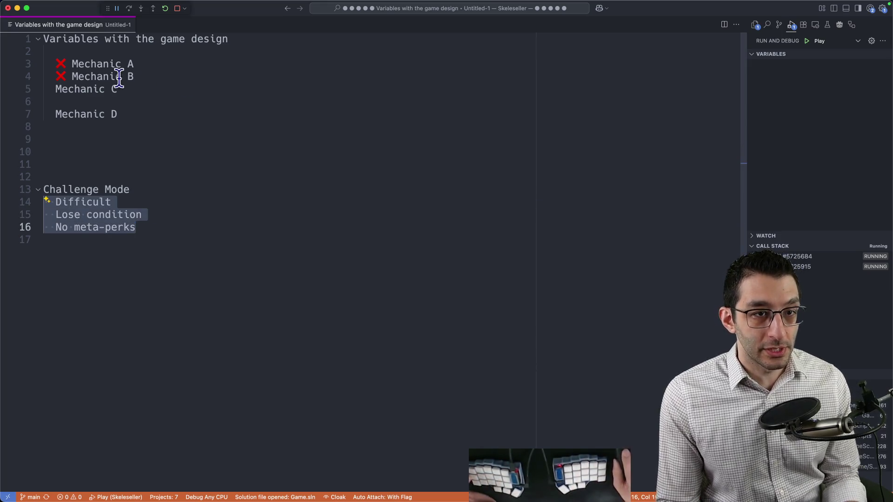
left_click_drag(87, 66, 159, 81)
left_click(60, 202)
left_click(143, 213)
left_click(169, 255)
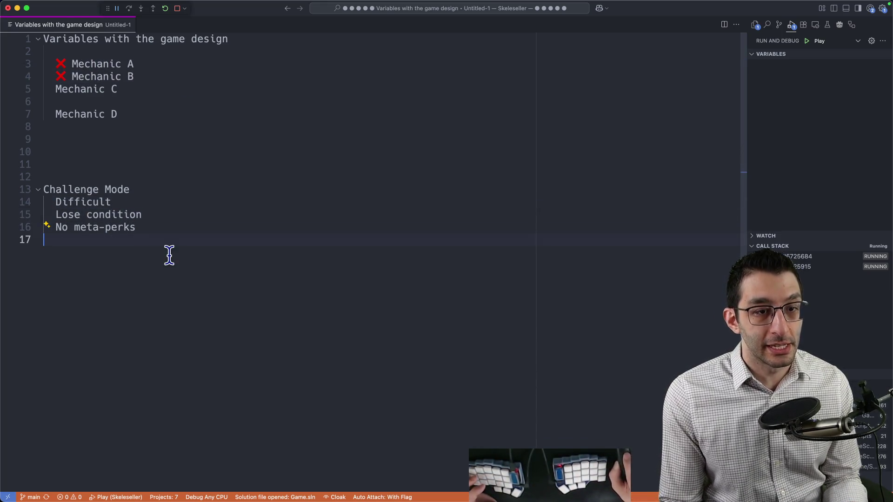
key("Return")
key("Return")
key("Return")
key("Tab")
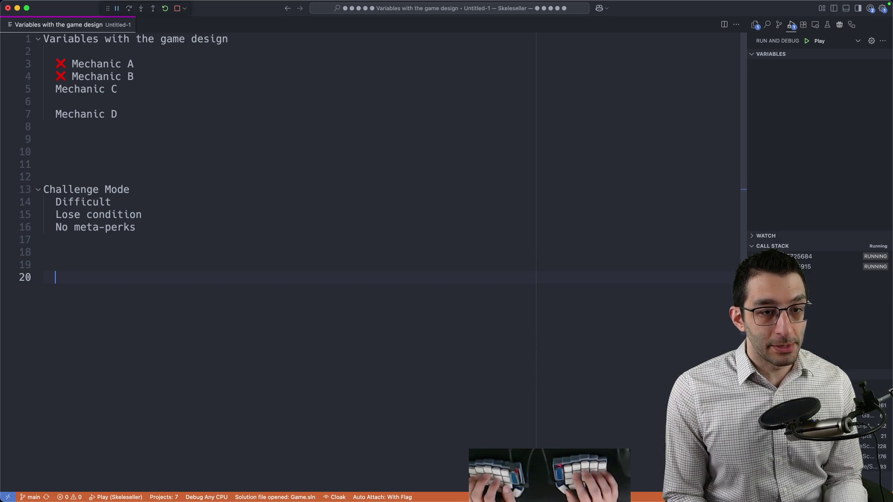
Put a ❌ before 'Lose condition' and 'No meta-perks'
left_click(175, 200)
key("Down")
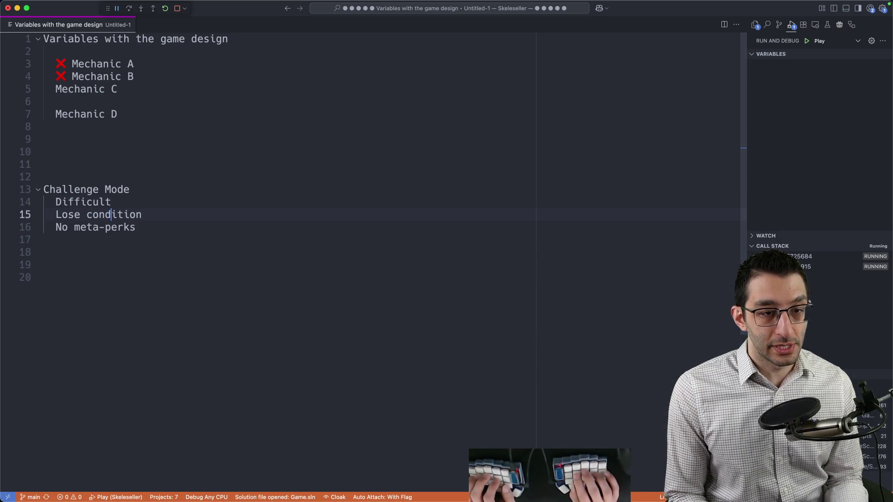
key("Down")
key("Down")
key("Down")
key("Up")
key("Up")
key("Up")
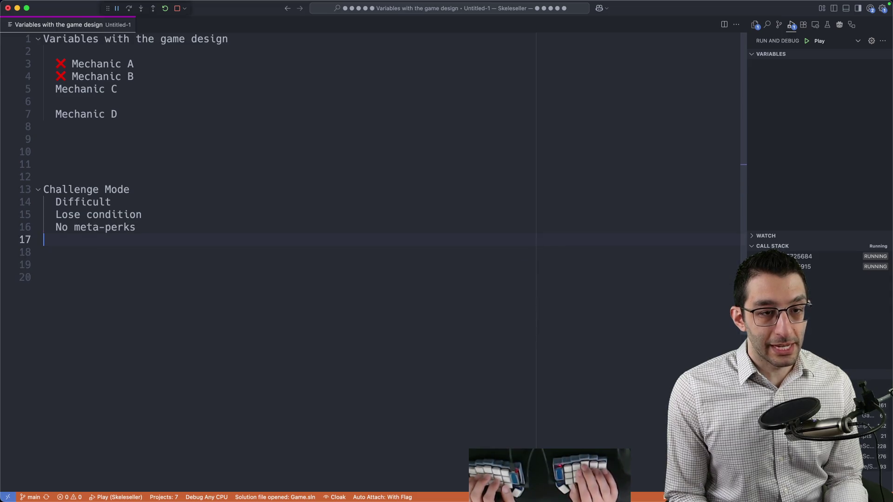
key("Up")
key("Up")
type("❌")
key("Down")
type("❌")
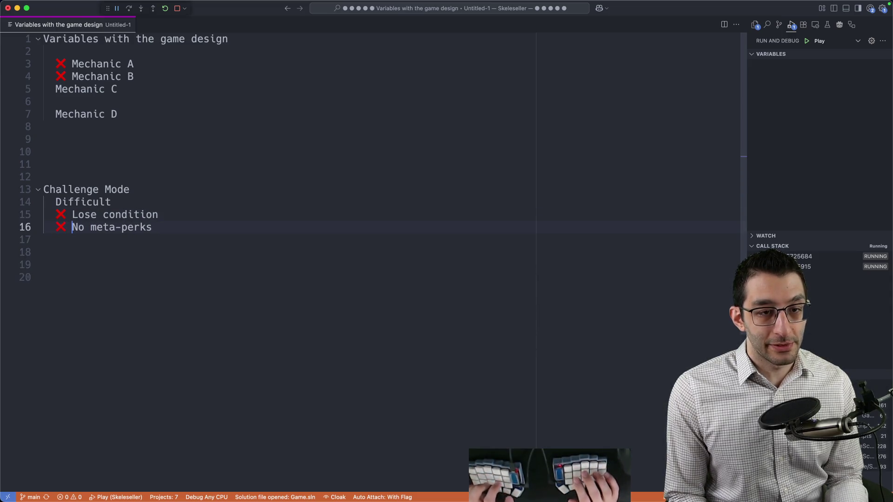
key("End")
key("shift+Home")
key("End")
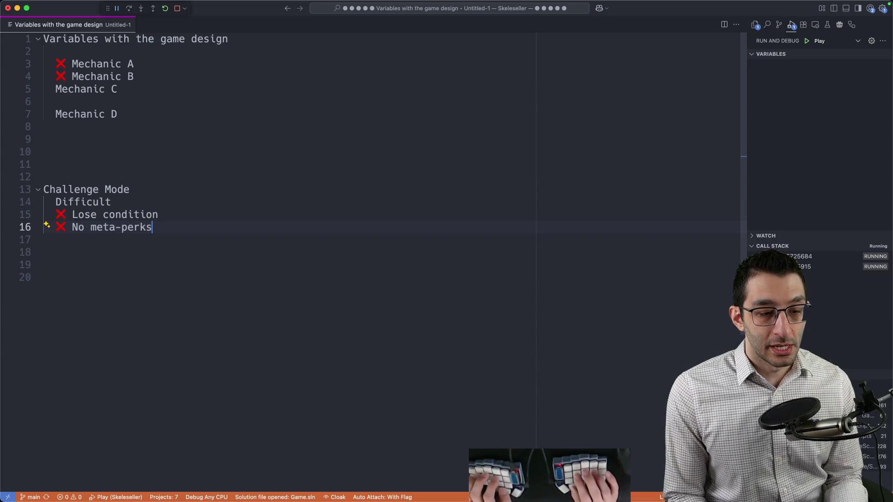
Add a 'perk offerings' line below the list and bring the design doc back up
key("Return")
key("Return")
key("Down")
key("Down")
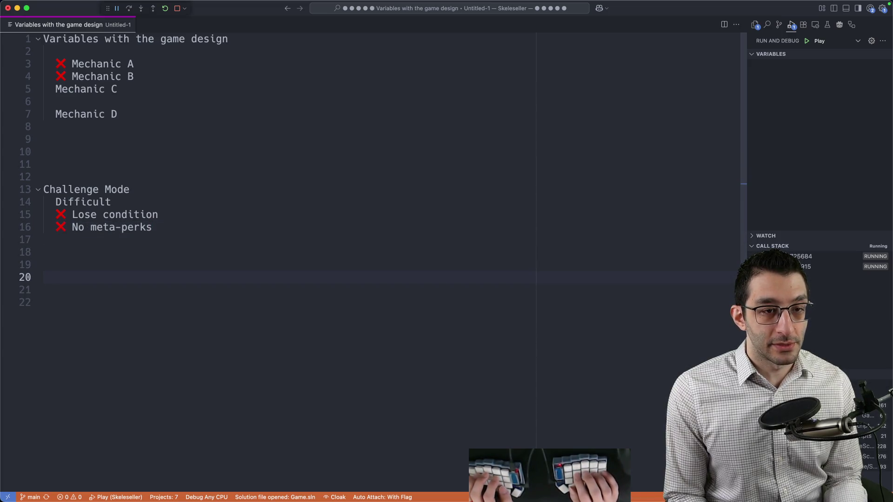
type("perk choi")
key("BackSpace")
key("BackSpace")
key("BackSpace")
type("of")
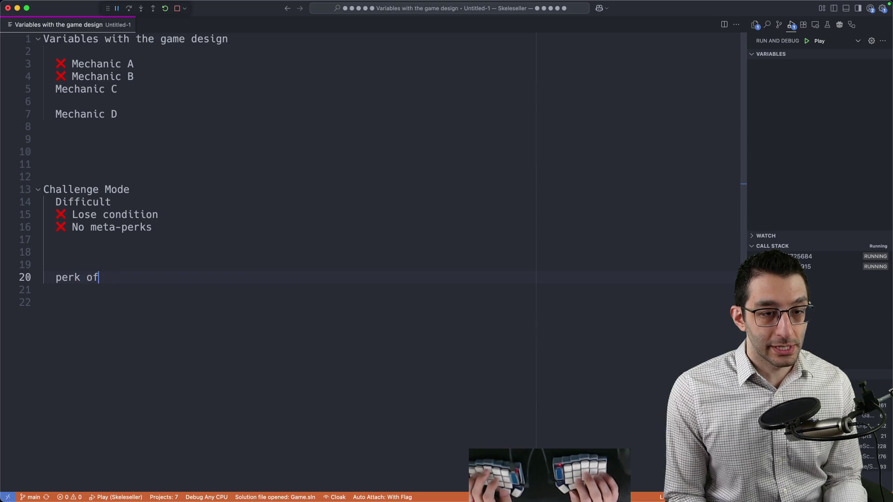
type("ferings")
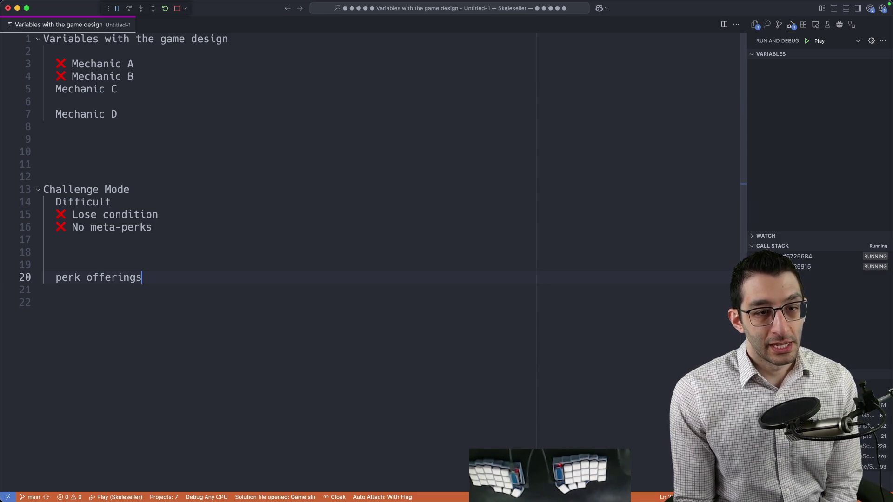
key("super+Tab")
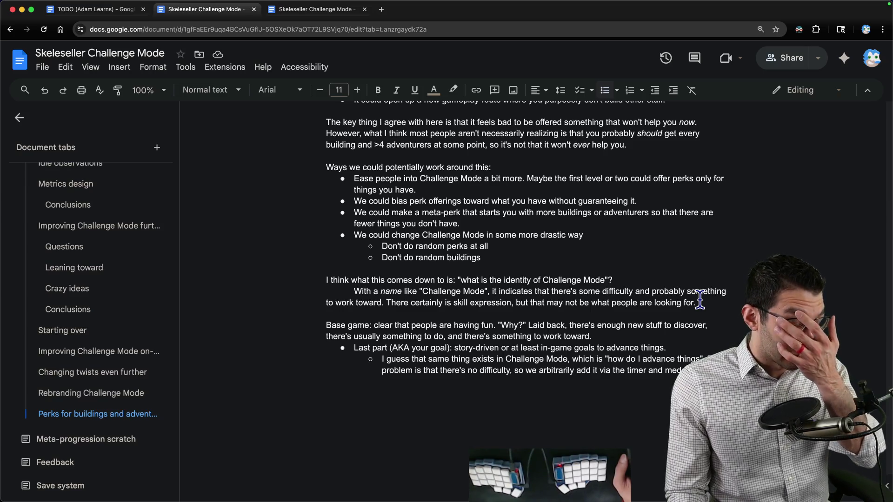
Below the medals line, add an unbulleted line reading "Challenge Mode" -> "BONE Mode"
scroll(661, 320, "down", 1)
scroll(661, 320, "down", 4)
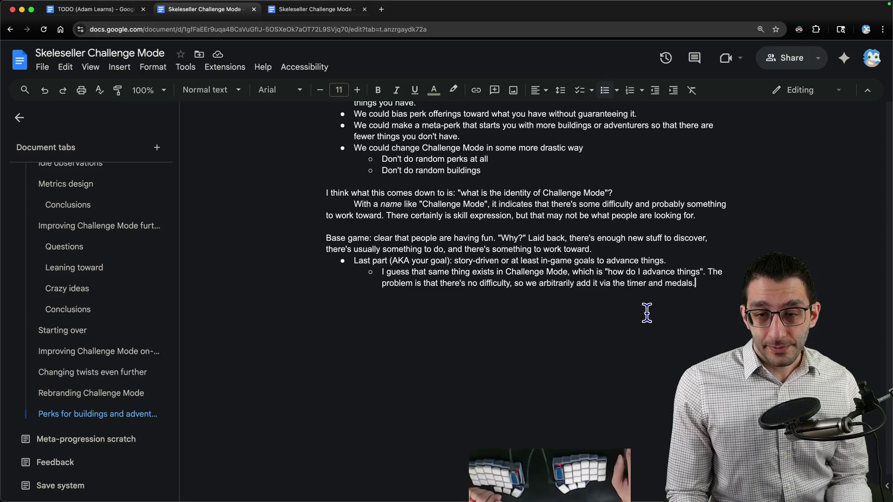
left_click(653, 315)
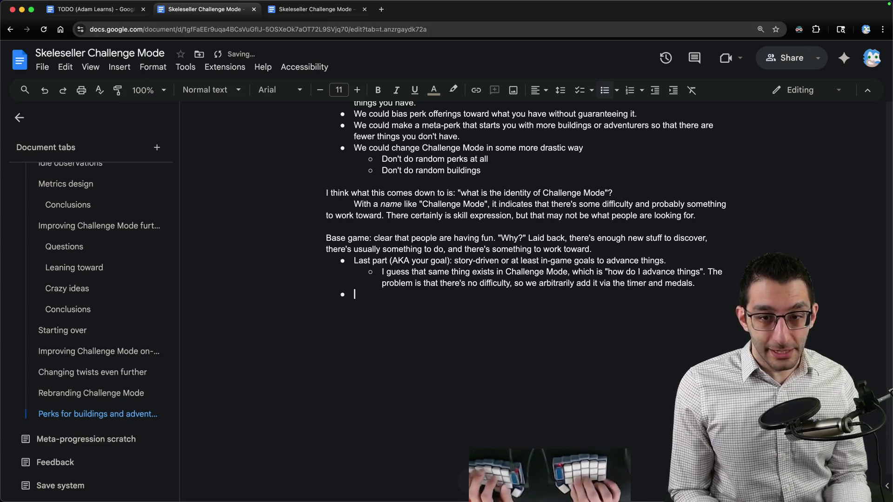
key("Return")
key("Return")
key("Return")
type("Challenge Mode ")
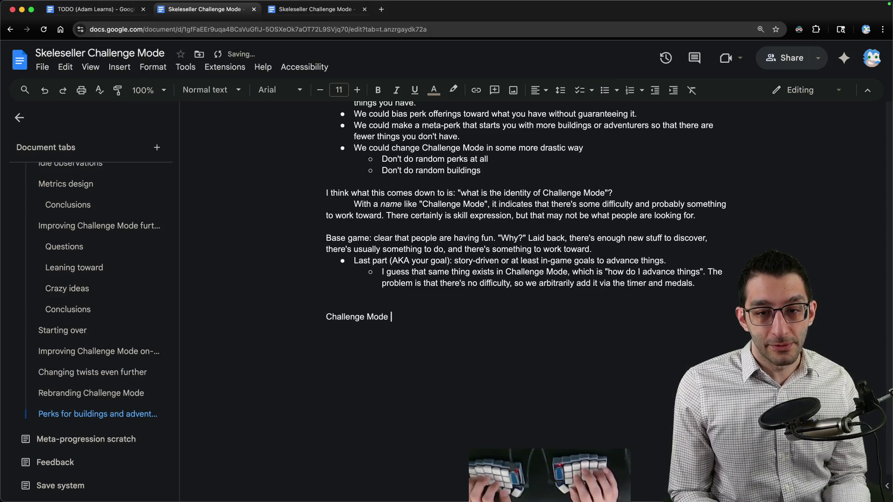
type("-> \"")
key("BackSpace")
type("BONE Mode\"")
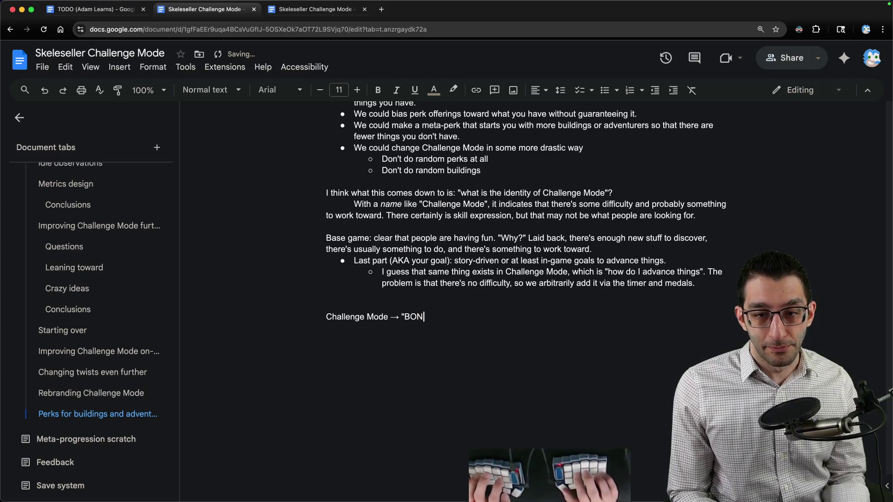
key("Home")
type("\"")
key("alt+Right")
key("alt+Right")
type("\"")
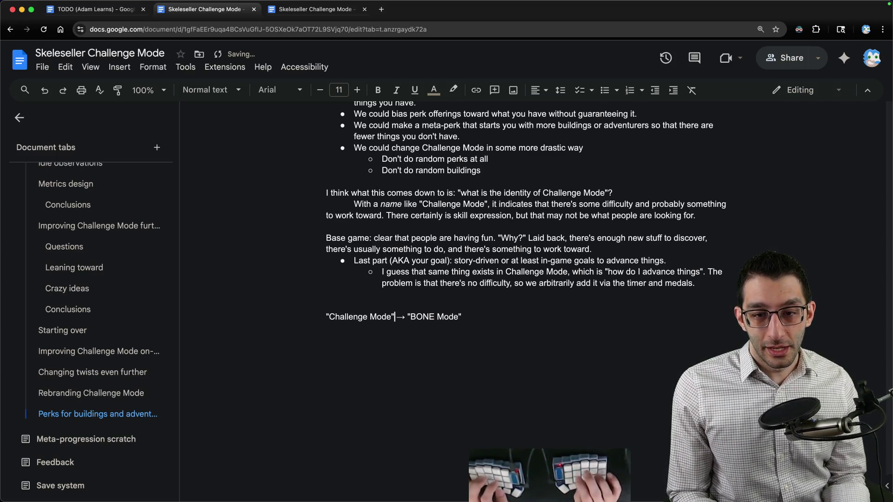
Select the word BONE in the rename line, then bring up the Skeleseller game
key("Home")
key("shift+End")
key("Right")
key("alt+Left")
key("alt+Left")
key("alt+shift+Right")
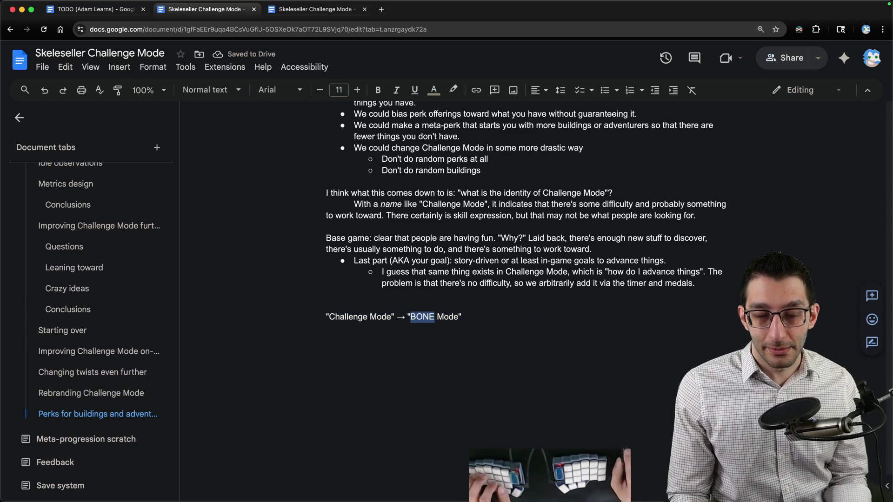
left_click(426, 484)
Browse Skeleseller's challenges from #1 Getting Started to #3 Adventuring, then return to the doc
left_click(412, 433)
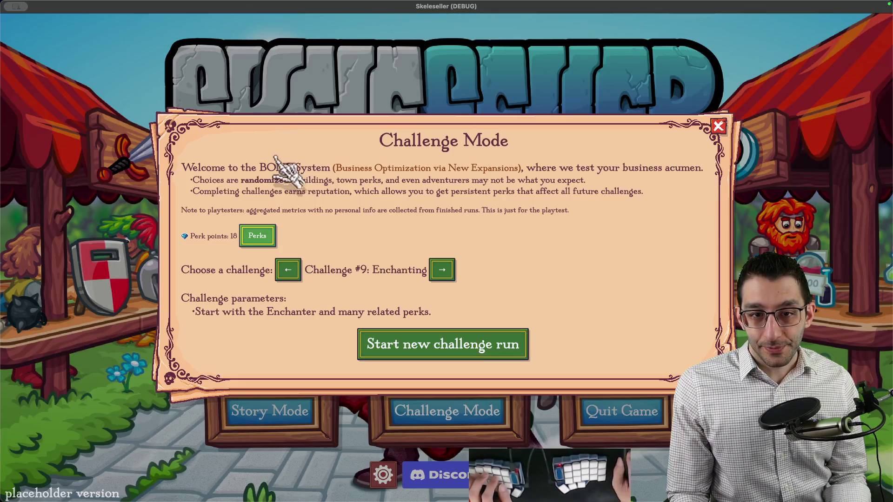
left_click(442, 270)
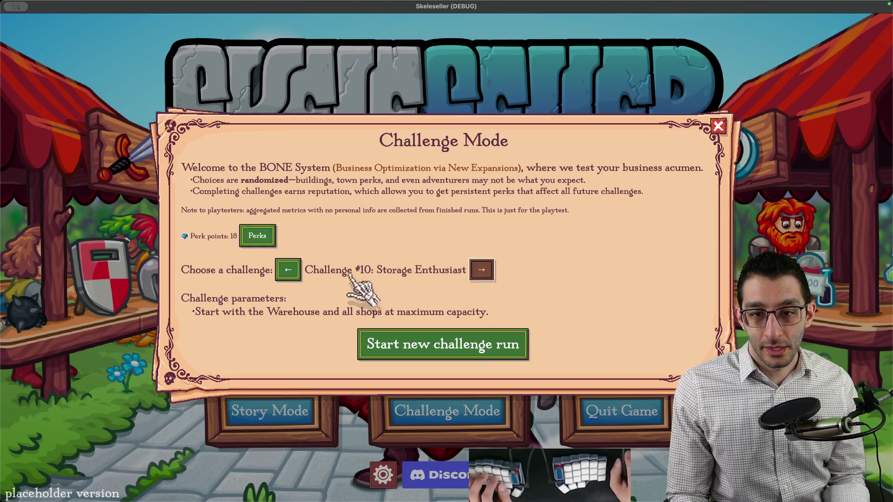
left_click(291, 271)
left_click(291, 270)
left_click(291, 270)
left_click(291, 271)
left_click(290, 266)
left_click(290, 260)
left_click(291, 261)
left_click(291, 261)
left_click(290, 261)
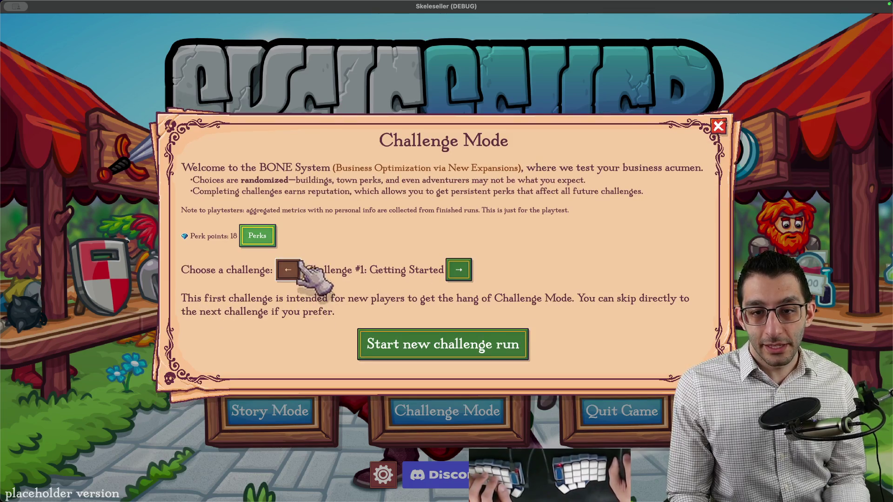
left_click(454, 259)
left_click(449, 257)
left_click(449, 257)
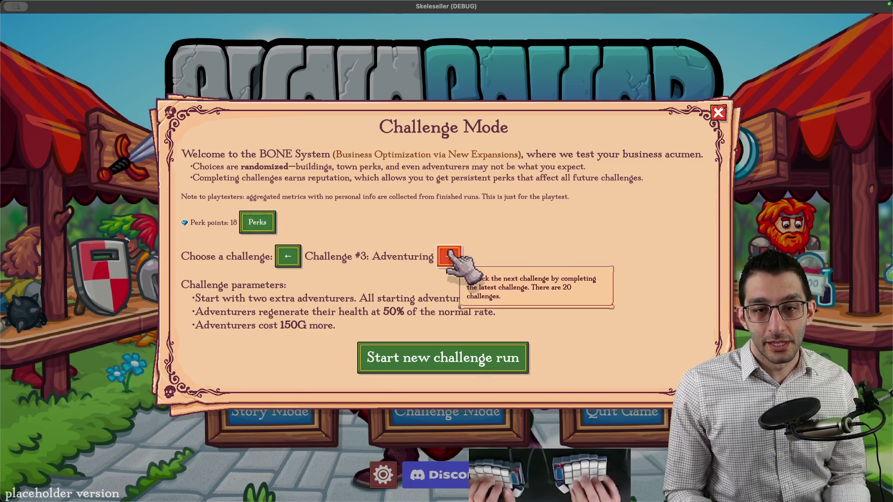
key("super+Tab")
key("super+Tab")
left_click(677, 321)
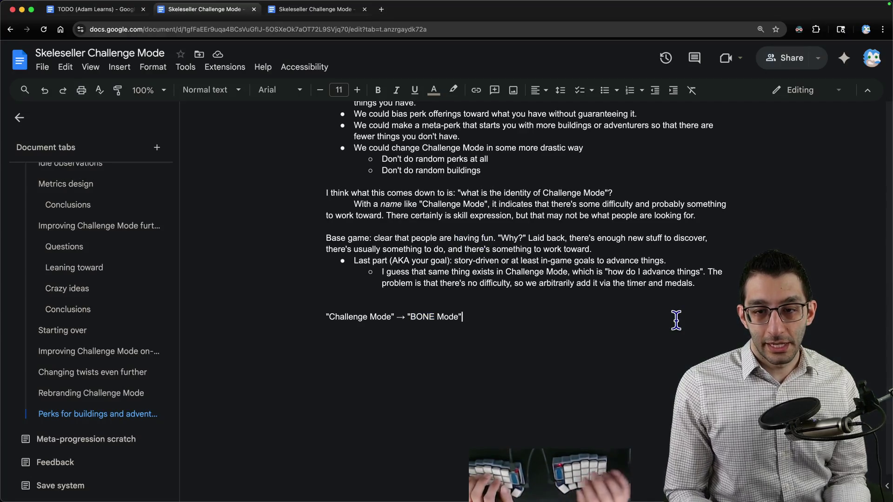
Add the heading 'What Challenge Mode is right now:' with a bullet on different starting points, e.g. the Farming challenge
key("Return")
key("Return")
type("What Challenge Mode is right now:")
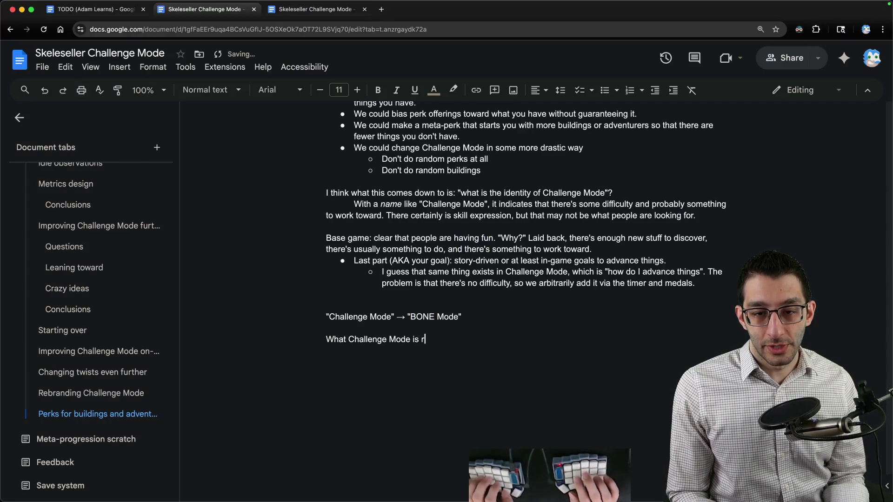
key("Return")
key("ctrl+shift+8")
type("Different startind p")
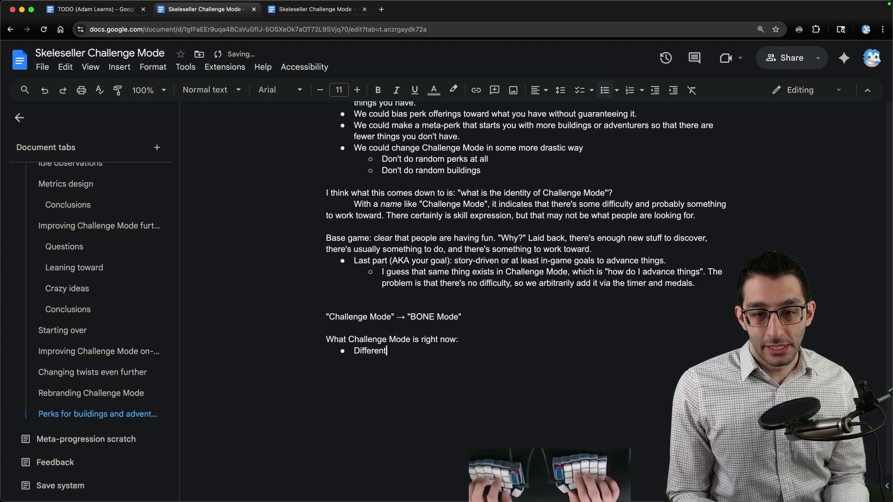
key("BackSpace")
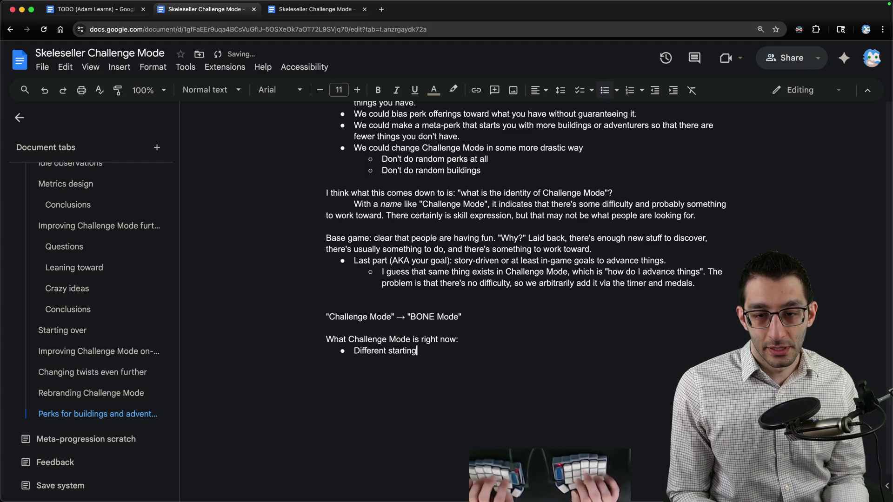
type(" points in the form of the")
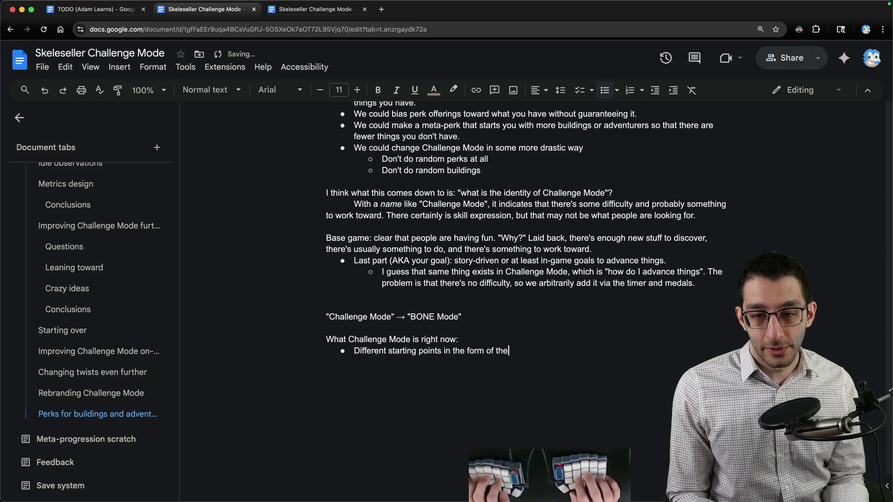
key("BackSpace")
key("BackSpace")
key("BackSpace")
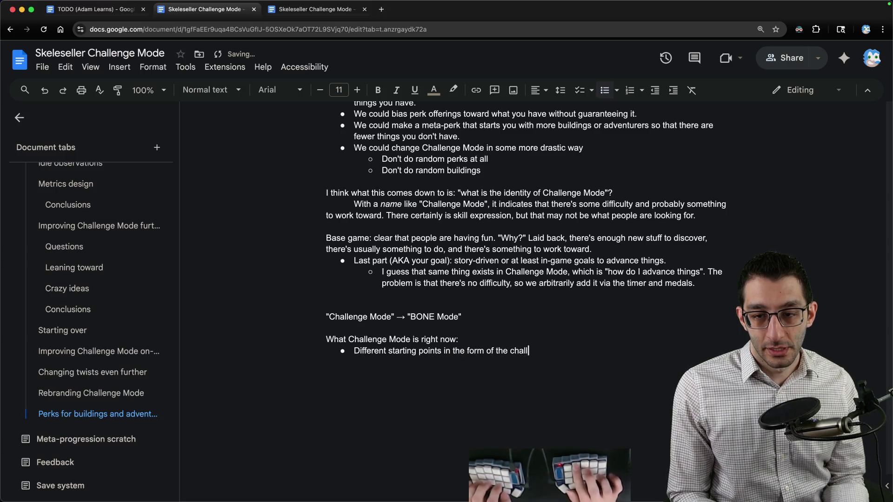
type("enges ")
type("(e.g. Farming mode starts you with the Far")
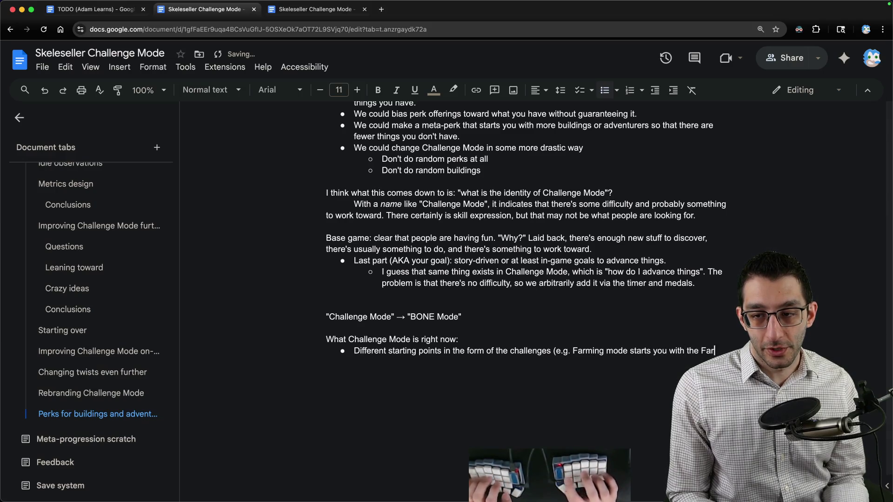
type("farrm pract")
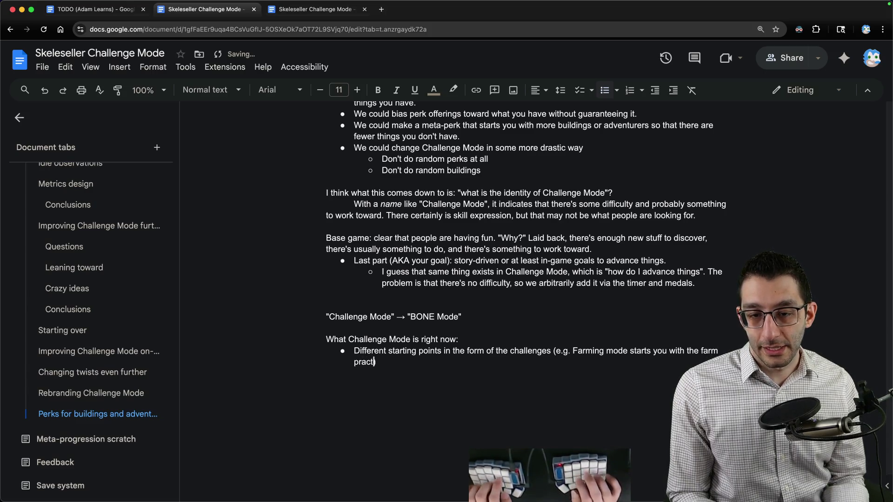
type("ically maxed out")
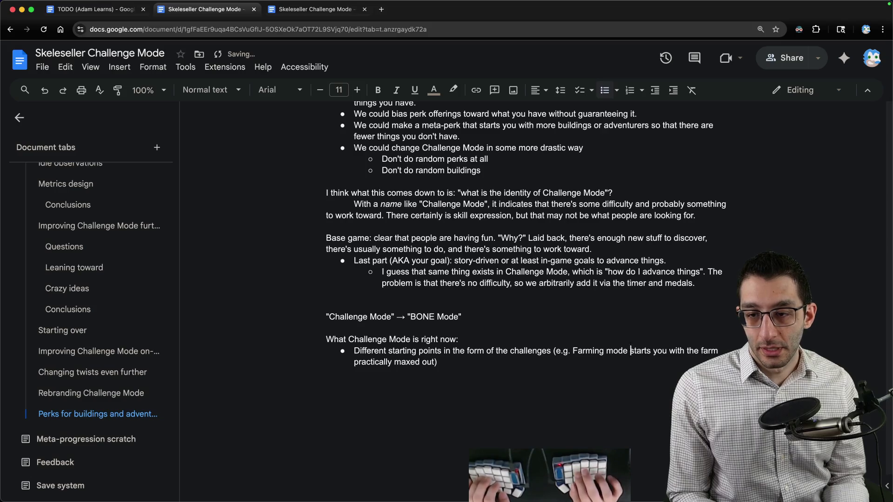
type("the")
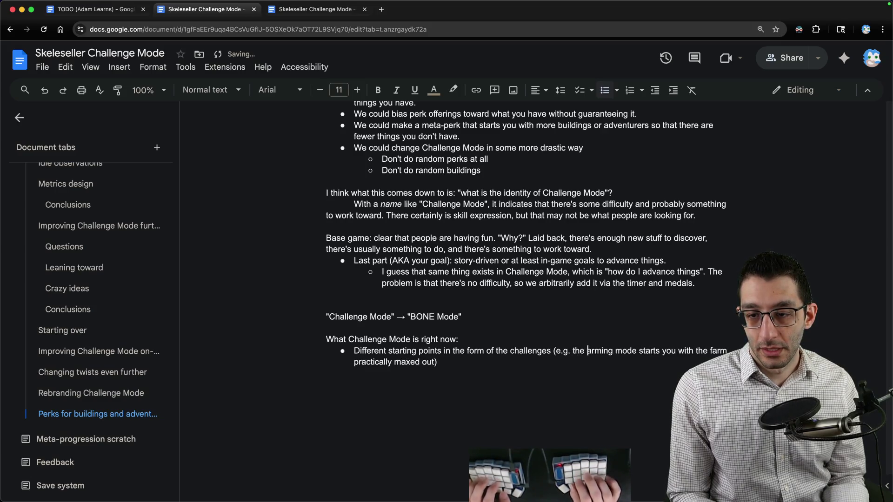
key("alt+Right")
key("Right")
key("Delete")
key("Delete")
key("Delete")
type("challenge")
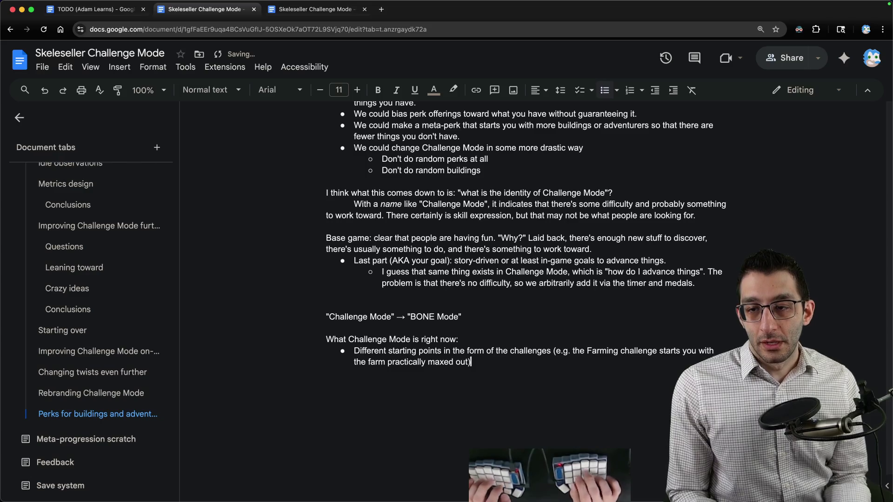
Add bullets on condensed gameplay instead of 2-5 hours of town building, and reimagined unlocking
key("Down")
scroll(525, 233, "down", 2)
type("A c")
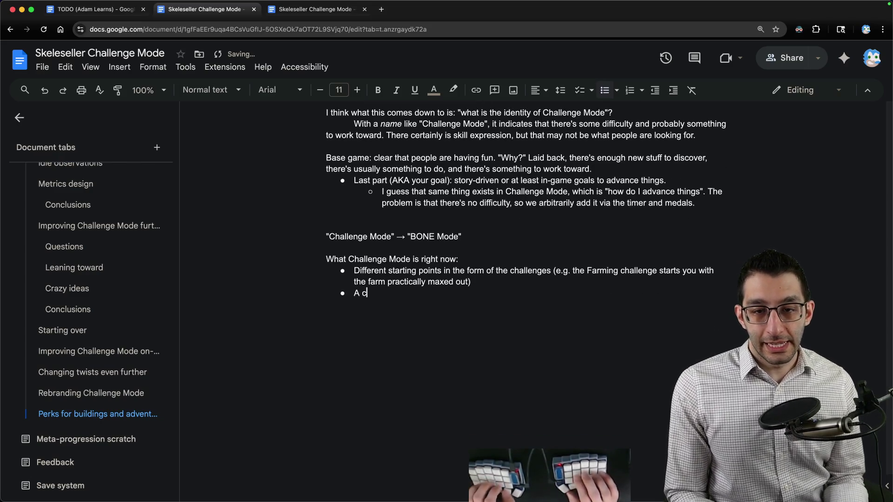
type("ondensed gameplay exep")
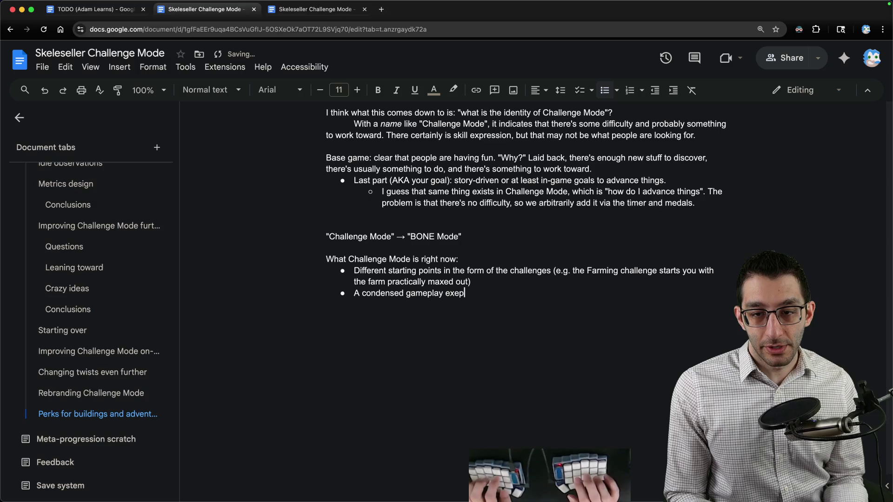
key("BackSpace")
key("BackSpace")
type("perience")
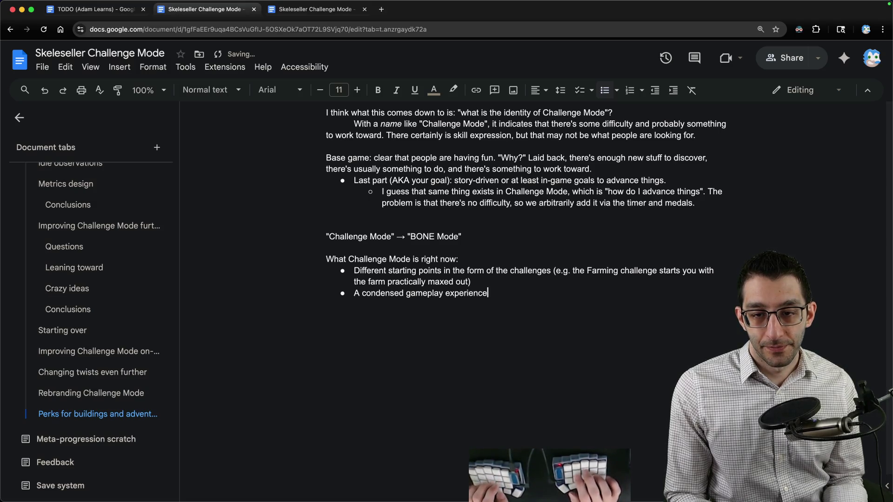
type("Rather tha")
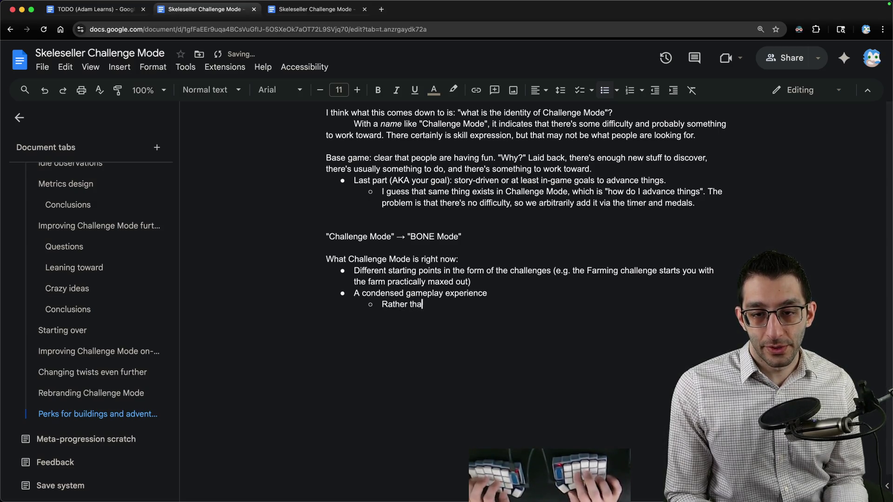
type("spend ~2-5 hours building up")
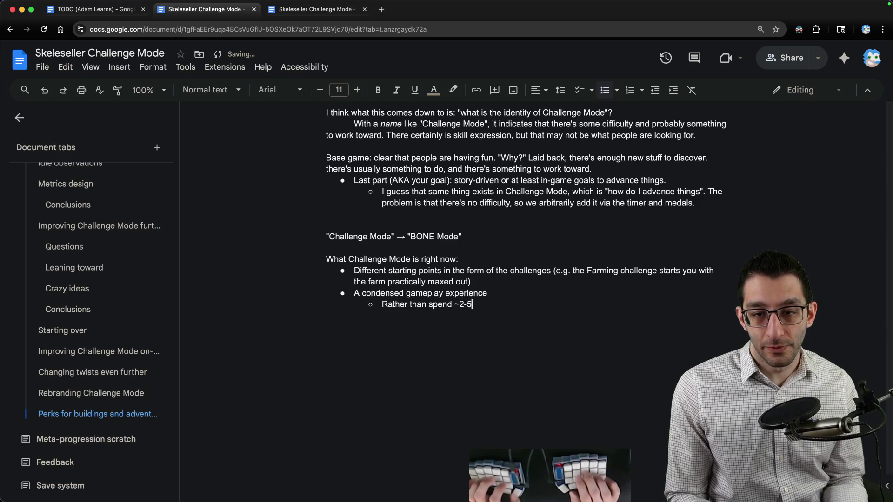
type(" a town, you spend aobu")
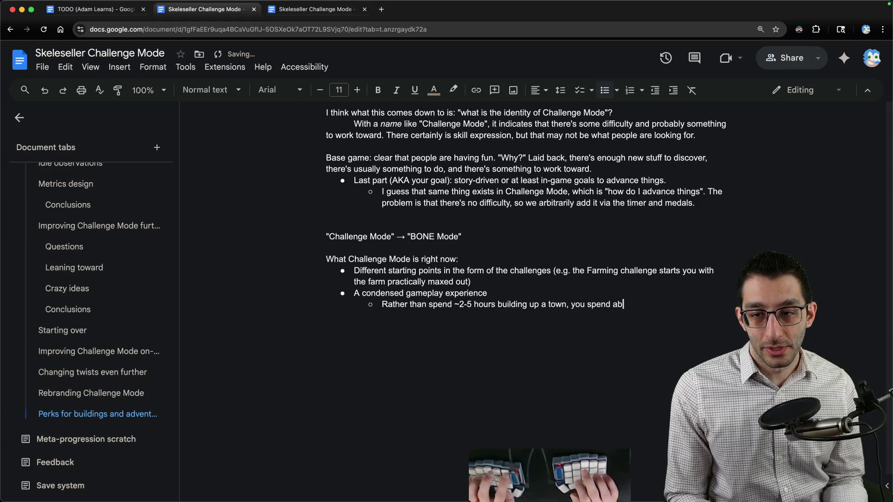
type("out 20-30 minutes")
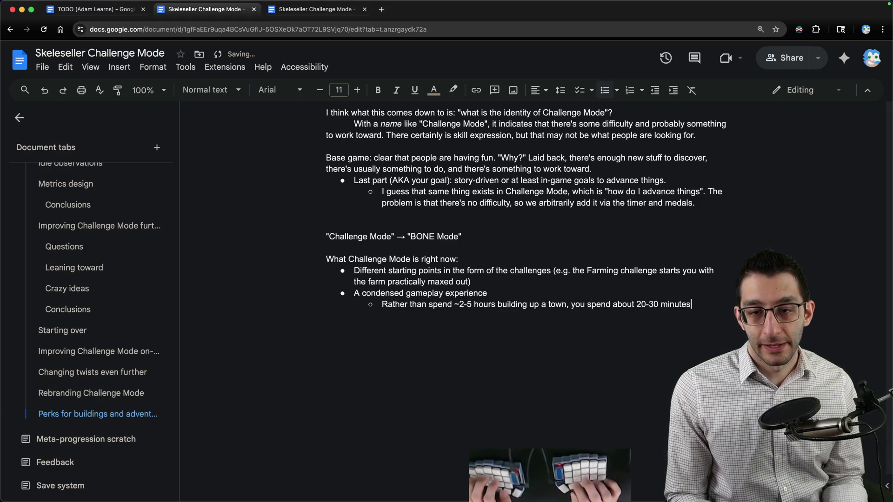
key("Return")
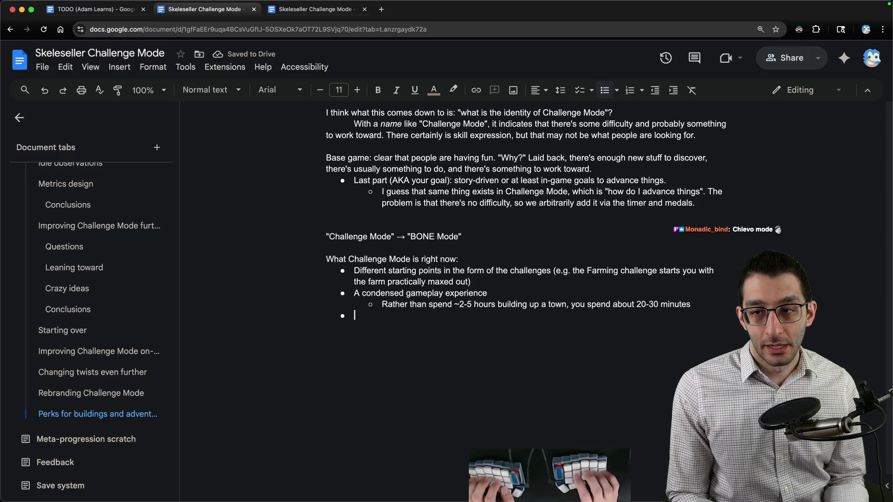
type("A complete reiman")
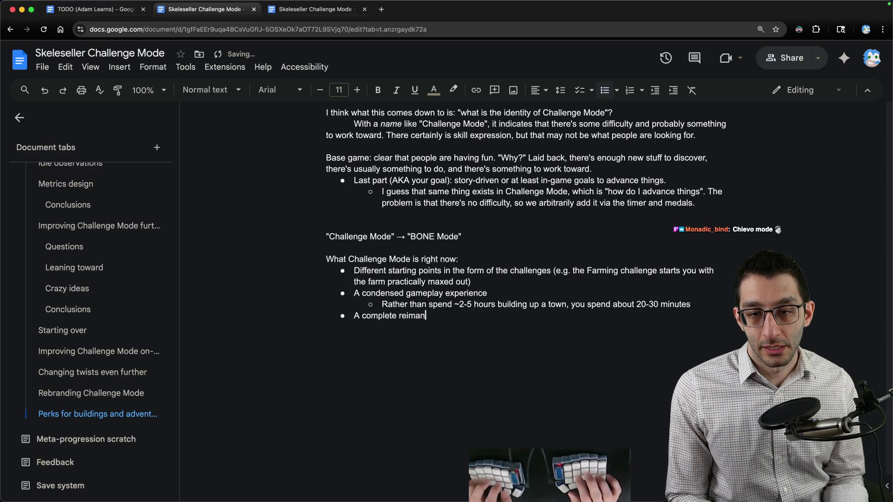
key("BackSpace")
type("gining of h")
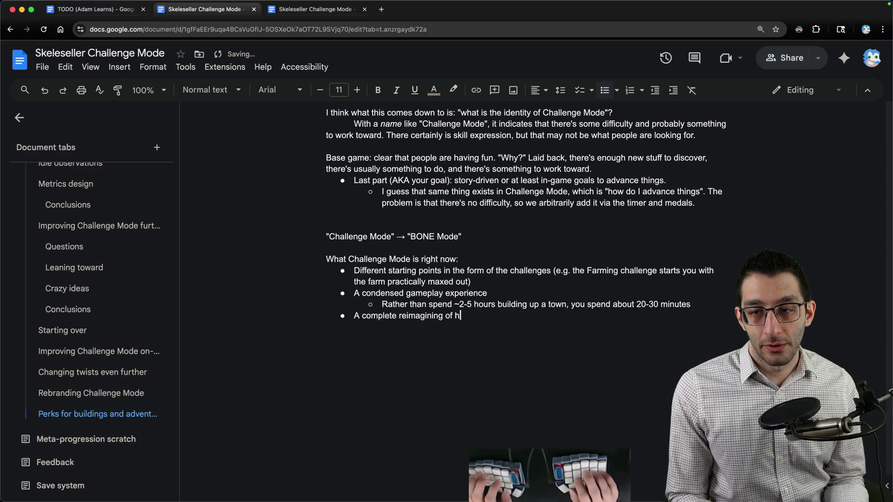
type("ow you cus")
key("BackSpace")
key("BackSpace")
key("BackSpace")
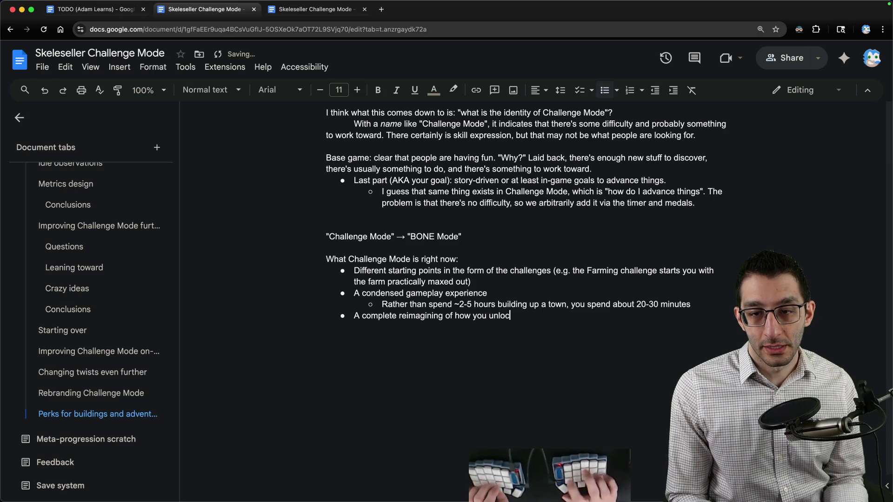
type("k things")
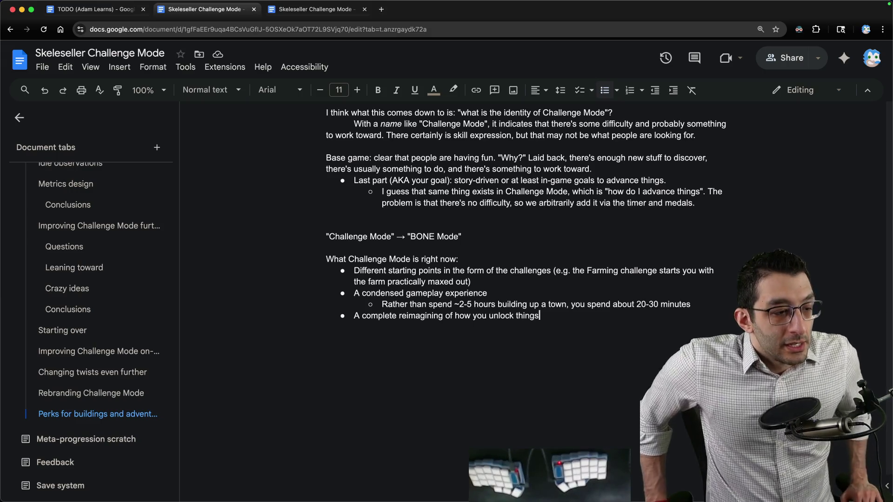
End the bullets and type a plain list: Perks, Meta-perks, Twists, Difficulty constraints, Achievements
key("Return")
key("Return")
key("Return")
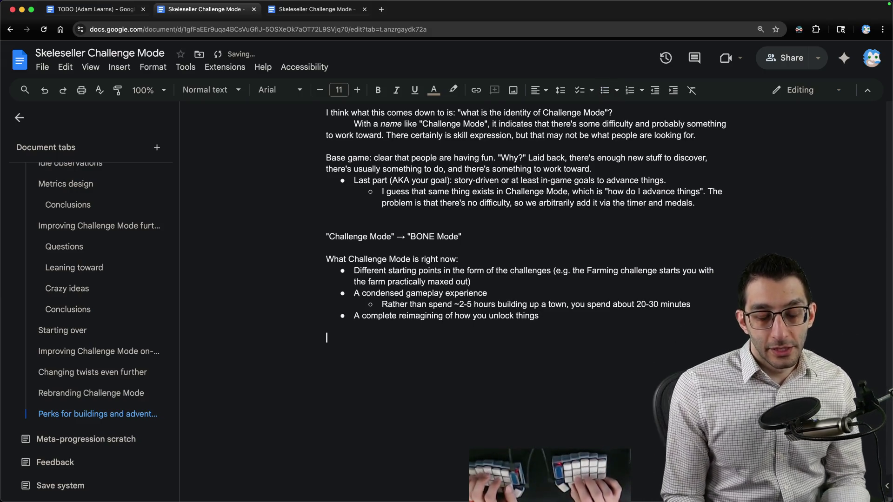
type("Perks")
key("Return")
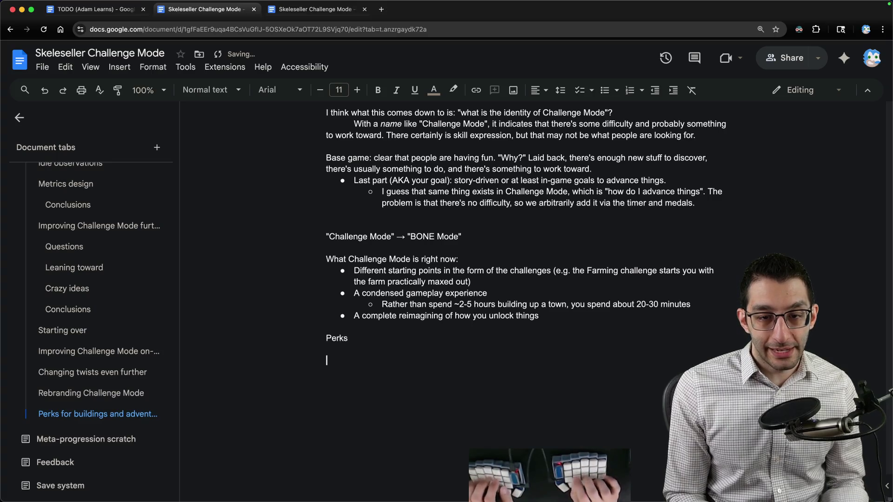
type("Metah,p")
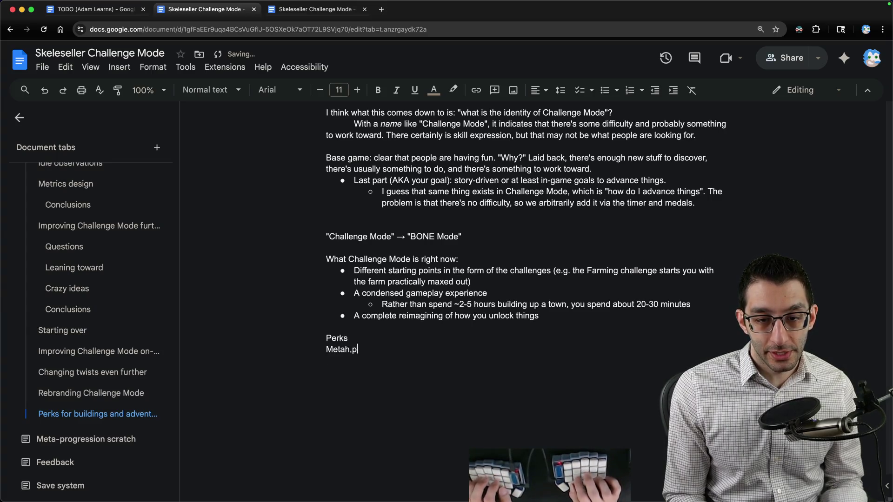
type("-,perk")
key("BackSpace")
key("End")
key("Return")
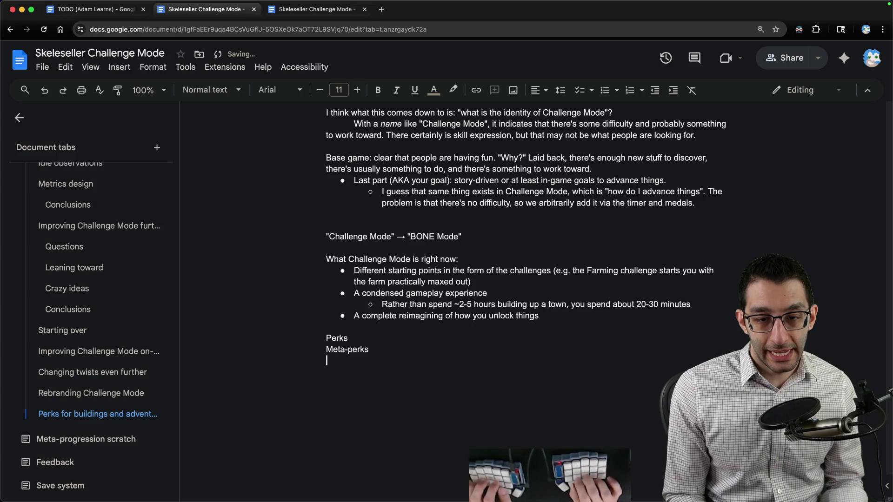
type("Twists")
key("Return")
type("Difficulty constraints")
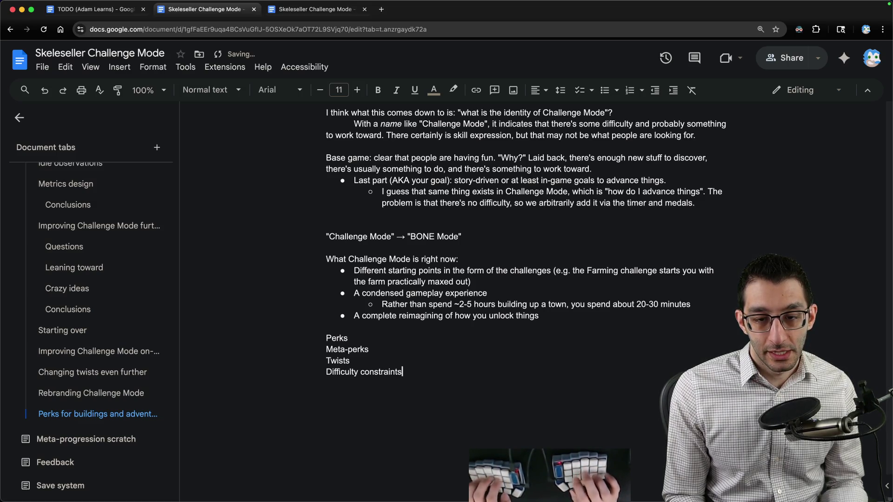
key("Return")
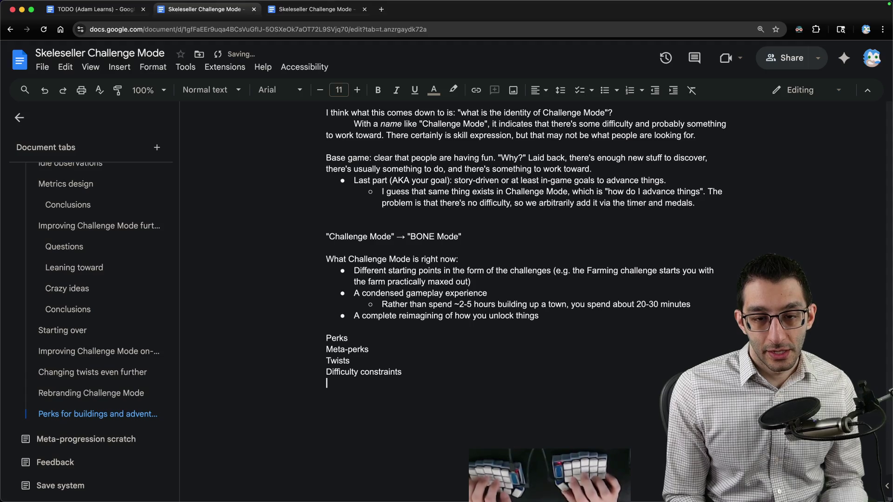
type("Achievements")
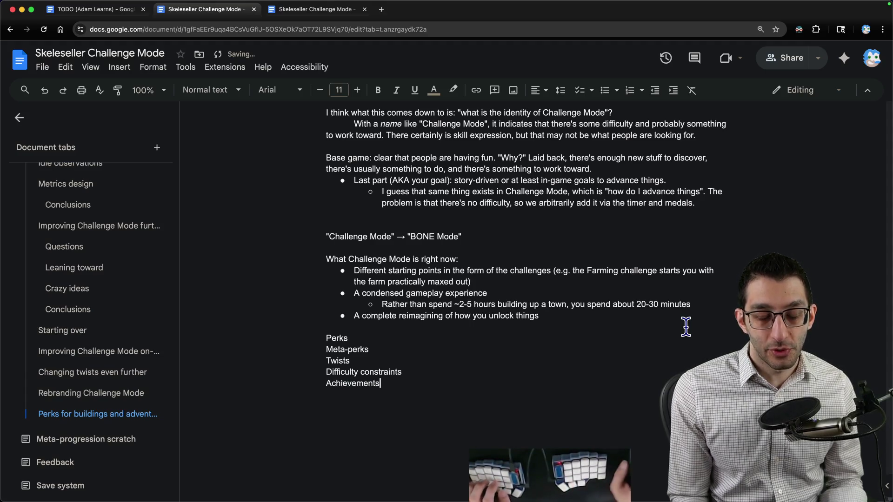
scroll(365, 297, "down", 2)
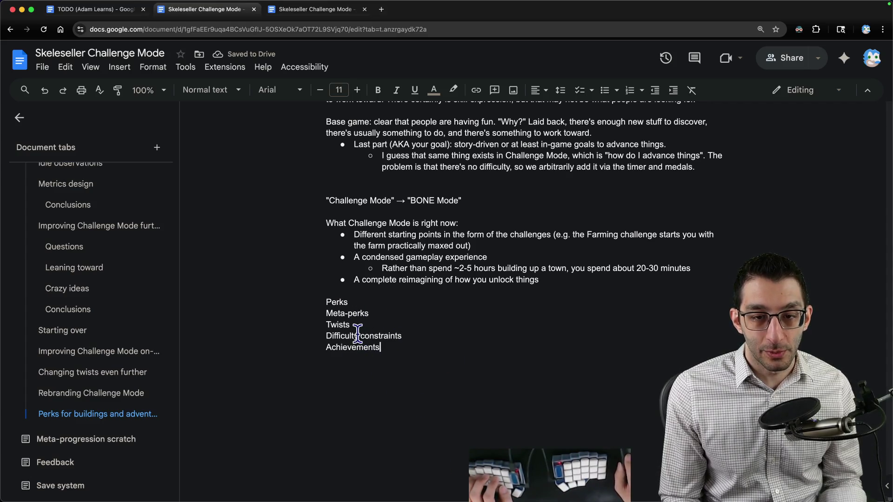
left_click_drag(324, 303, 402, 313)
Highlight the Twists and Achievements lines, then the whole Perks-to-Achievements list, while discussing them
mouse_move(325, 324)
left_mouse_down()
mouse_move(357, 322)
mouse_move(327, 324)
mouse_move(399, 337)
mouse_move(410, 360)
left_mouse_up()
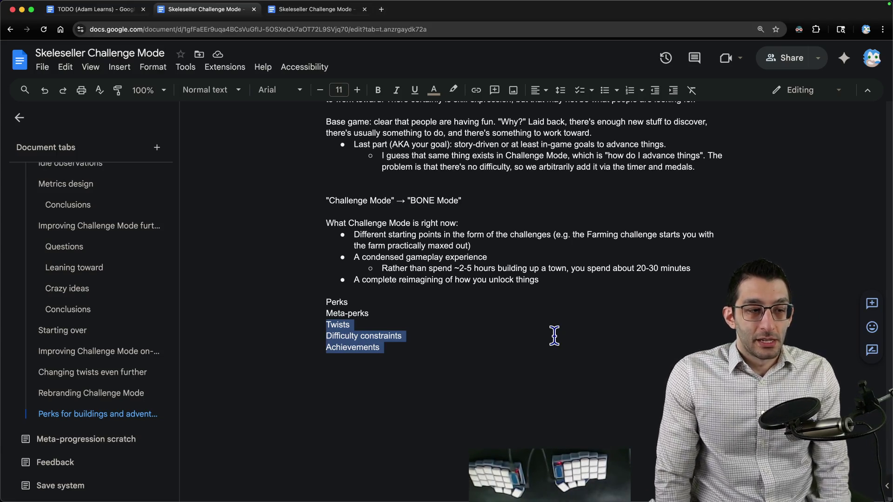
left_click(414, 338)
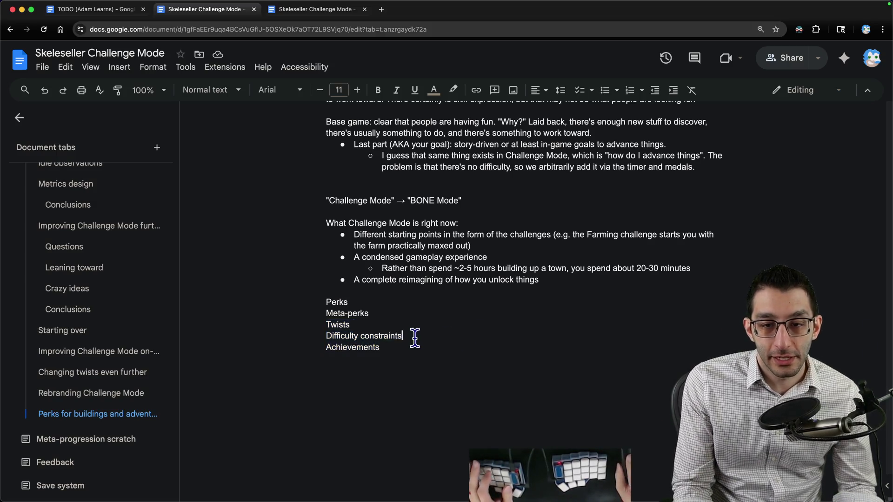
left_click_drag(415, 338, 280, 339)
left_click_drag(353, 326, 325, 323)
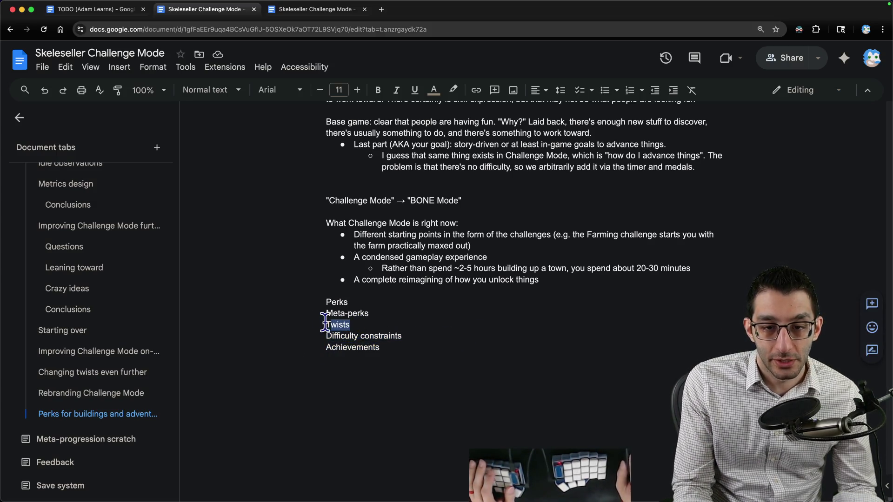
mouse_move(378, 347)
left_mouse_down()
mouse_move(286, 345)
mouse_move(303, 347)
left_mouse_up()
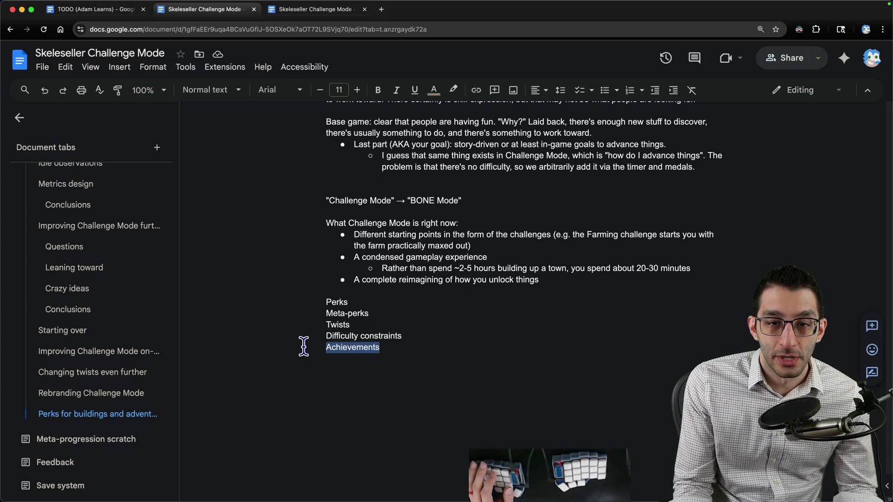
left_click_drag(321, 302, 464, 365)
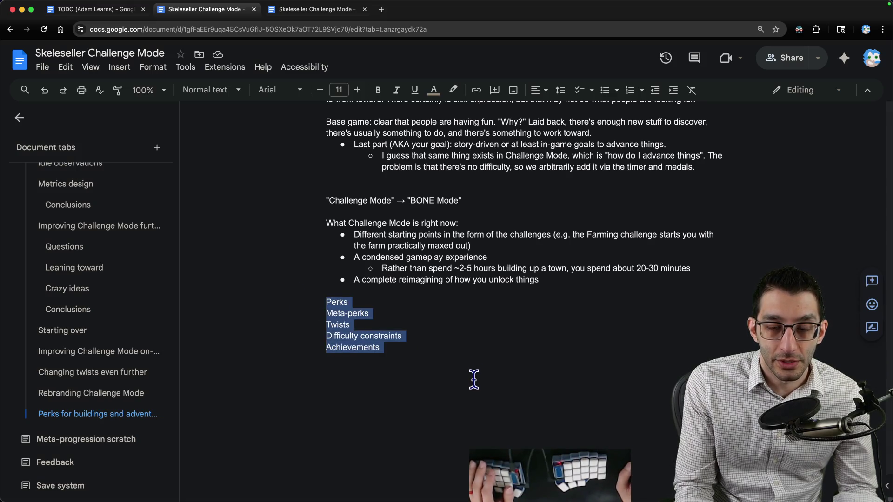
left_click(474, 379)
Leave the caret after Achievements and switch to the TODO document
mouse_move(362, 279)
left_mouse_down()
mouse_move(370, 316)
mouse_move(514, 381)
left_mouse_up()
left_click(514, 382)
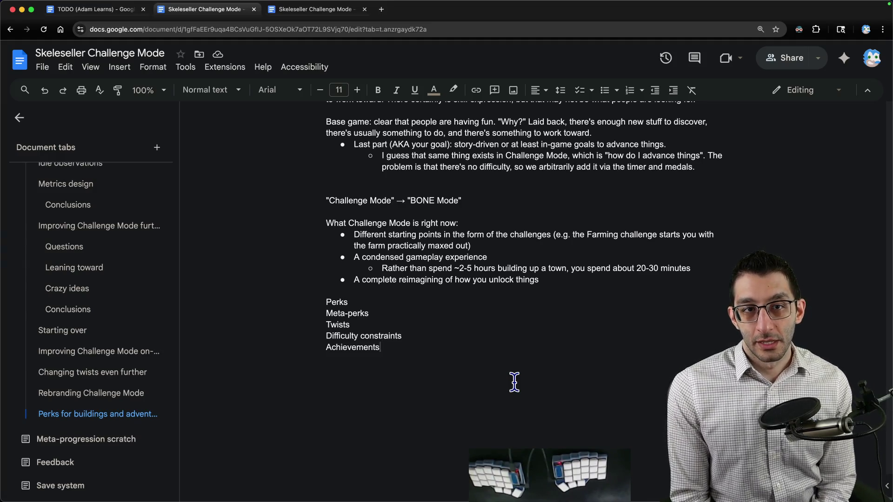
left_click(110, 10)
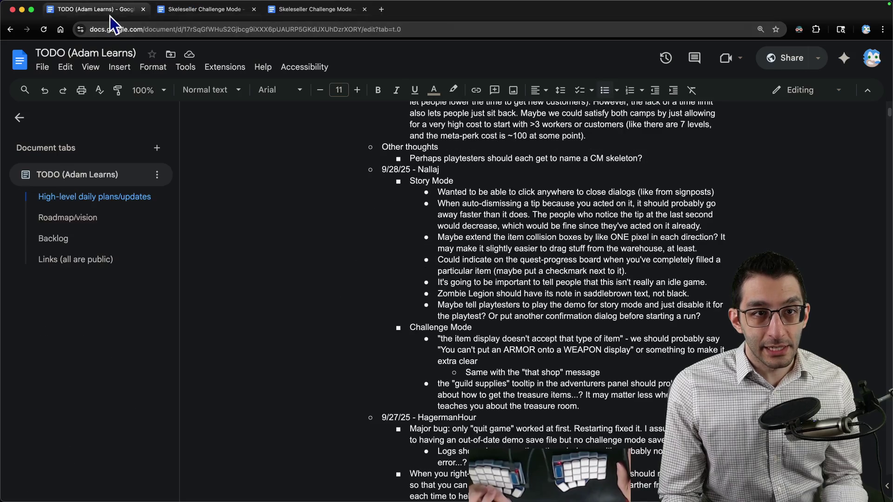
Open Discord and scroll #playtest-discussion up to the September 3 Challenge Mode feedback
left_click(204, 9)
left_click(353, 482)
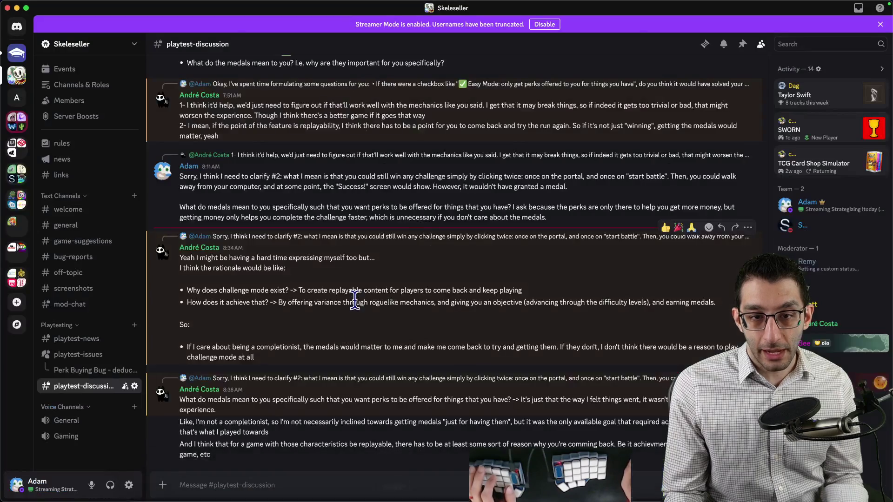
scroll(355, 303, "up", 15)
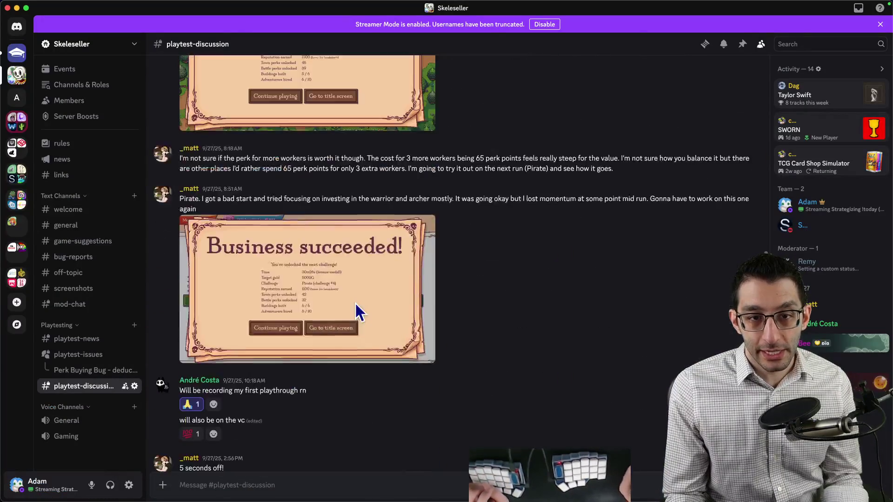
scroll(355, 303, "up", 10)
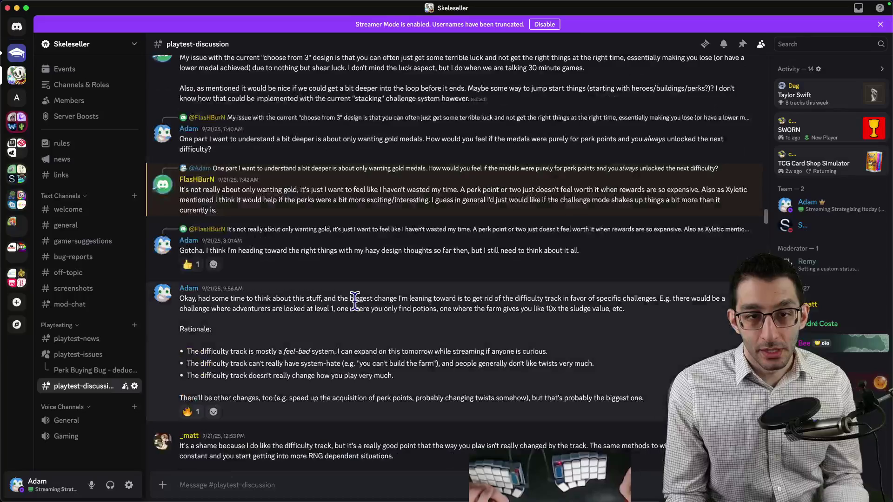
scroll(355, 303, "up", 15)
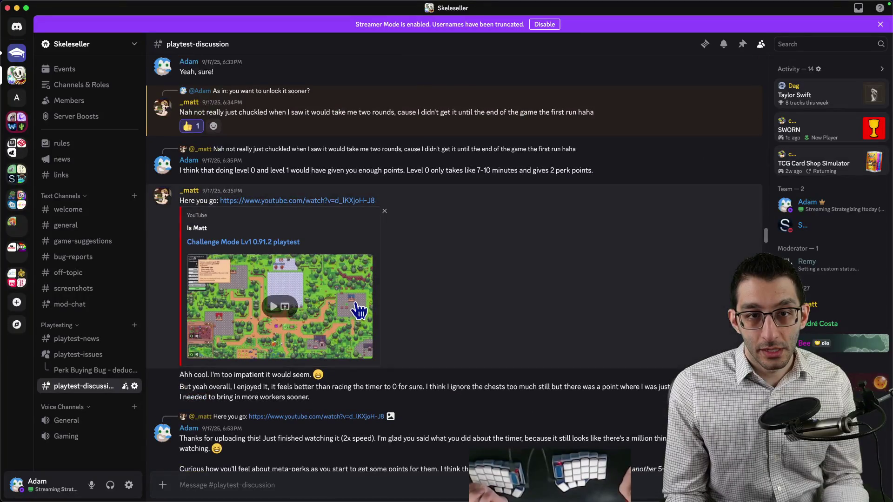
mouse_move(303, 2)
scroll(364, 272, "up", 15)
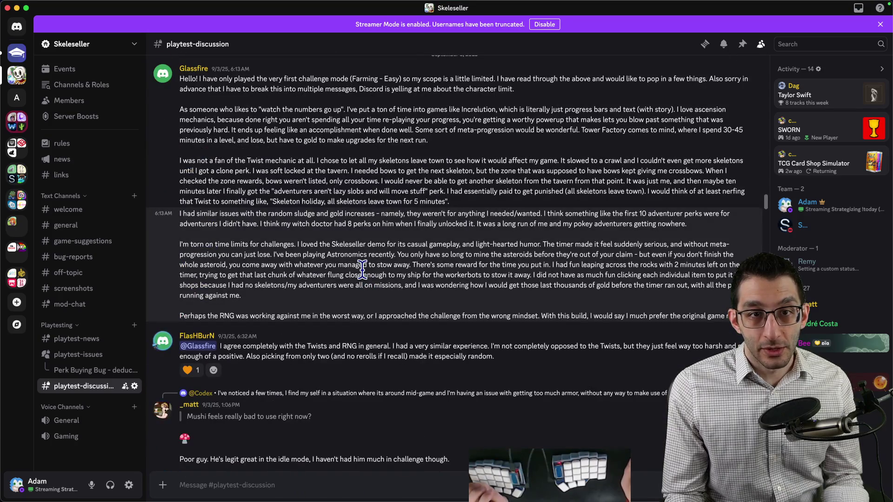
scroll(363, 271, "up", 3)
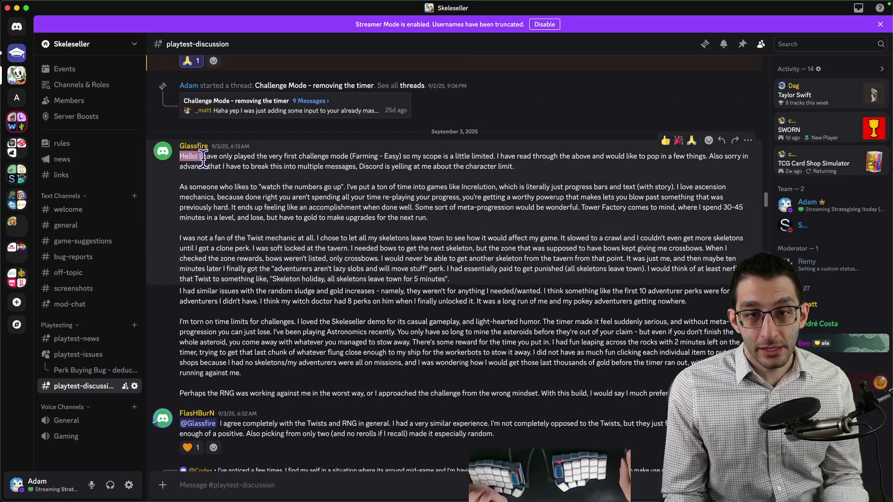
Highlight the feedback on meta-progression, the Twist mechanic and unwanted adventurer perks, then return to the doc
mouse_move(203, 158)
left_mouse_down()
mouse_move(298, 167)
mouse_move(422, 155)
mouse_move(387, 166)
mouse_move(318, 165)
mouse_move(321, 183)
left_mouse_up()
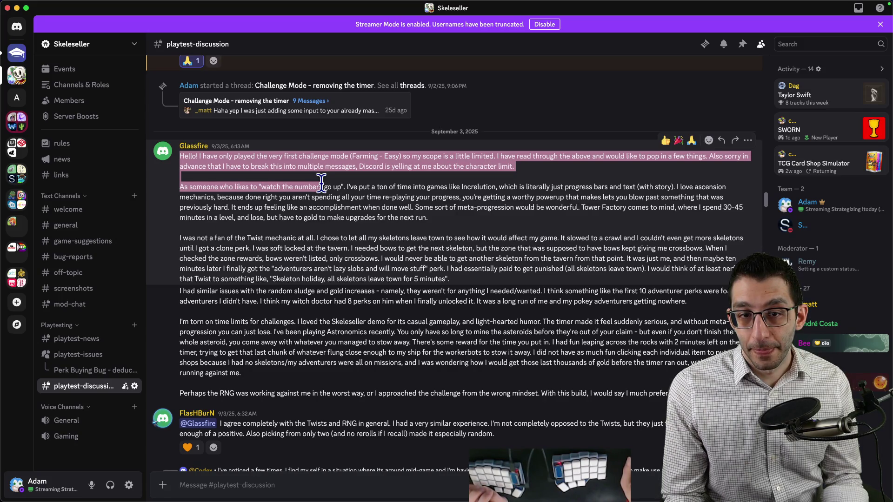
left_click_drag(322, 182, 326, 190)
left_click(326, 191)
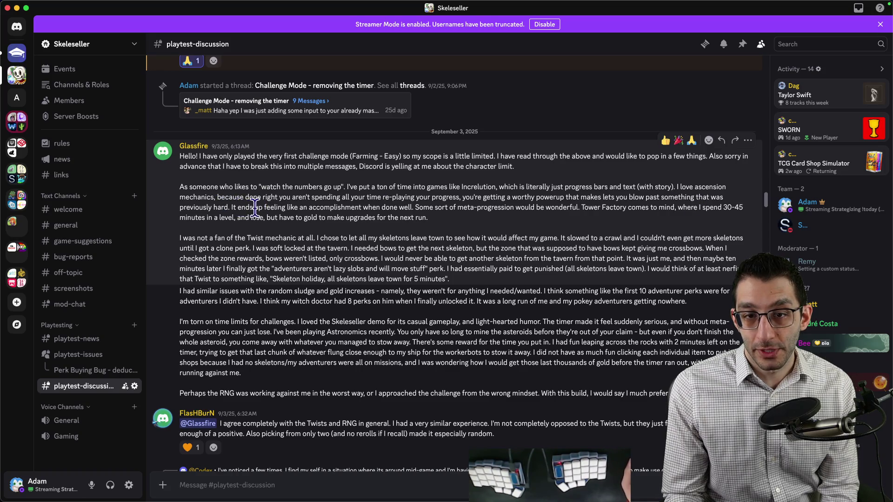
mouse_move(579, 207)
left_mouse_down()
mouse_move(305, 207)
mouse_move(372, 219)
mouse_move(415, 207)
left_mouse_up()
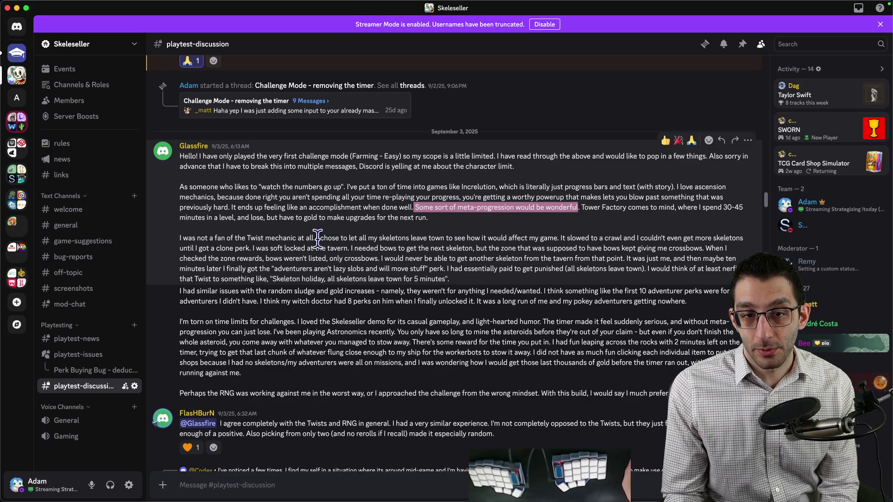
mouse_move(171, 242)
left_mouse_down()
mouse_move(344, 239)
mouse_move(318, 238)
left_mouse_up()
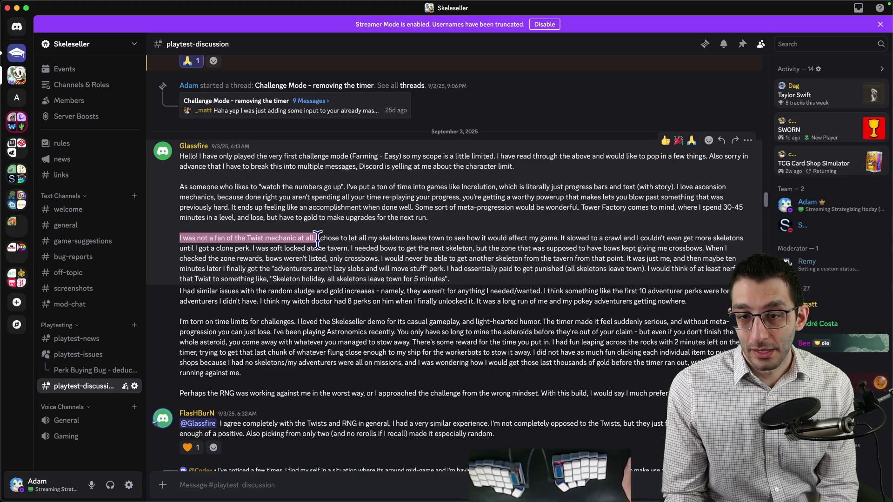
mouse_move(438, 291)
left_mouse_down()
mouse_move(541, 292)
mouse_move(256, 300)
left_mouse_up()
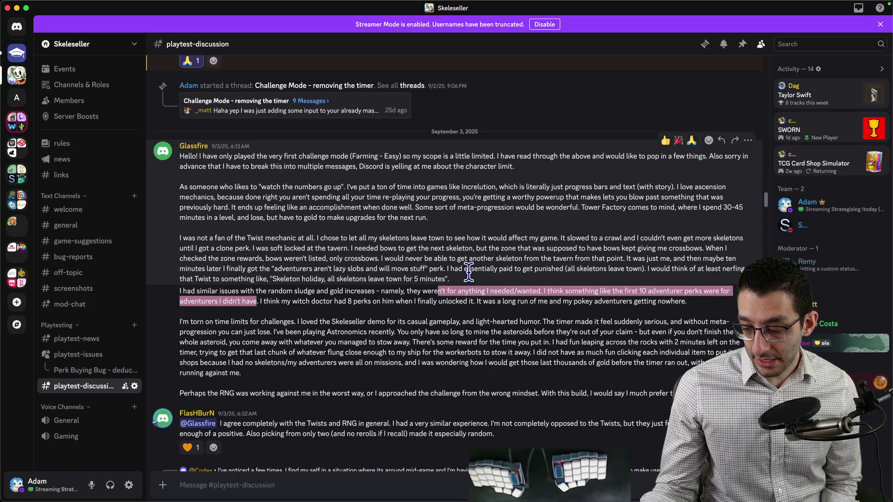
key("super+Tab")
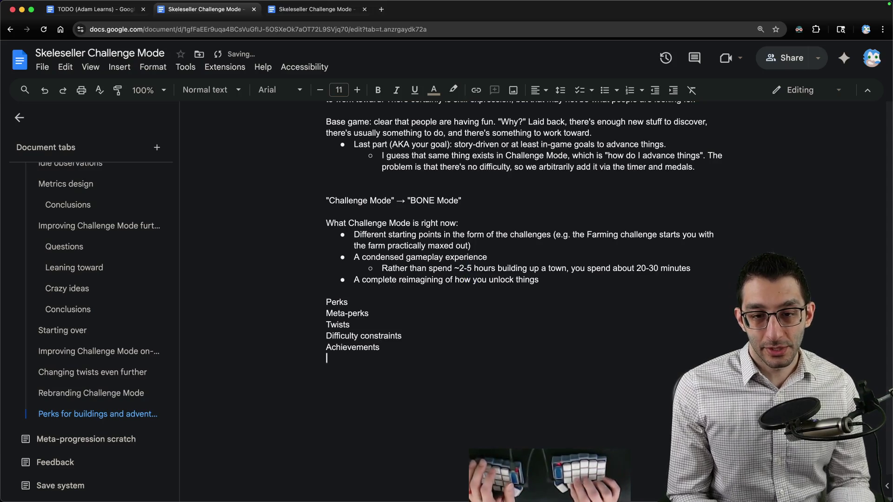
Note that beginning challenges' problem is eradicated by the final challenges, losing players who won't wait
key("Return")
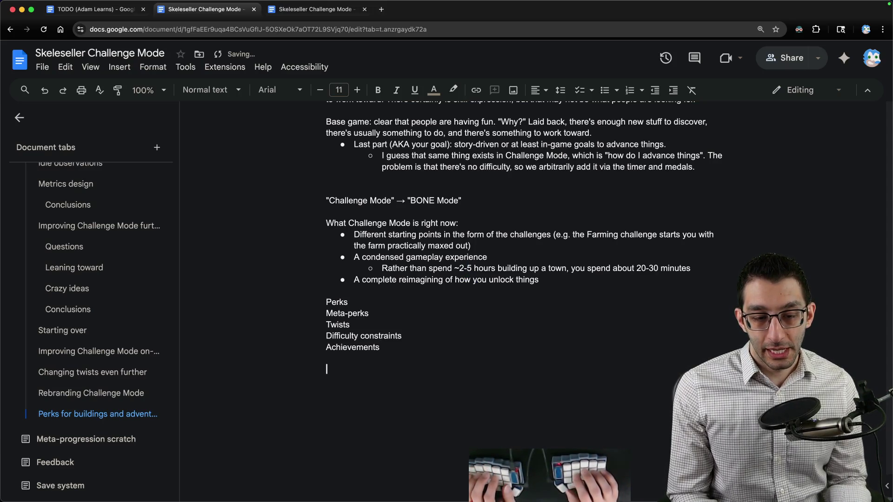
type("Beginning of the runs")
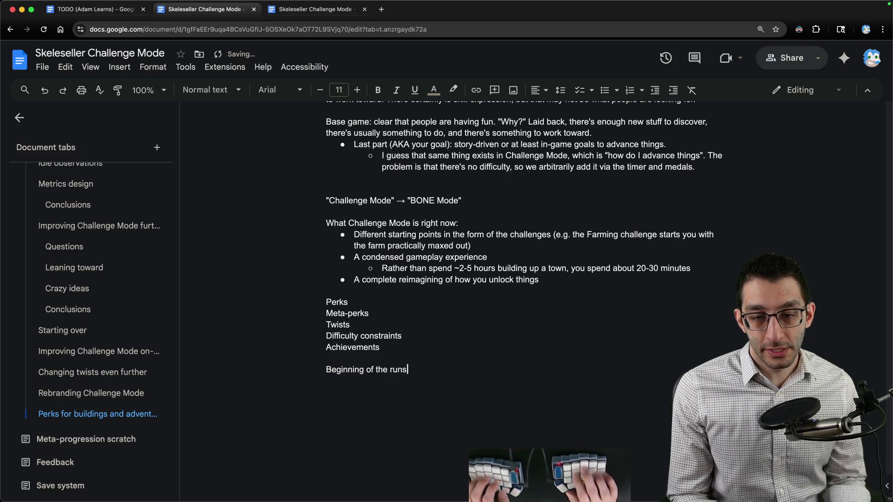
type(" have a problem that gets")
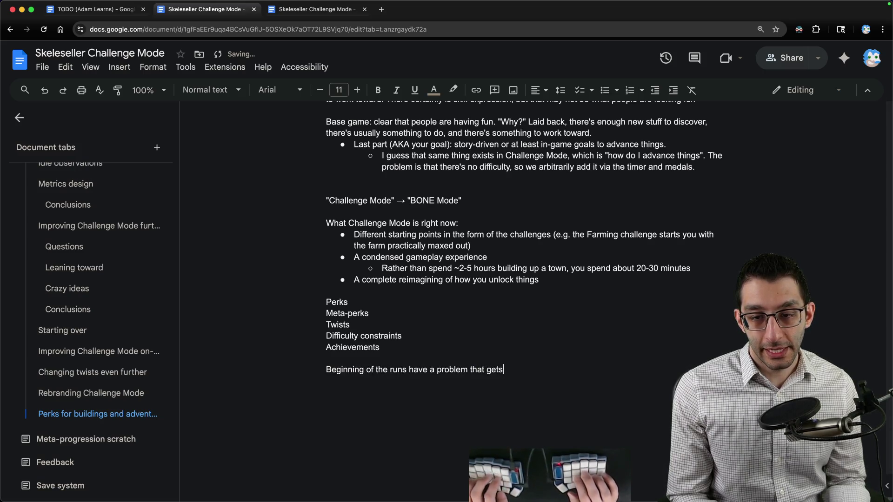
type(" eradicated by the ")
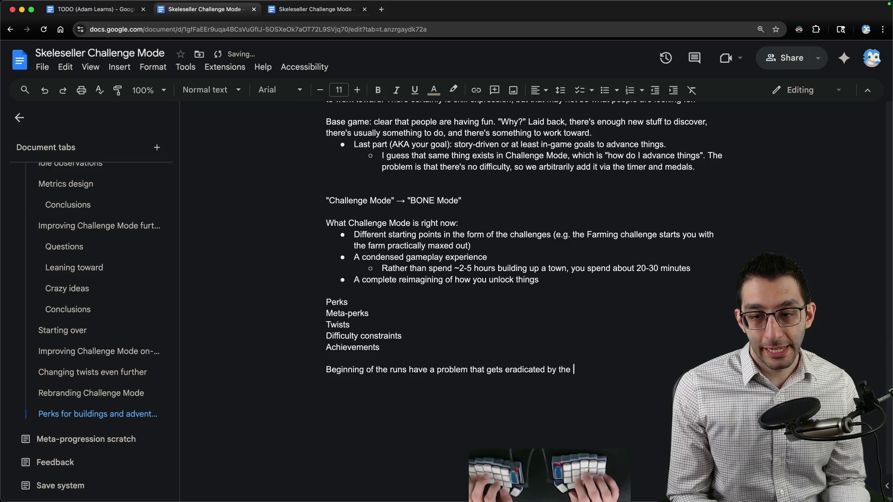
type("end of the runs")
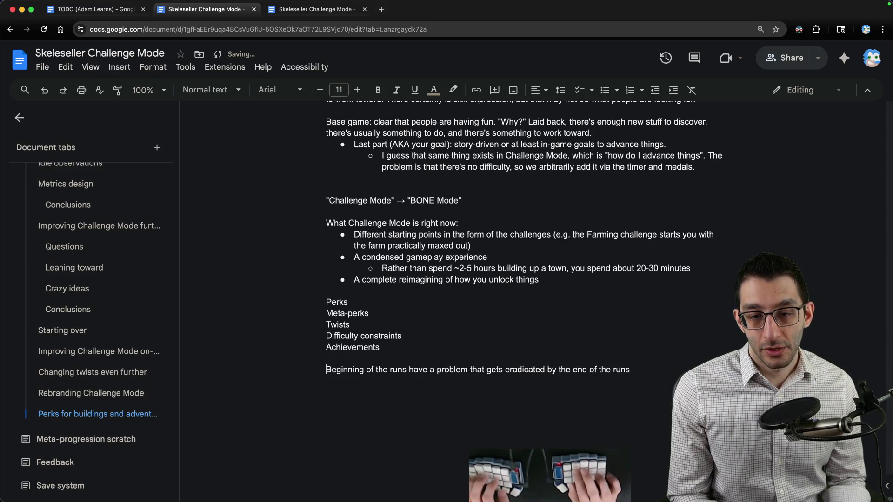
key("alt+Right")
key("alt+Delete")
key("alt+Delete")
key("alt+Delete")
type("challeng")
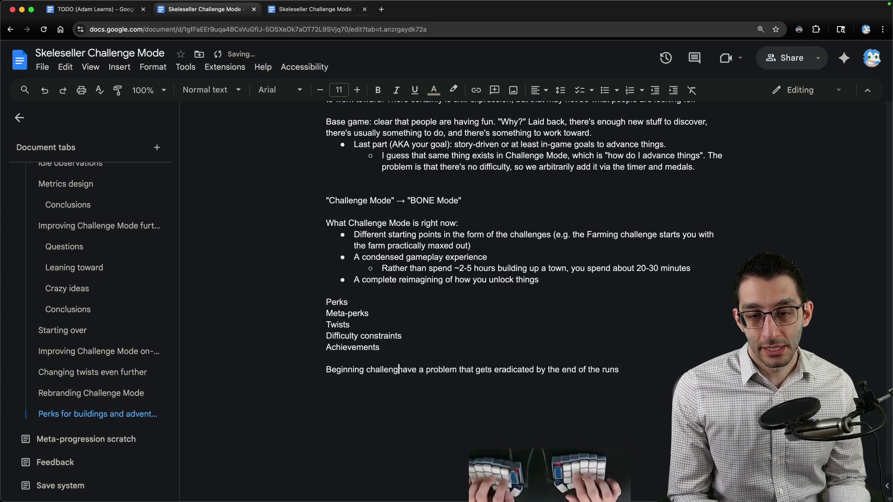
type("es")
key("End")
key("alt+BackSpace")
key("alt+BackSpace")
key("alt+BackSpace")
key("alt+BackSpace")
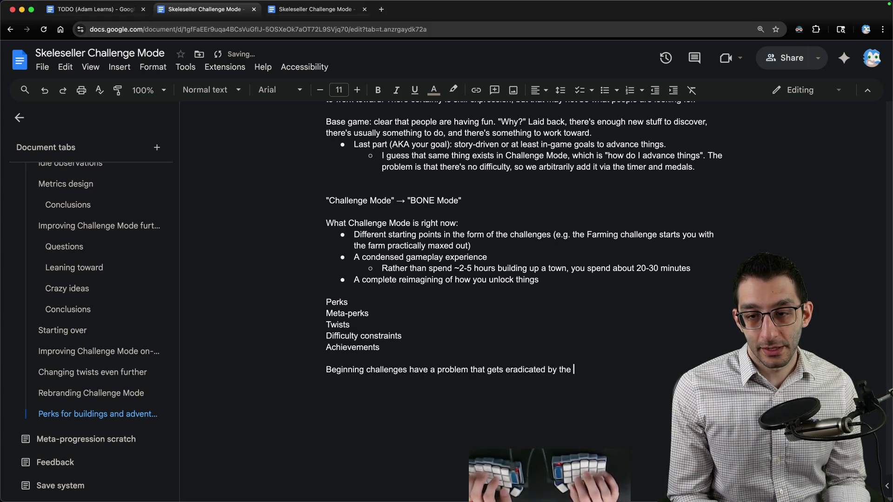
type("final challenges, then you'll lose players ")
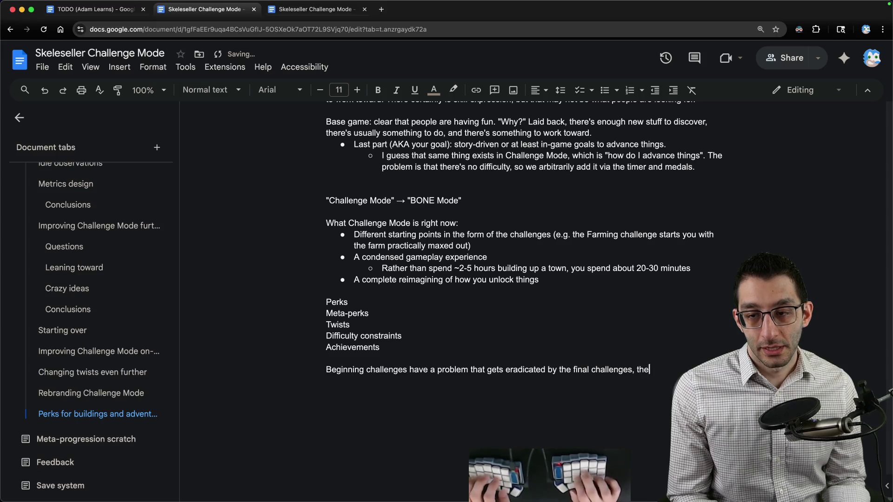
type("wh")
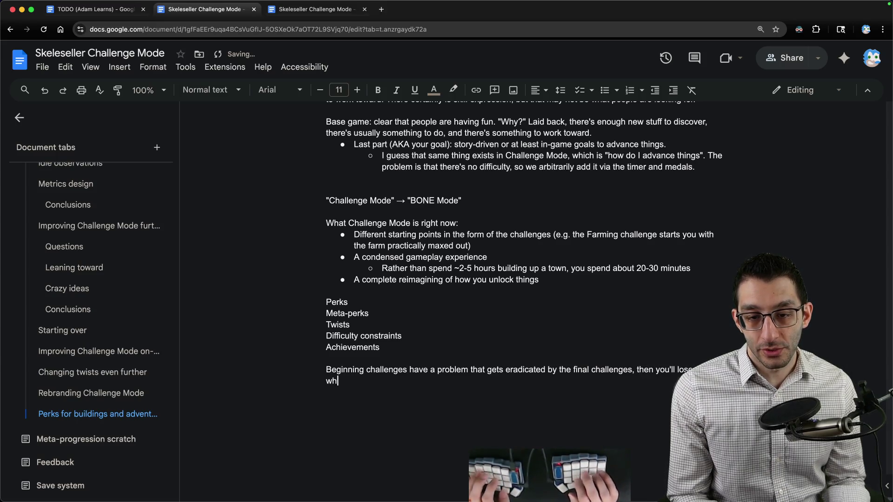
type("o won't wait around that long")
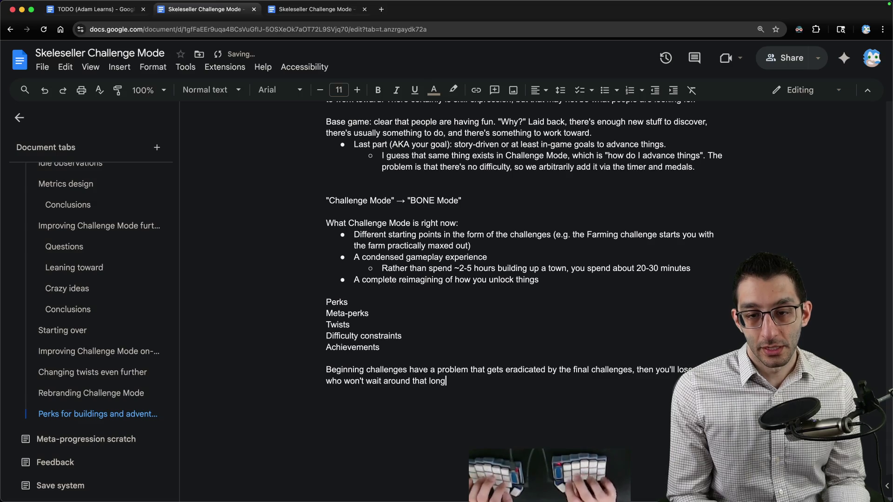
scroll(349, 300, "down", 2)
Cut the meta-perk bullet from the list and paste it at the end of the document
left_click_drag(327, 314, 540, 379)
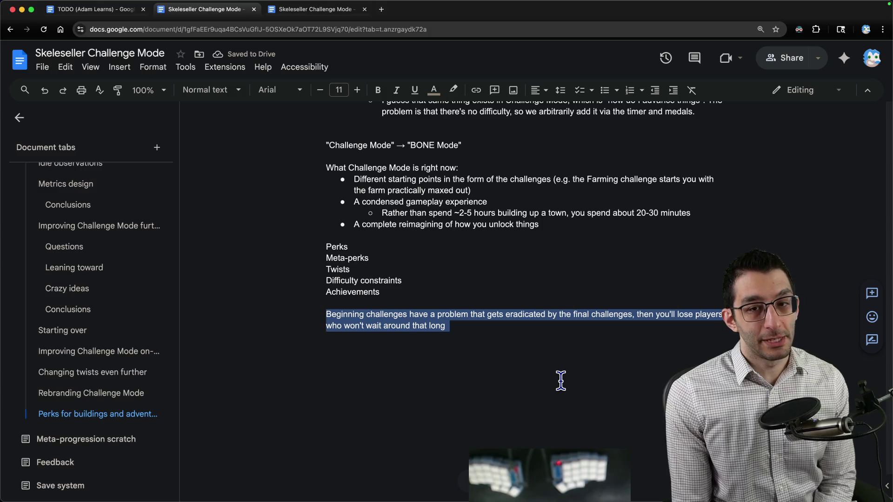
scroll(560, 378, "up", 10)
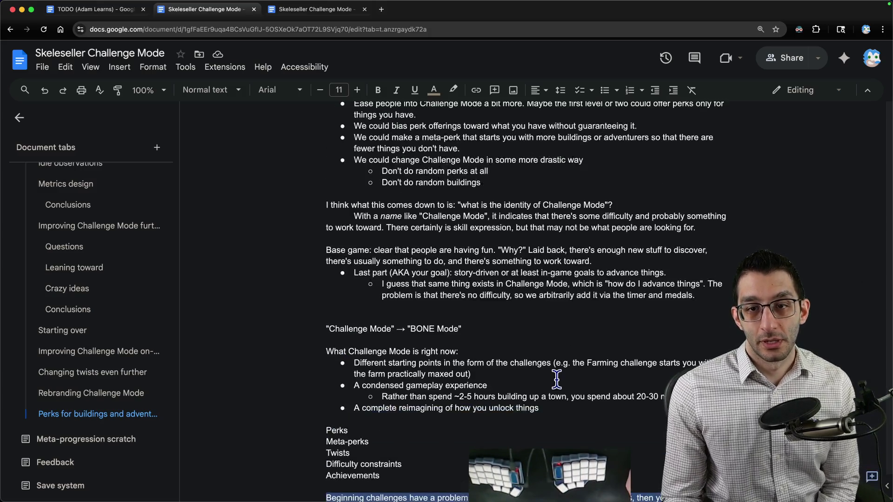
scroll(484, 344, "down", 5)
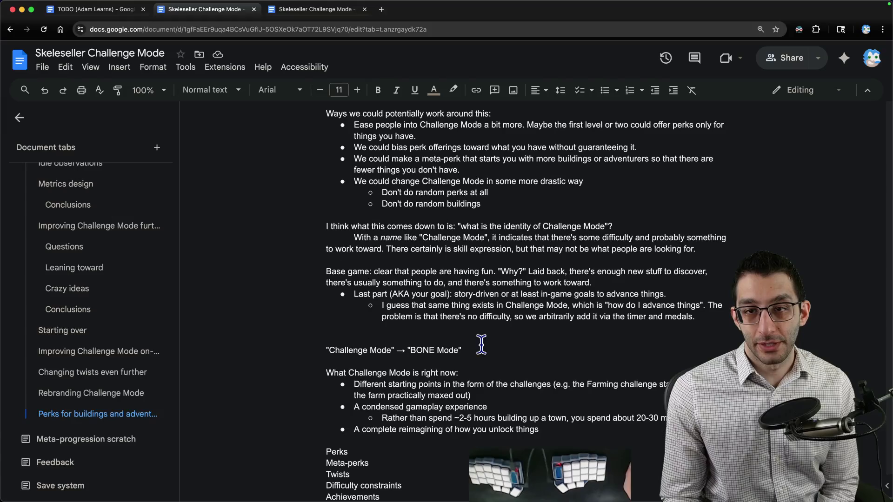
left_click_drag(354, 125, 461, 139)
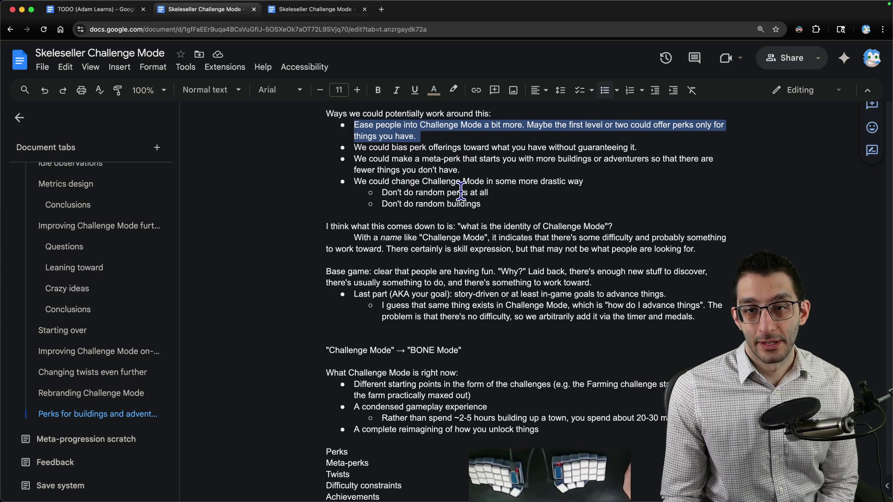
triple_click(458, 170)
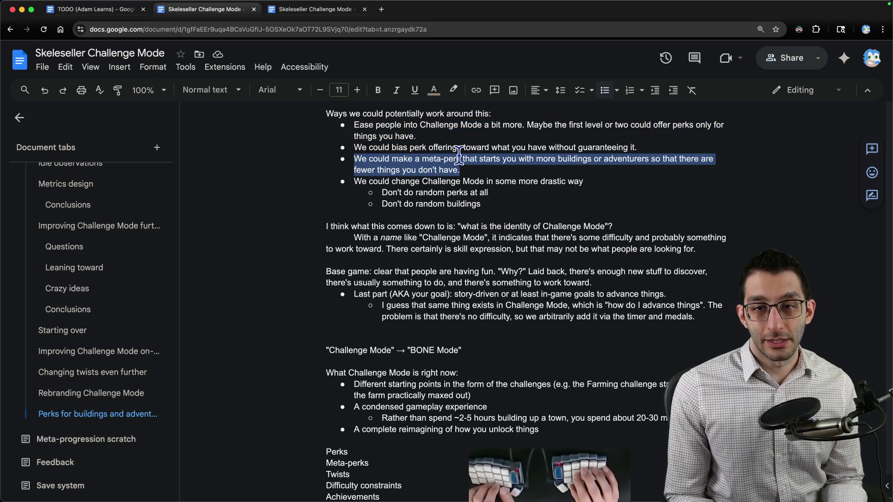
key("ctrl+x")
key("ctrl+End")
key("ctrl+v")
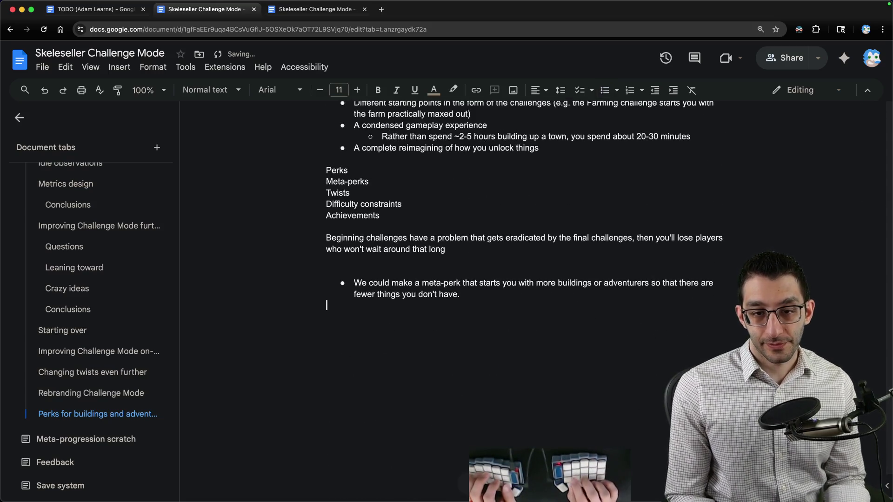
Add the paragraph 'What if we greatly reduced meta-perks that you can have?' about starting buildings or adventurers
type("What if ")
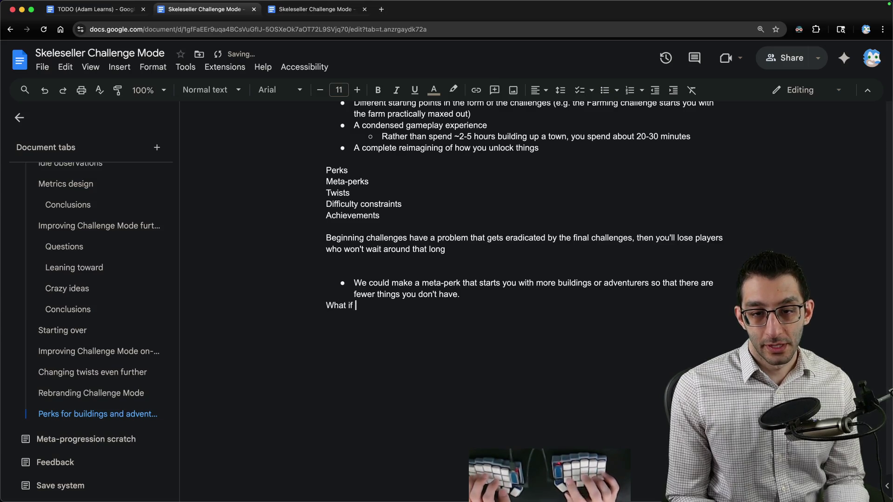
type("we greatly reduced")
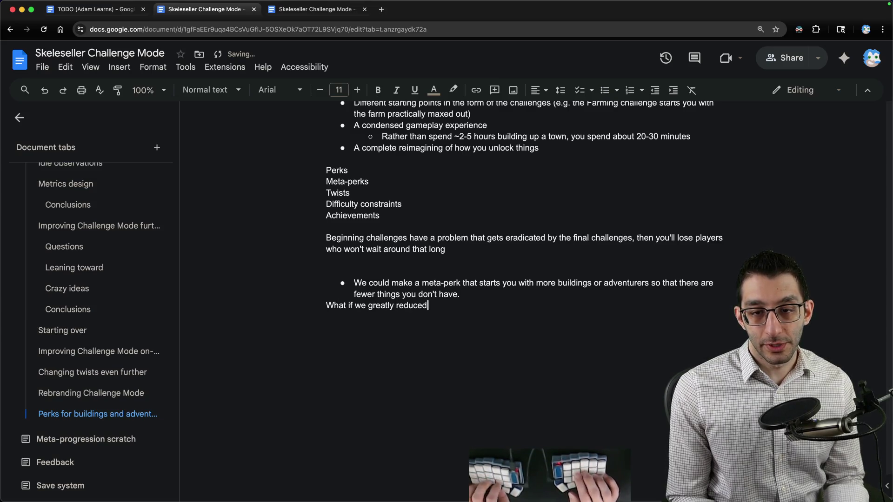
type(" meta-perks that you can hav")
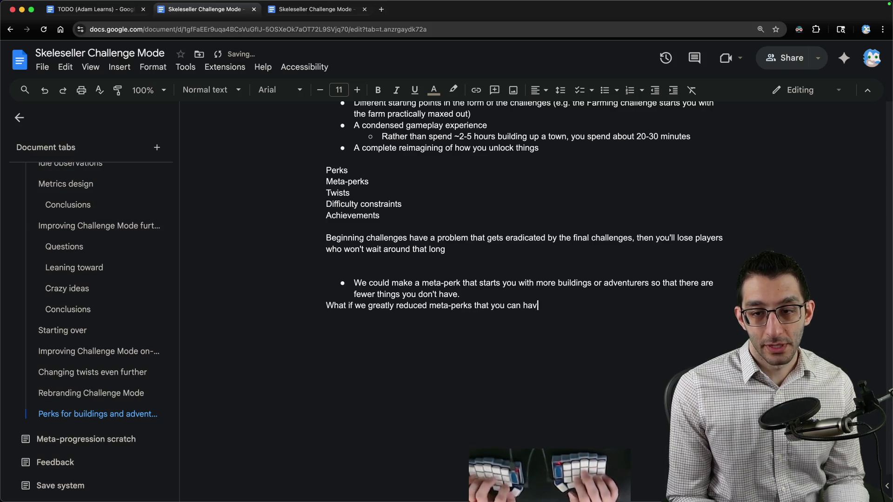
type("e? There are ")
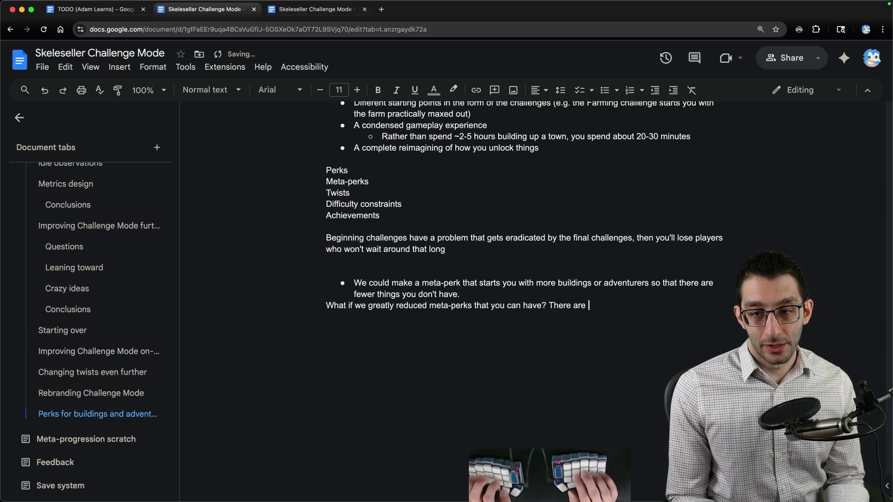
type("ones for starting with spe")
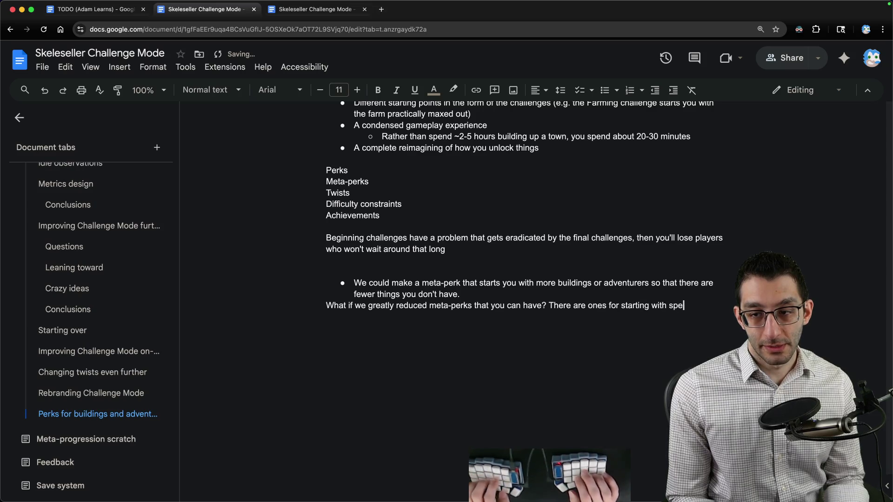
type("cific buildings aor")
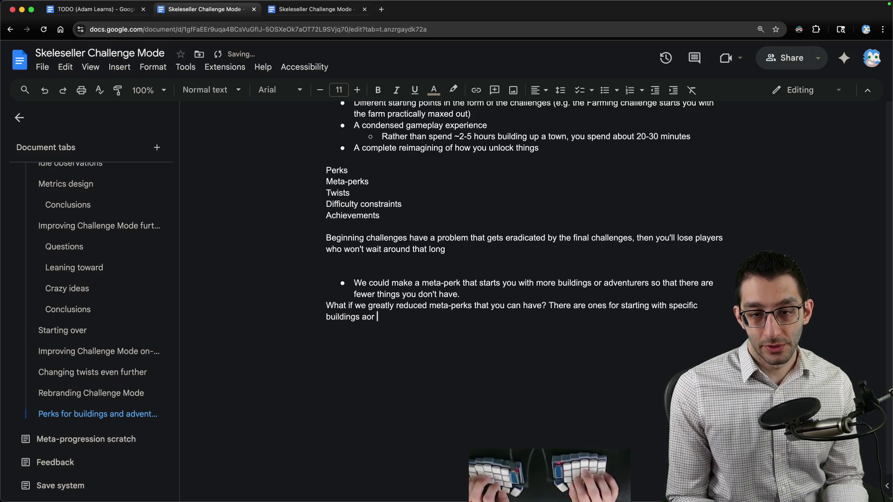
key("BackSpace")
key("BackSpace")
key("BackSpace")
type("or adventurers.")
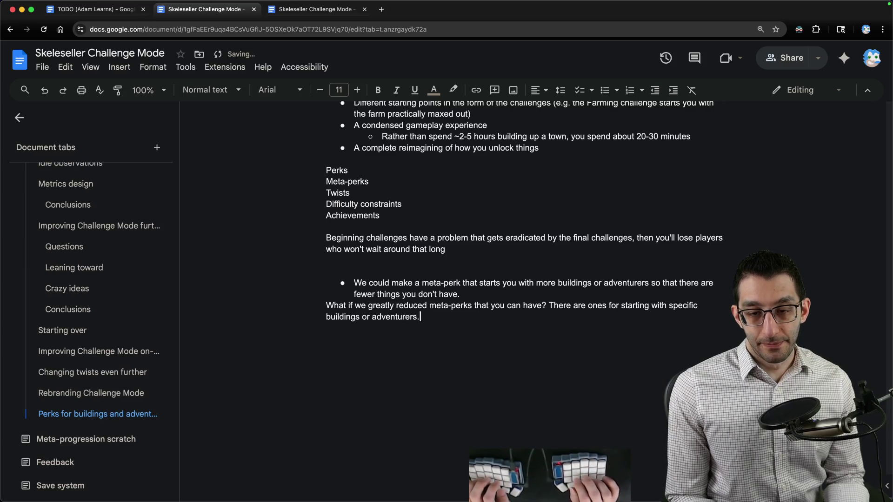
key("alt+shift+Up")
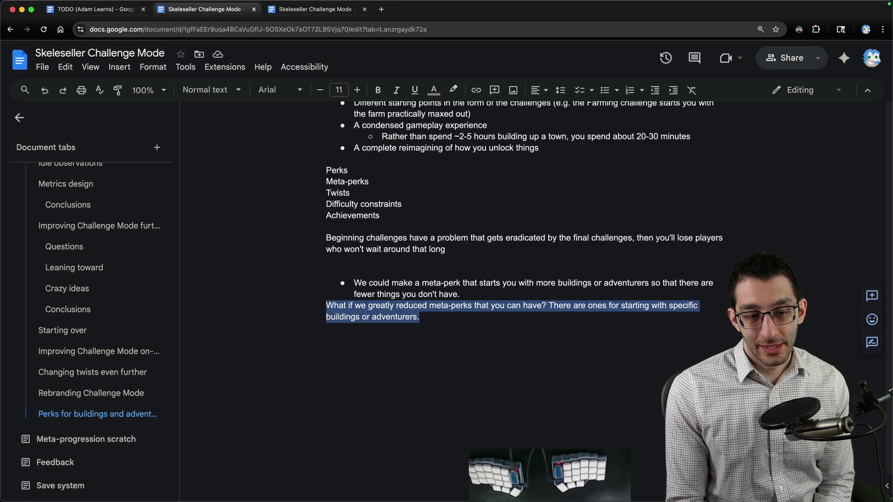
left_click(484, 322)
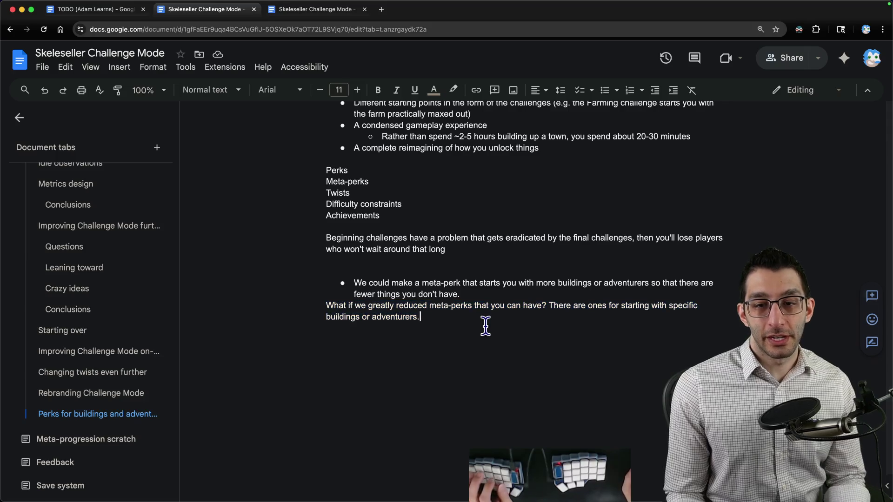
key("Return")
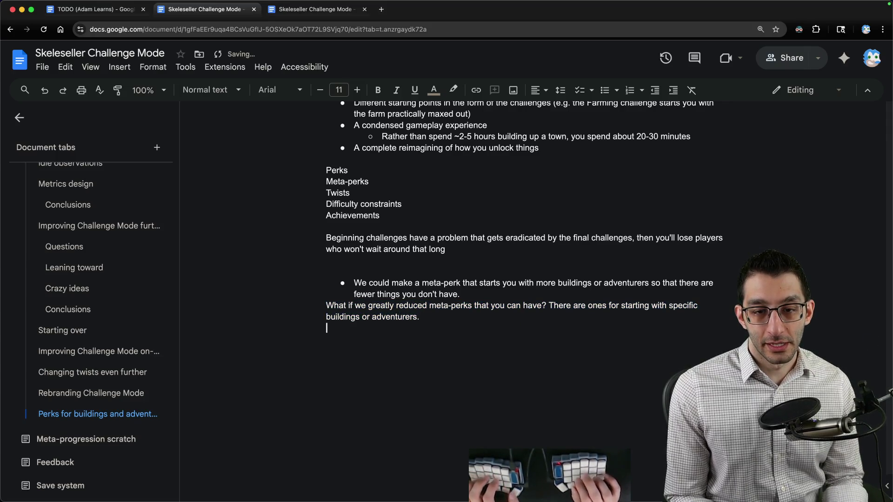
Add bullets '25 perk points: start with the farm', '...with the enchanter', and a '25 perk points: ...' placeholder
key("ctrl+shift+8")
type("25")
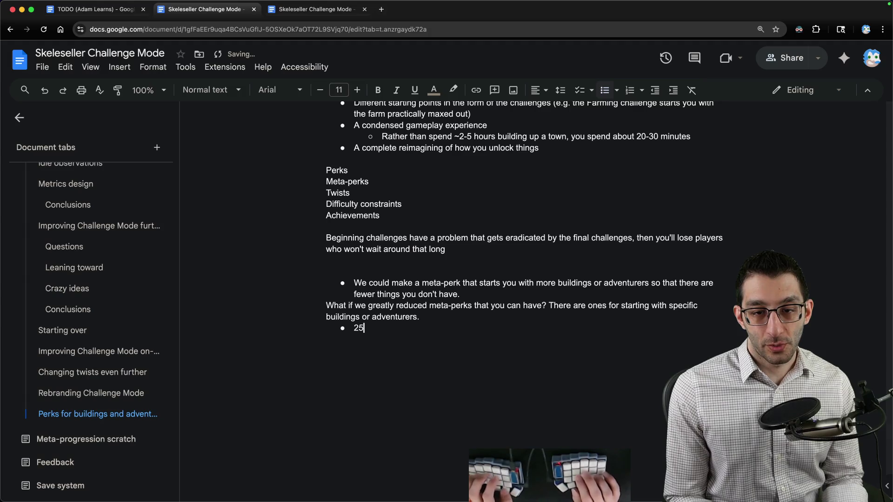
type(" perk points: start with the farm")
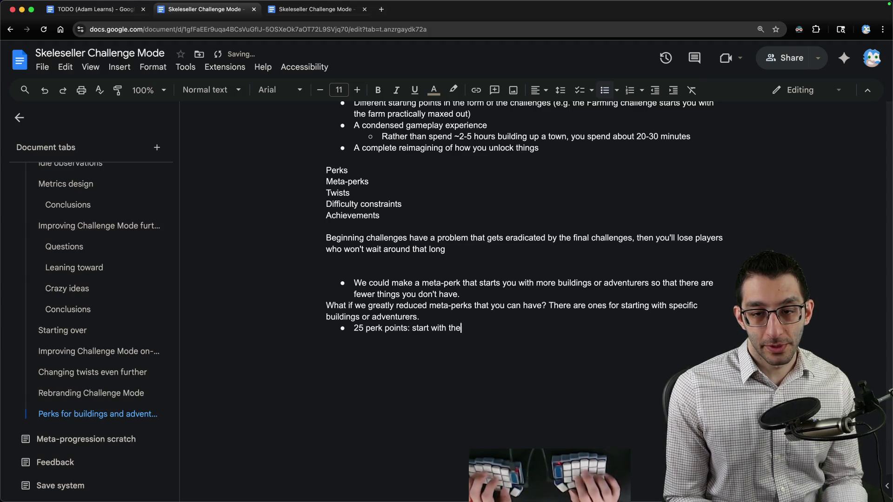
key("Return")
key("Return")
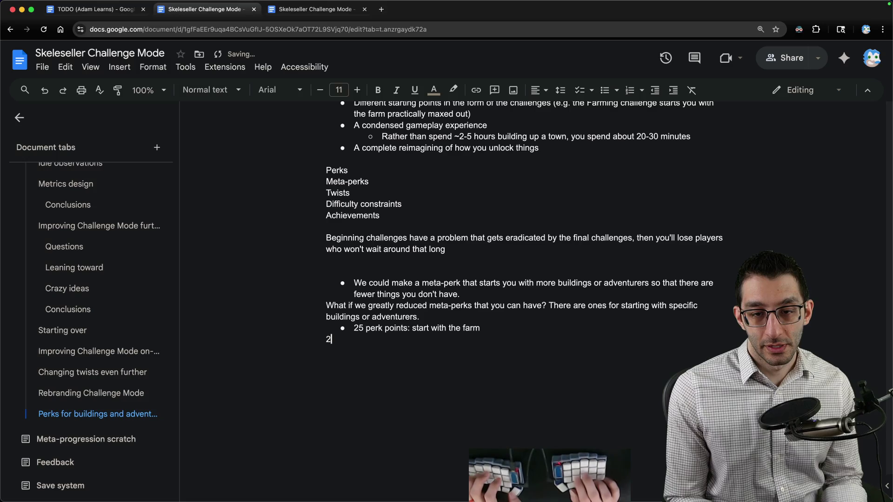
key("ctrl+shift+8")
type("25 perk points> star")
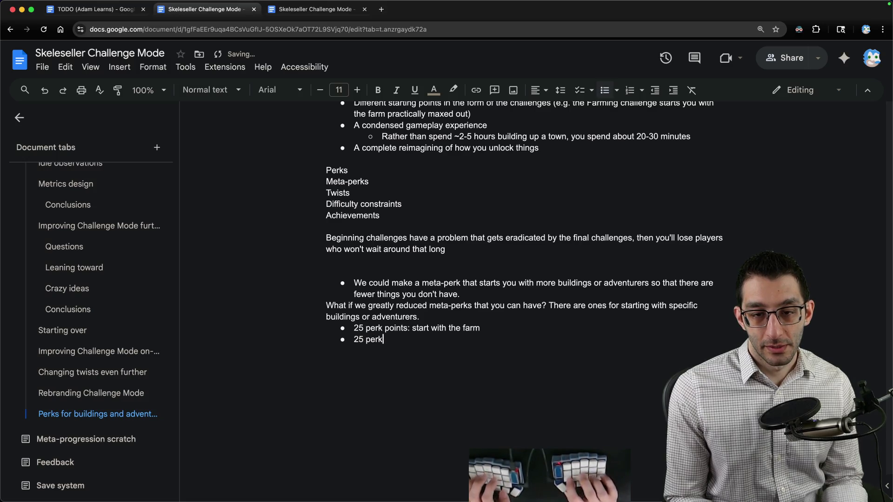
key("BackSpace")
key("BackSpace")
key("BackSpace")
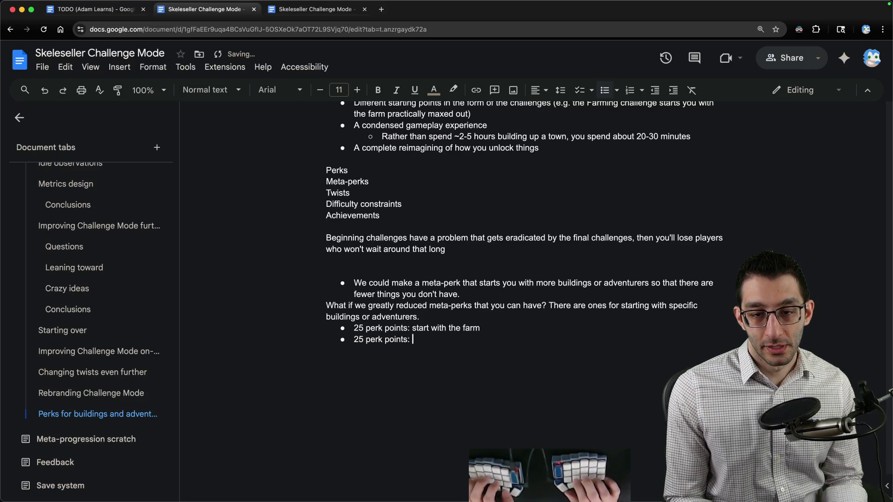
type("start wi")
key("BackSpace")
key("BackSpace")
key("BackSpace")
type("with t")
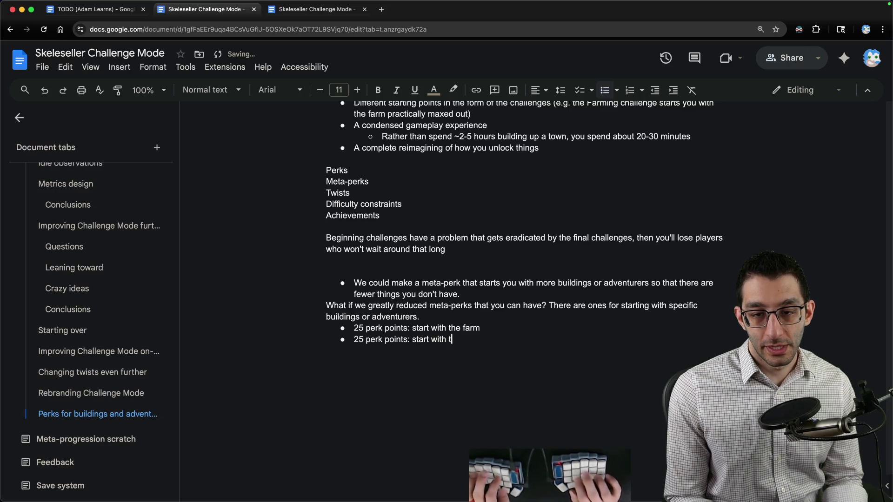
type("he enchanter")
key("Return")
type("25 p")
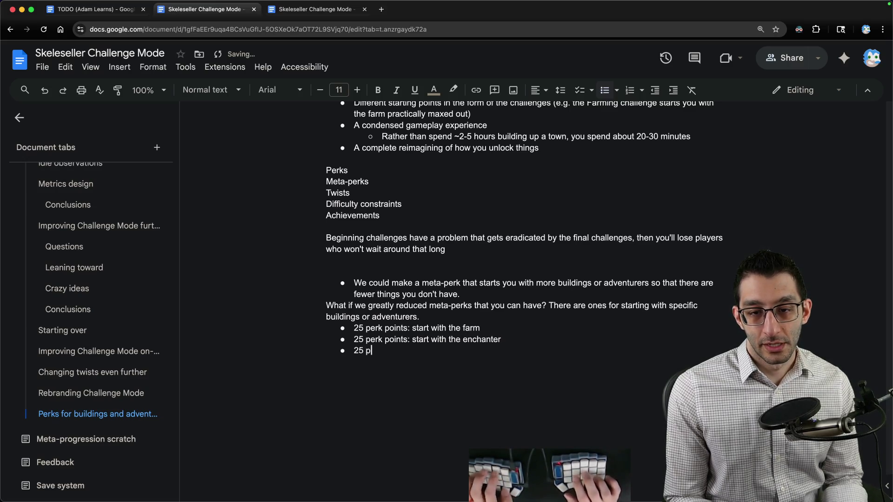
type("erk points: ...")
Add '150 perk points: start with everything', noting it isn't an explicit meta-perk, just a sum of the other 6
key("Return")
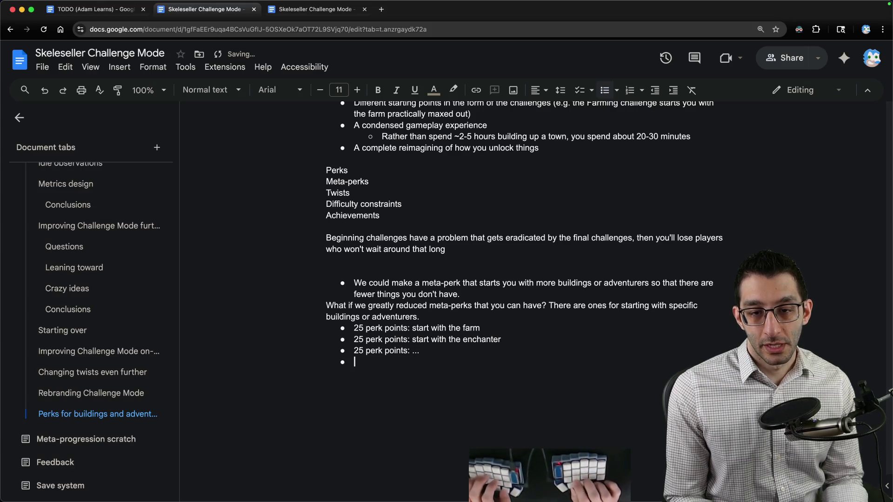
type("150")
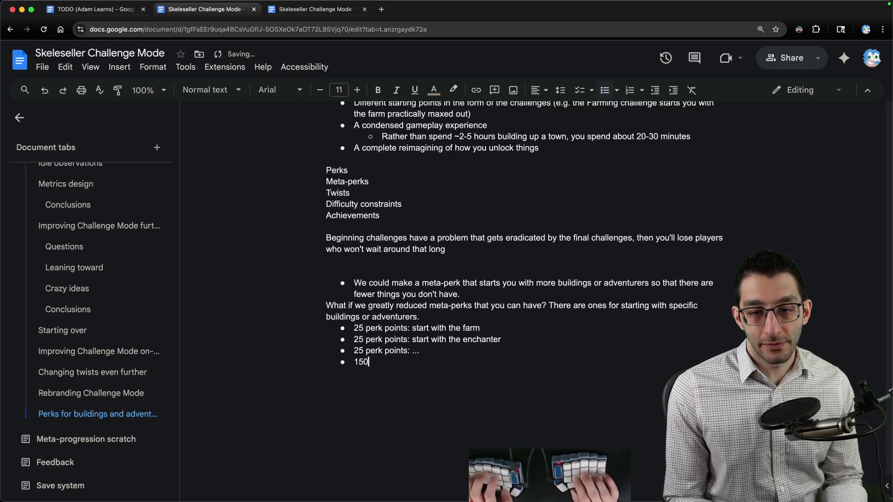
type(" perk points: start with everything")
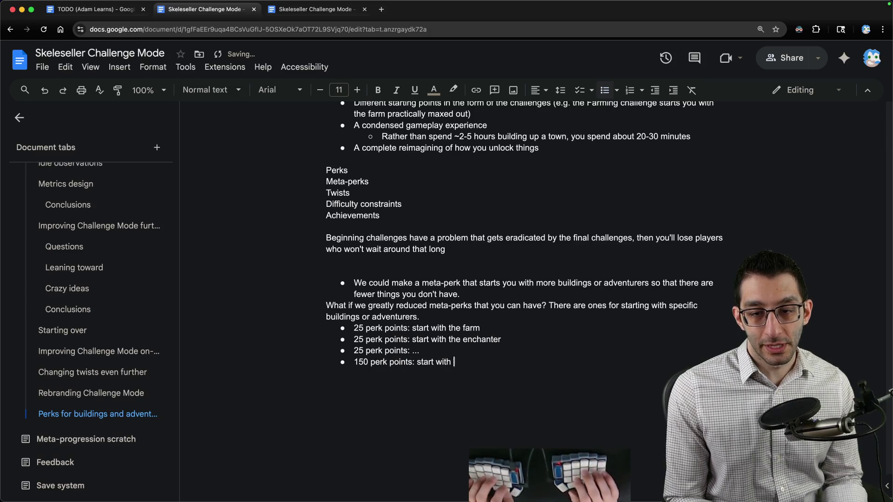
key("Home")
key("End")
type("(n")
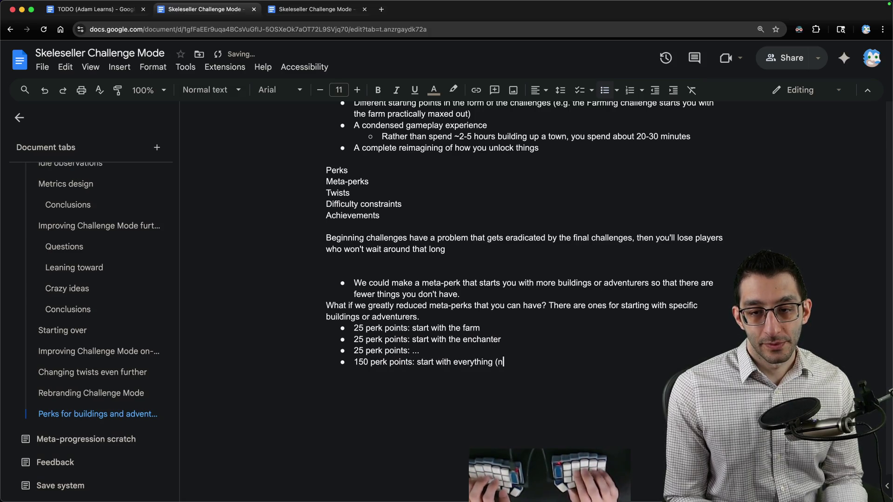
type("ote: this isn't an exp")
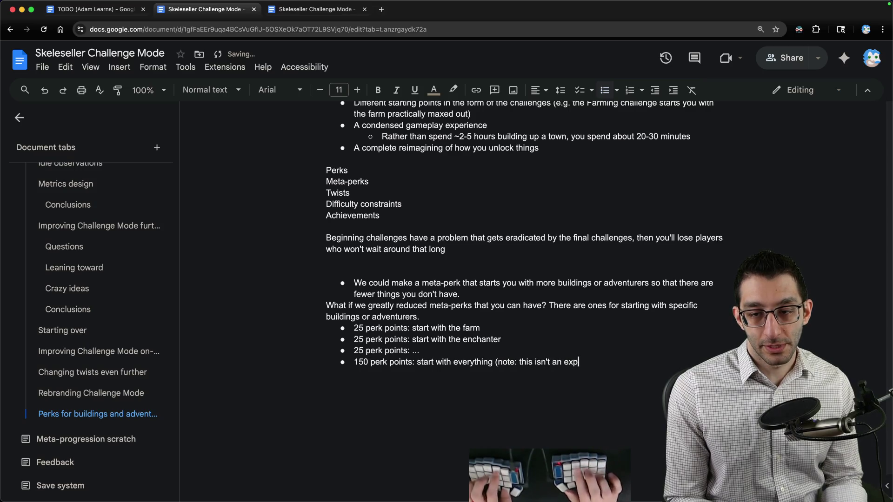
type("licit meta-perk, it's ")
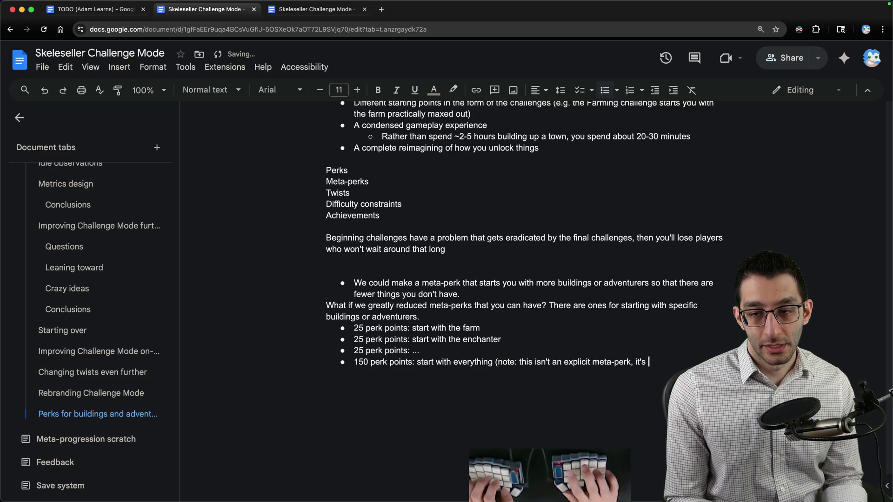
type("just a sum of the other 6)")
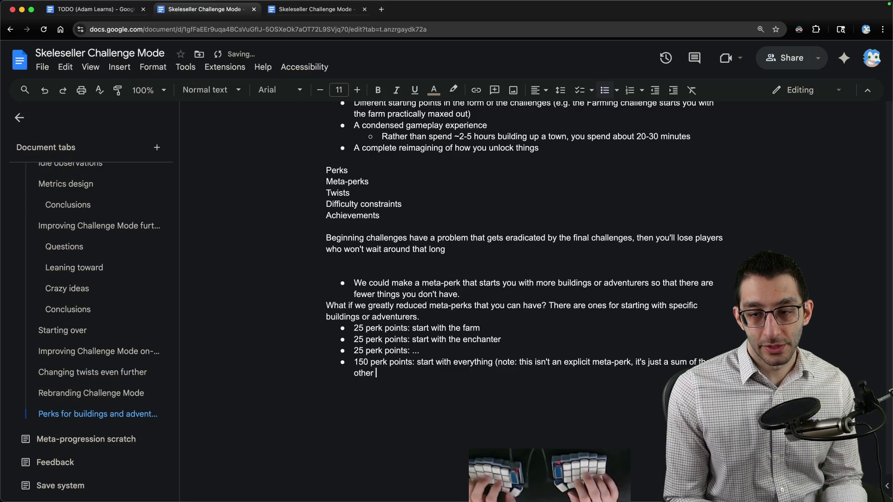
scroll(529, 315, "down", 2)
key("Return")
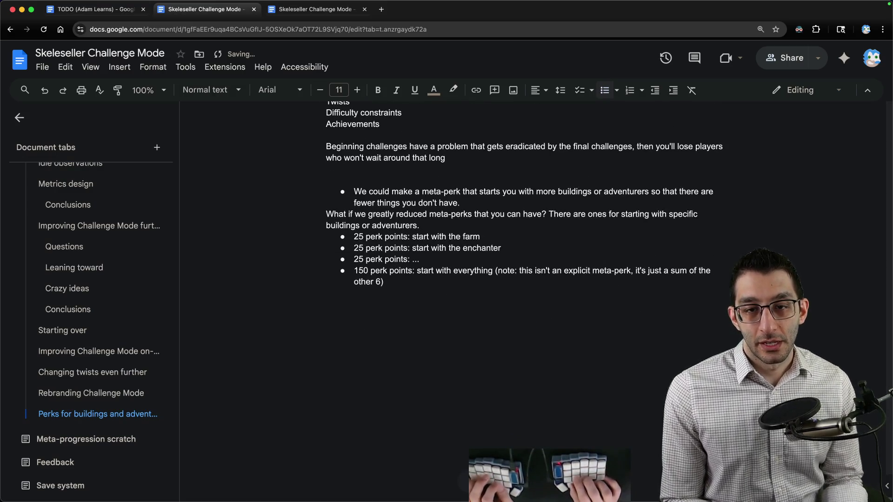
Add a 'Buildings' bullet above the perk list and nest the building perk lines under it
key("Up")
key("Up")
key("Up")
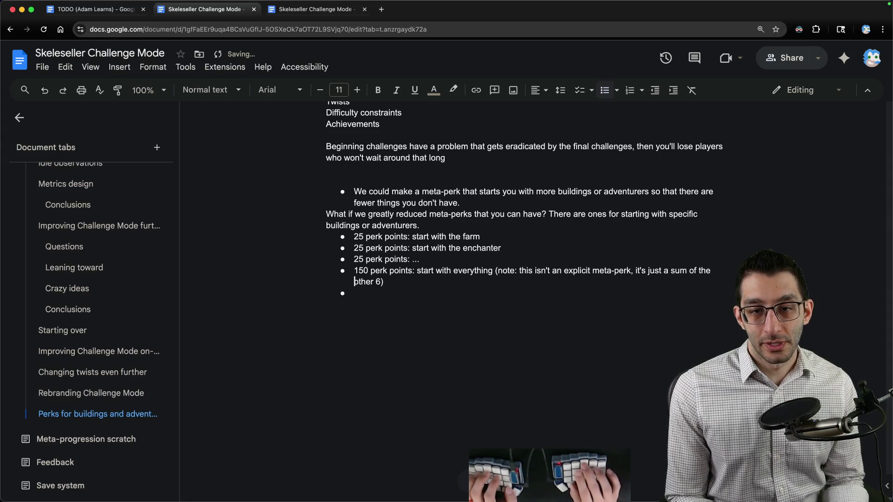
key("Return")
key("Up")
type("Bulidings")
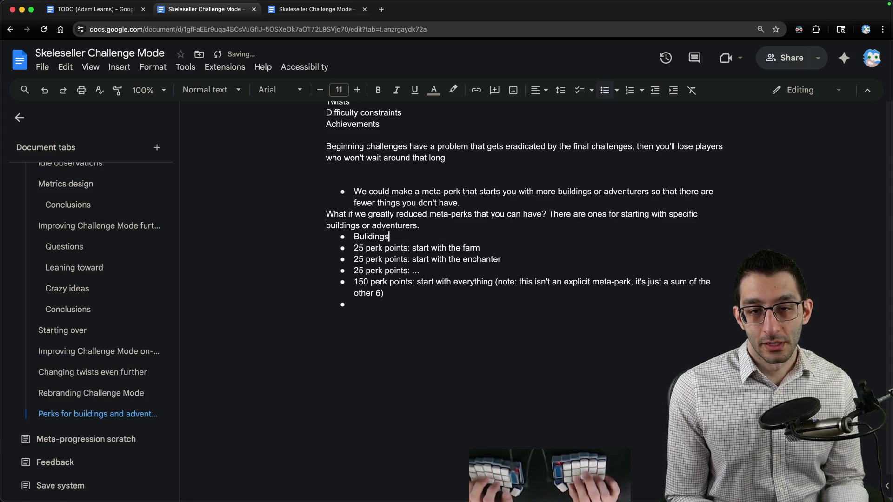
key("alt+BackSpace")
type("Buildings")
key("Down")
key("shift+Down")
key("shift+Down")
key("shift+Down")
key("Tab")
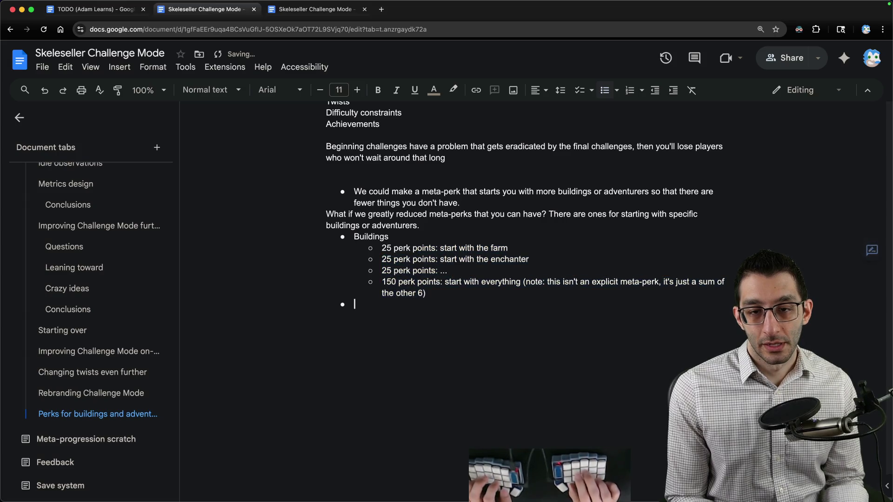
Add an 'Adventurers' bullet with a nested '25 perk points: start with the Rogue' item
key("Down")
type("Adventurers")
key("Return")
key("Tab")
type("25 perk points: ts")
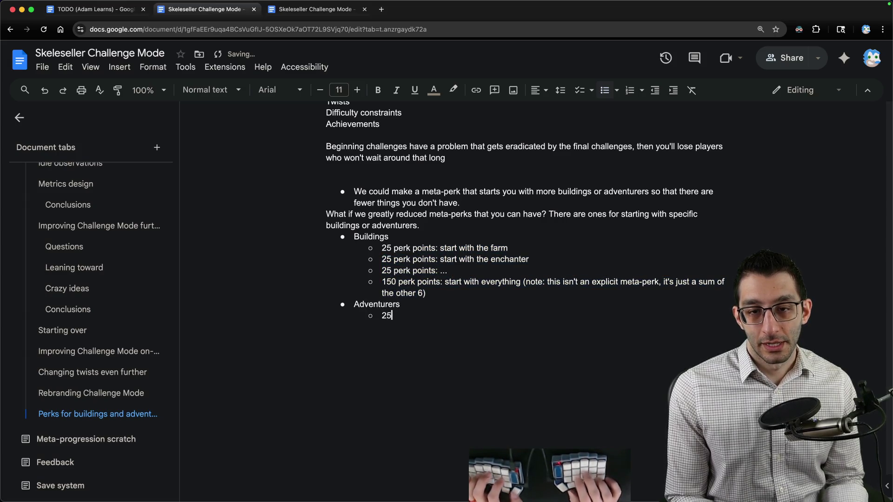
key("alt+BackSpace")
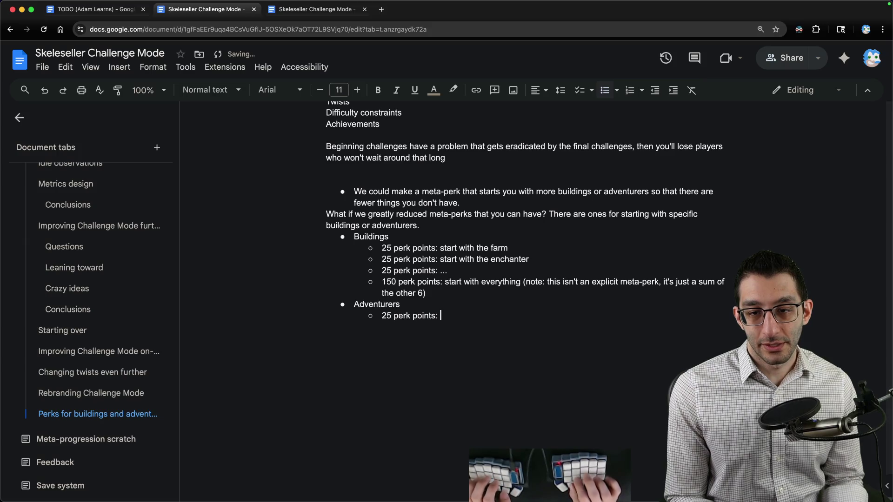
type("start with the Rogue")
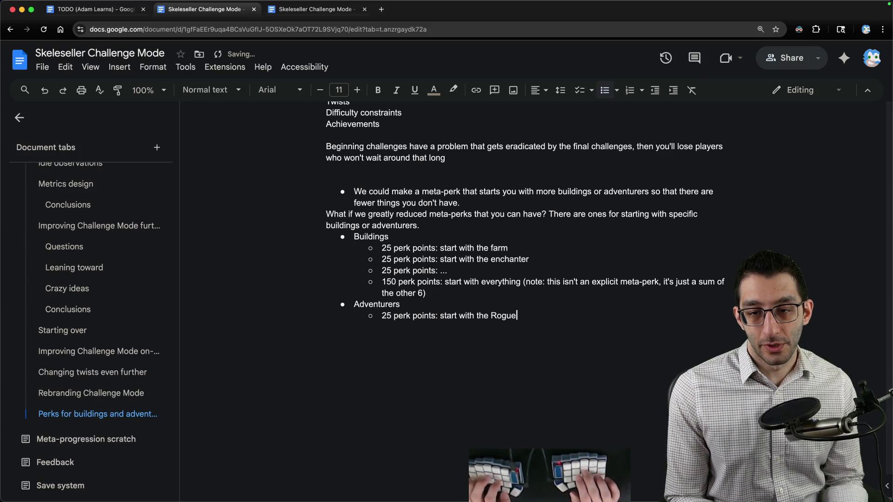
key("super+shift+Left")
key("super+c")
Add a 25-point Archer sub-bullet and a 25-point placeholder line copied from the Rogue item
key("Right")
key("Return")
key("super+v")
key("alt+BackSpace")
type("Archer")
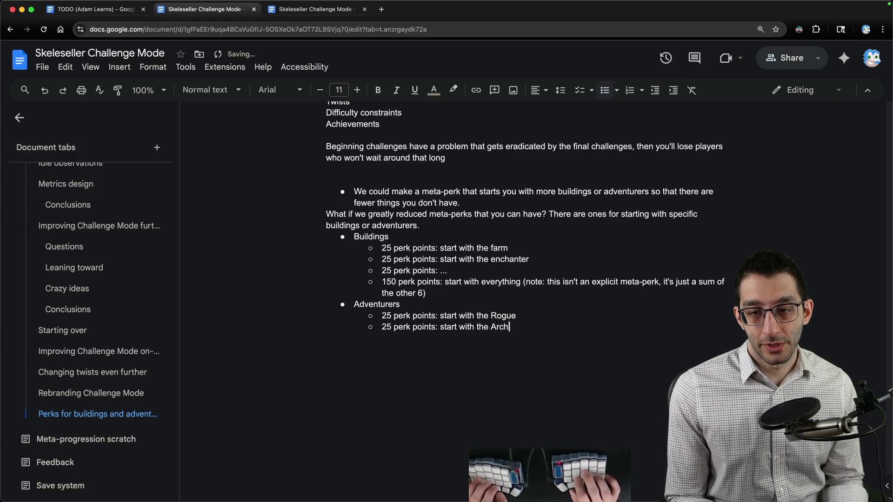
key("Return")
key("shift+Tab")
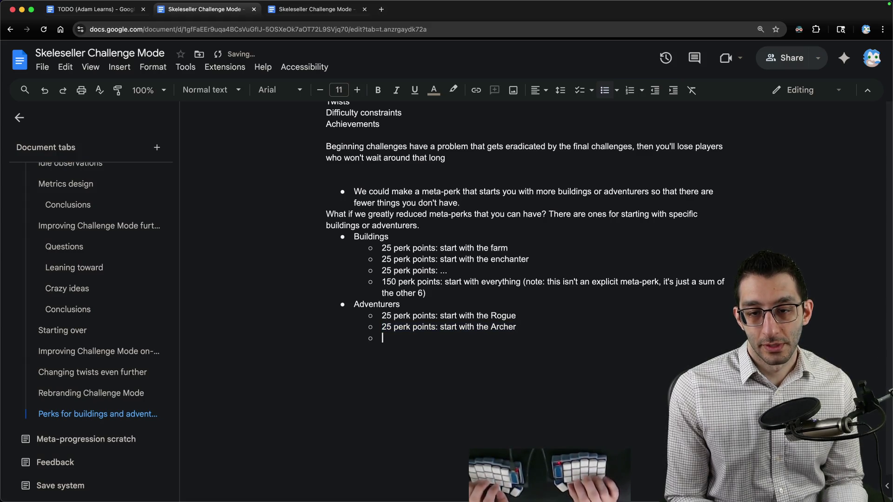
key("super+v")
key("alt+BackSpace")
Add '225 perk points: start with all adventurers', then return to a top-level bullet
key("Return")
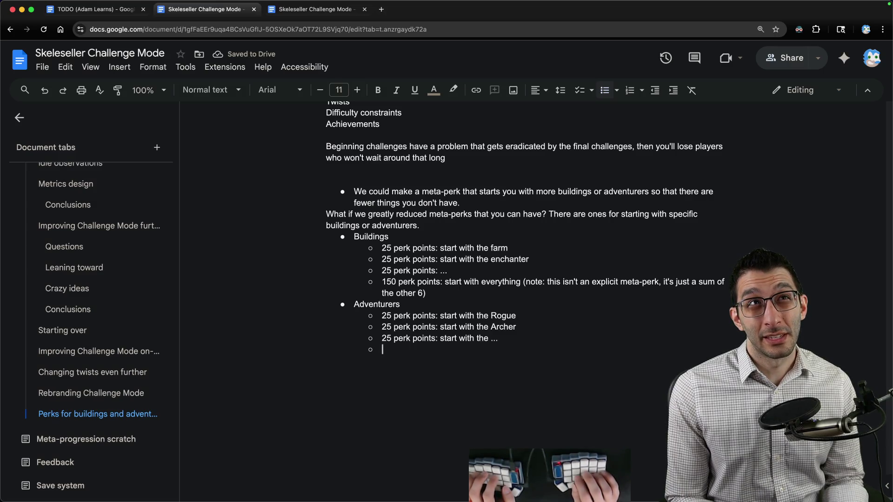
type("225")
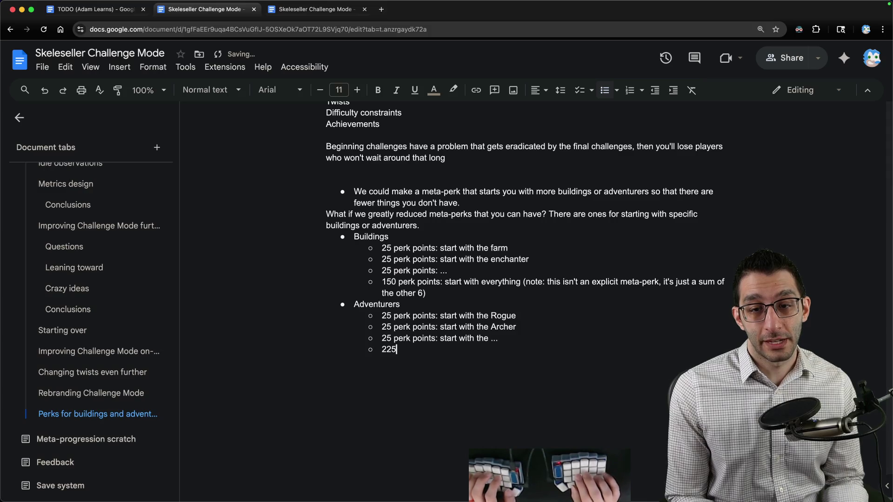
type(" perk points: start with all")
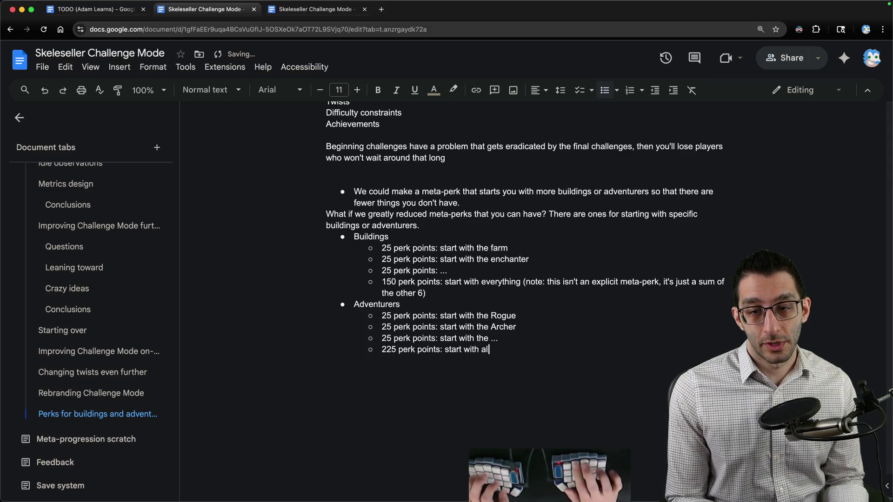
type(" adventurers")
key("Return")
key("Return")
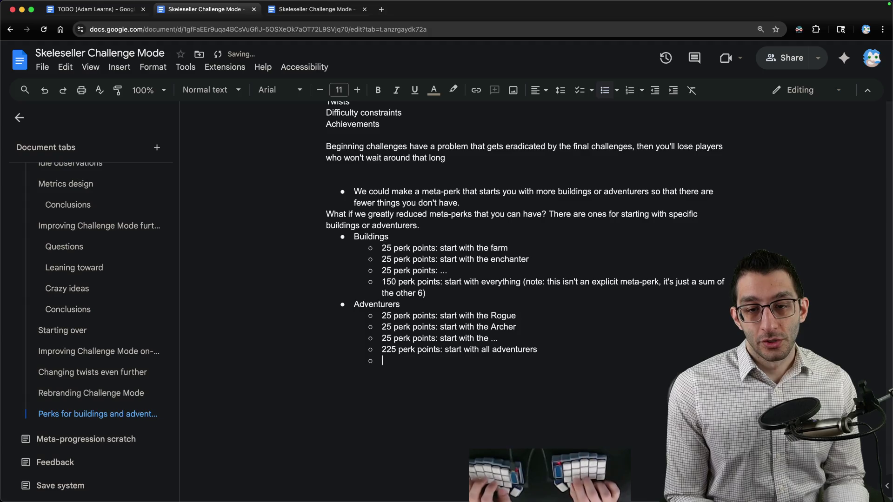
key("ctrl+shift+8")
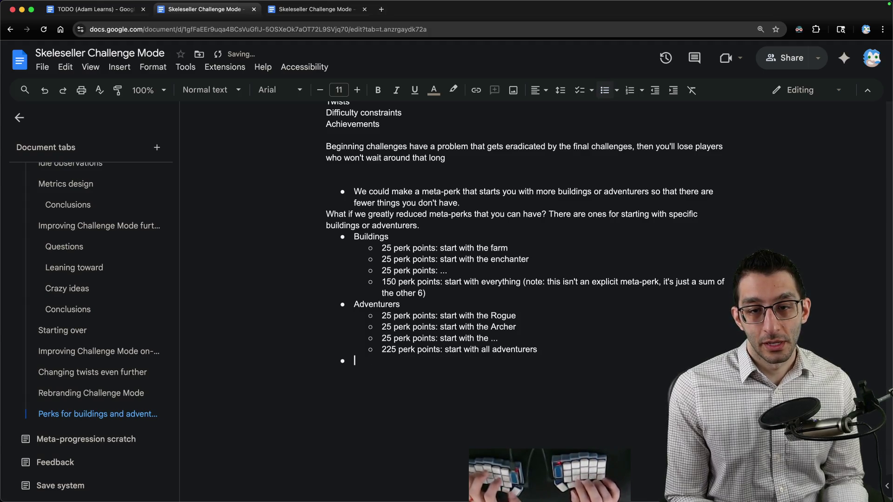
Add '375 perk points: start with everything' with the nested note 'The only decisions you make are which perks to get. Is that fun?'
type("375 perk points:")
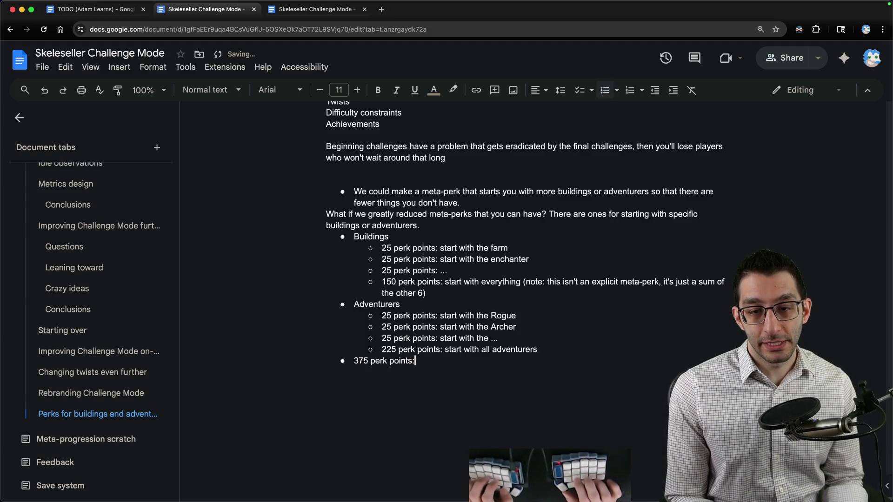
type(" start with everything you")
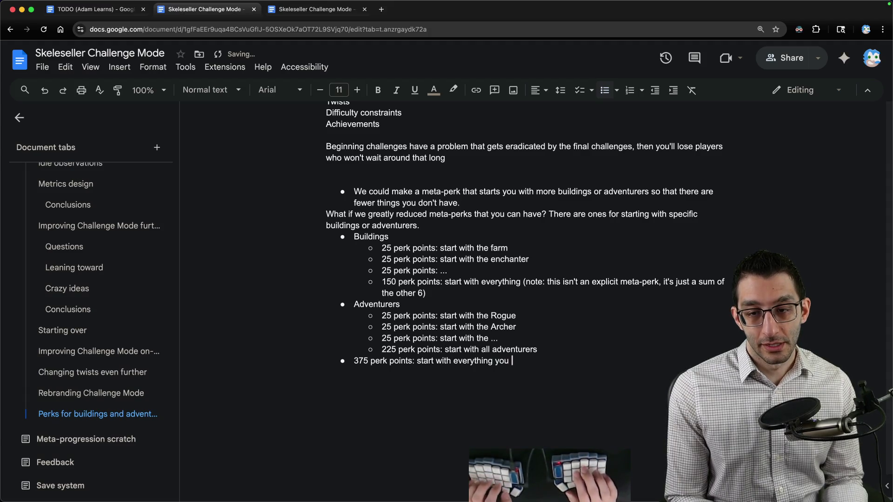
key("BackSpace")
key("BackSpace")
key("BackSpace")
key("Return")
key("Tab")
type("The only dec")
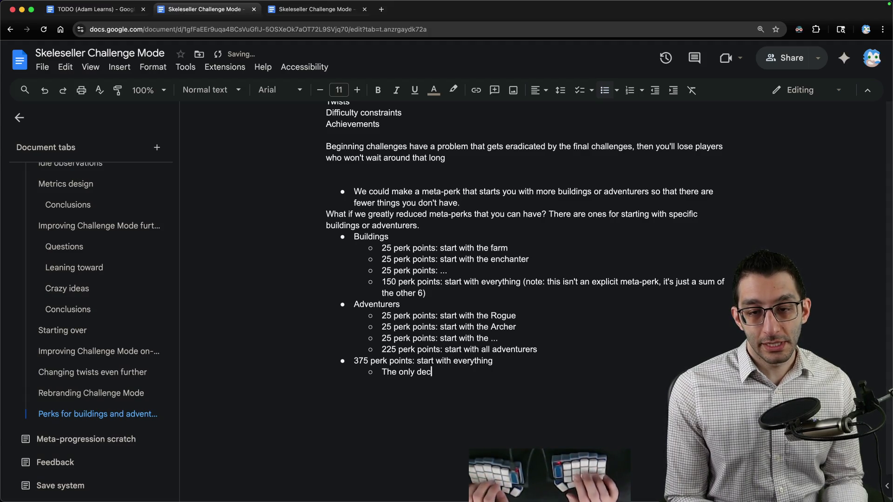
type("isions you make are which ")
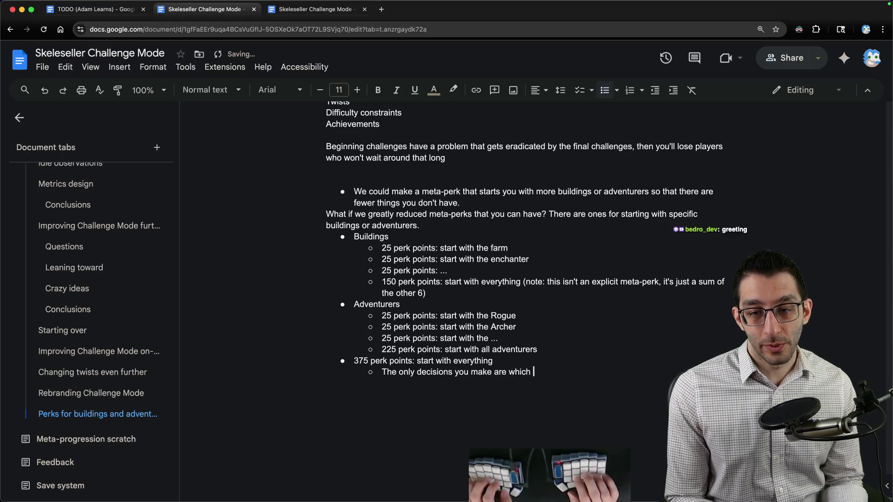
type("perks to get.")
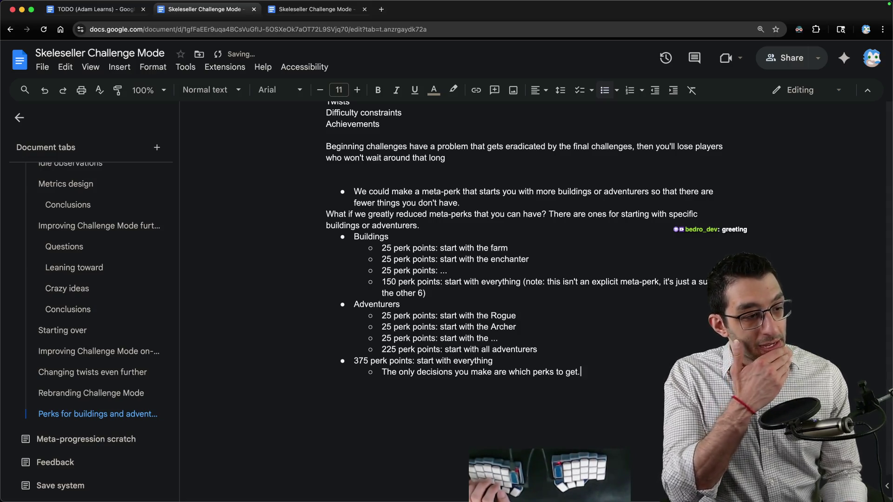
scroll(512, 233, "down", 3)
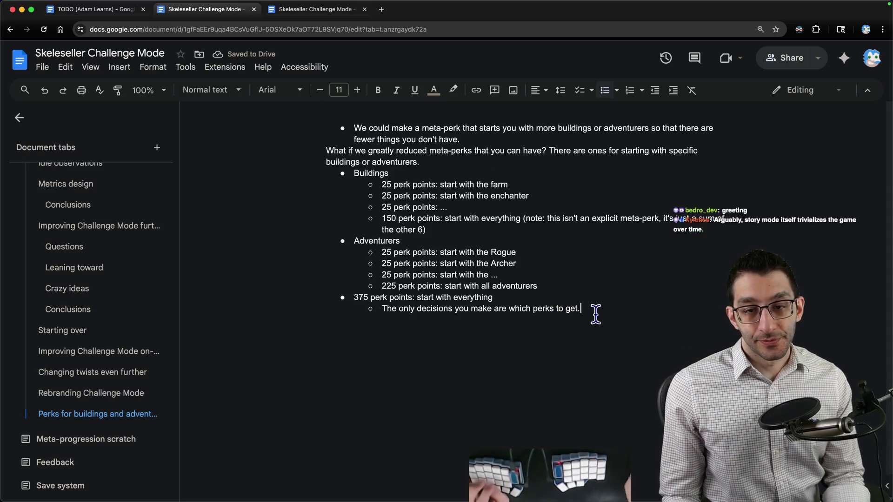
type("Is that fun?")
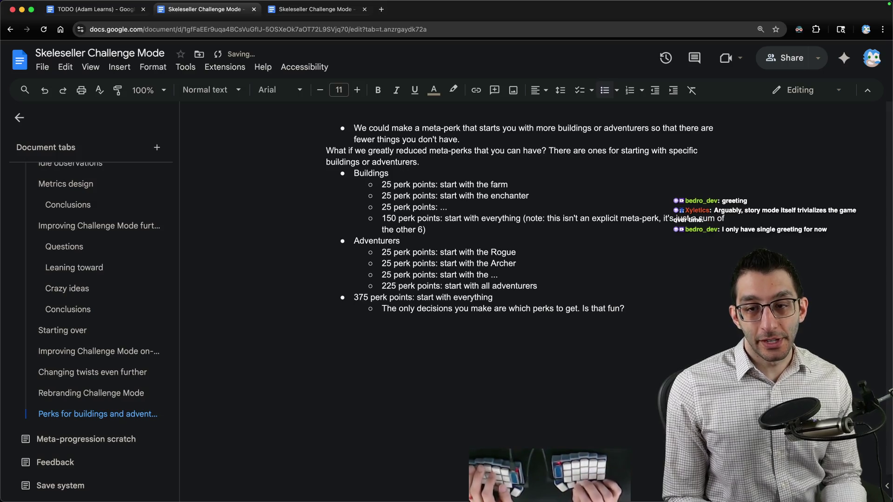
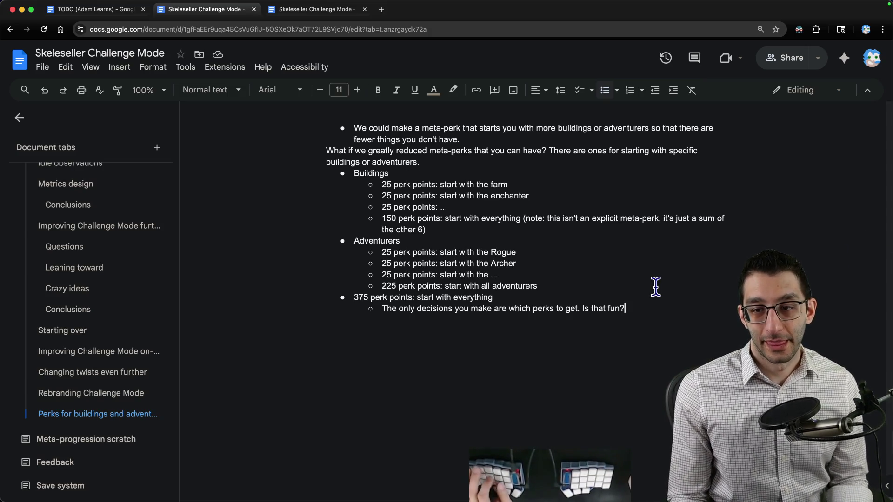
Add a nested bullet under 'Is that fun?' saying the mode's point is broken things, ending with trade-offs
mouse_move(654, 309)
left_mouse_down()
mouse_move(223, 311)
mouse_move(716, 322)
left_mouse_up()
key("Return")
key("Tab")
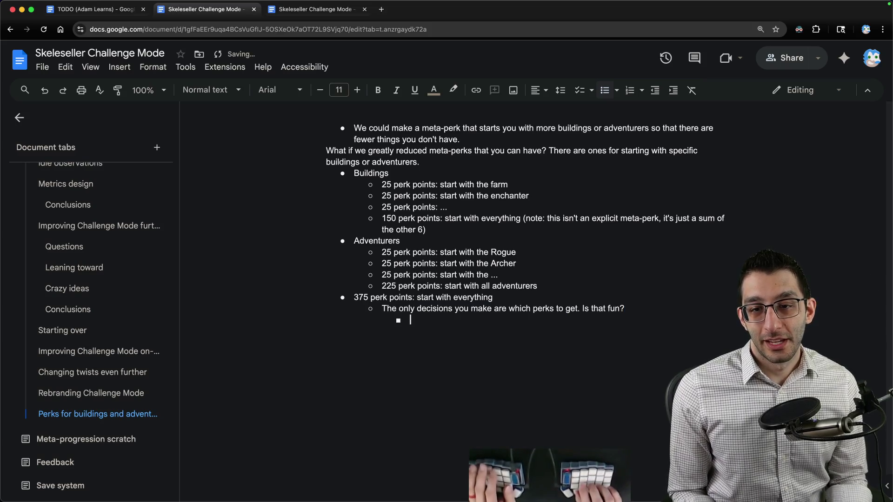
type("The whole point of the mode is for th")
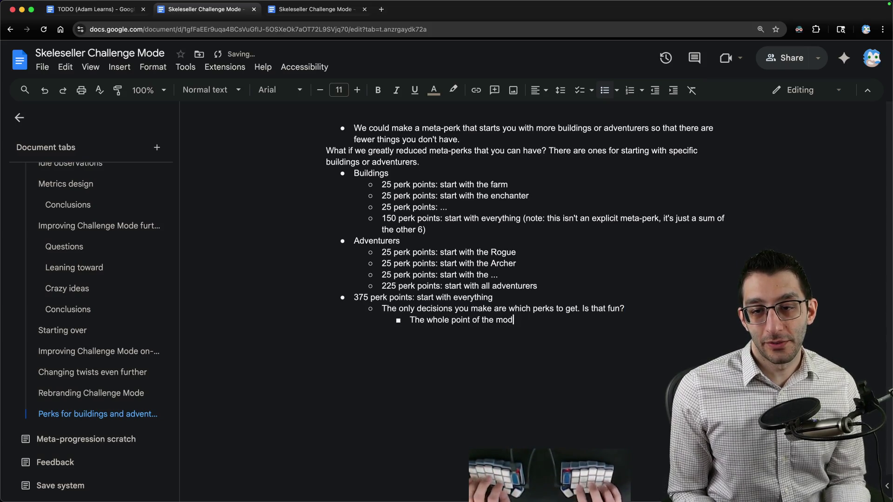
type("ings to be ")
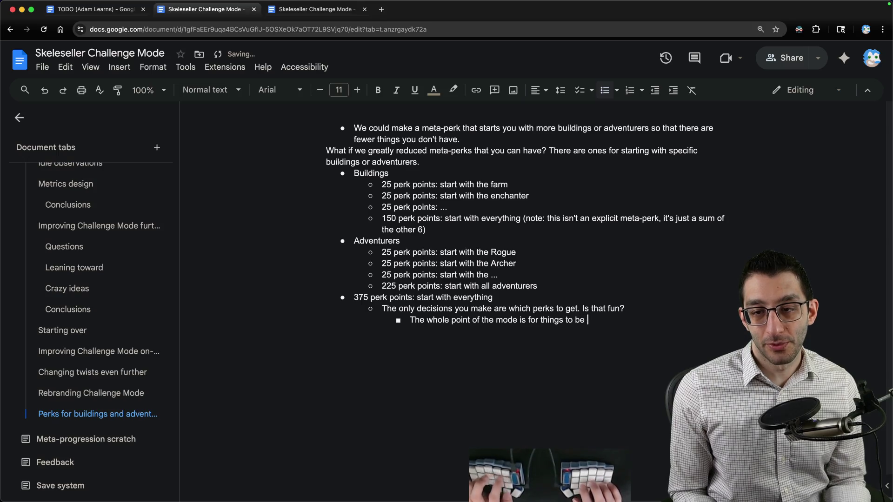
type("broken. But you")
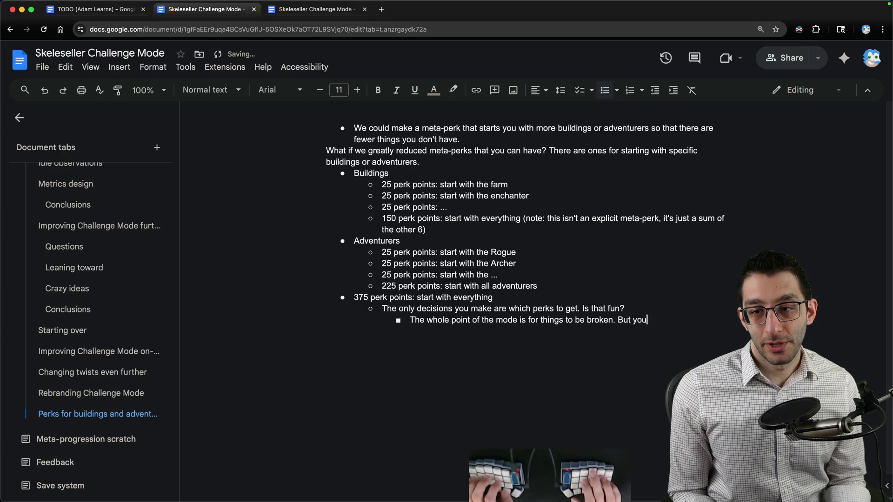
type(" essentially accompl")
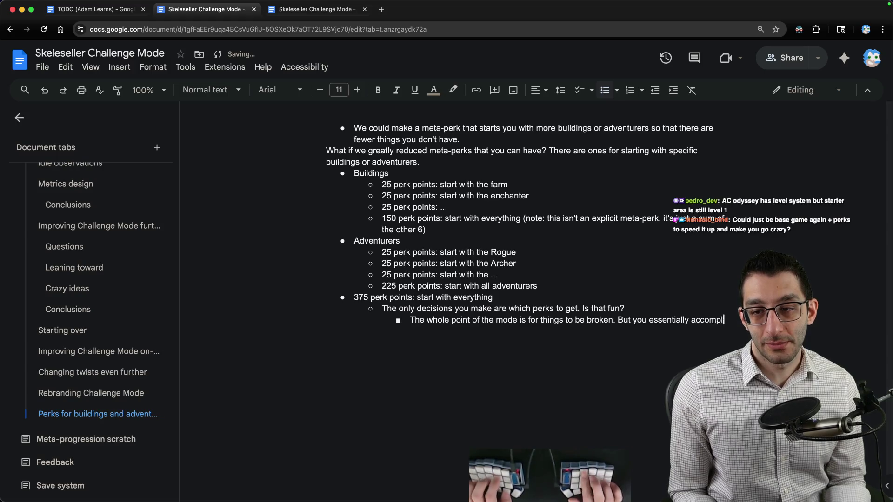
type("ish this thorugh this through")
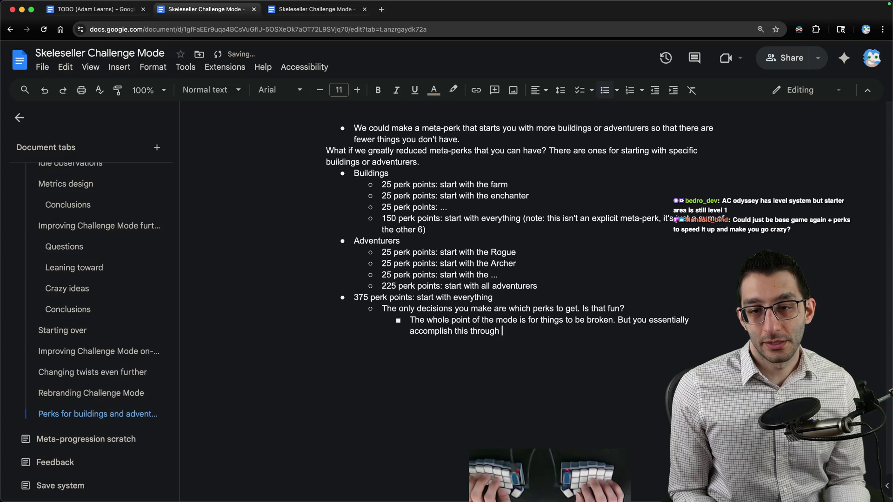
type("the")
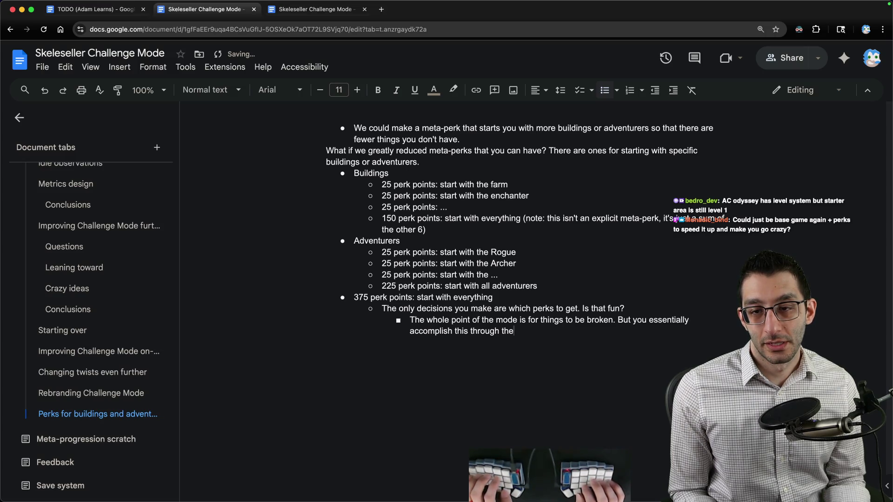
type(" tra")
key("BackSpace")
key("BackSpace")
key("BackSpace")
type("trad")
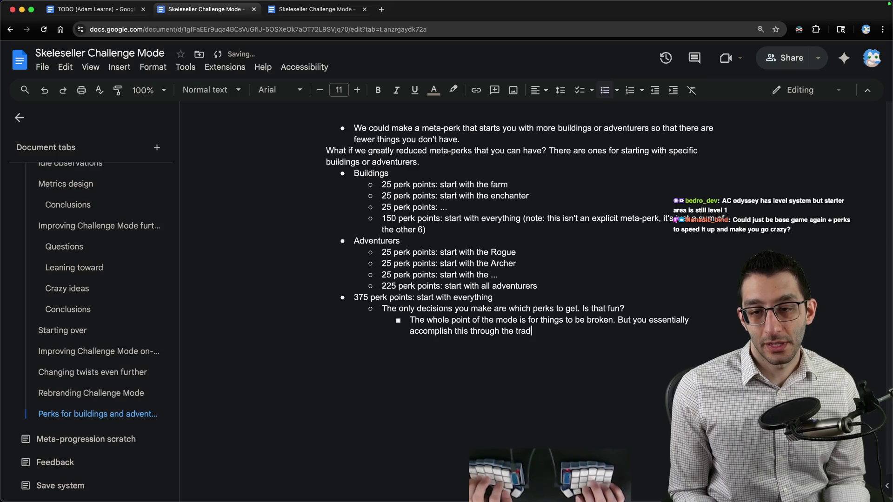
type("e-offs.")
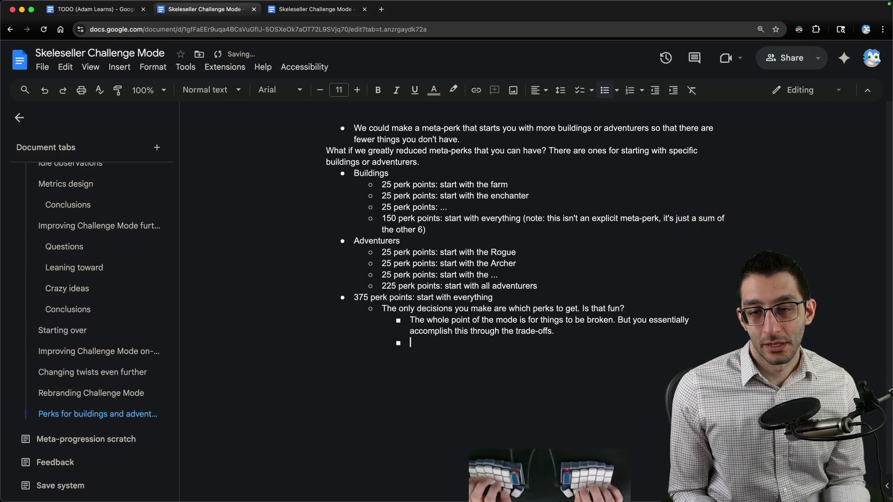
Add a sub-point suggesting the final 10 challenges offer only negatives, leaning on meta-perks
key("Return")
type("Maybe we make the final 1")
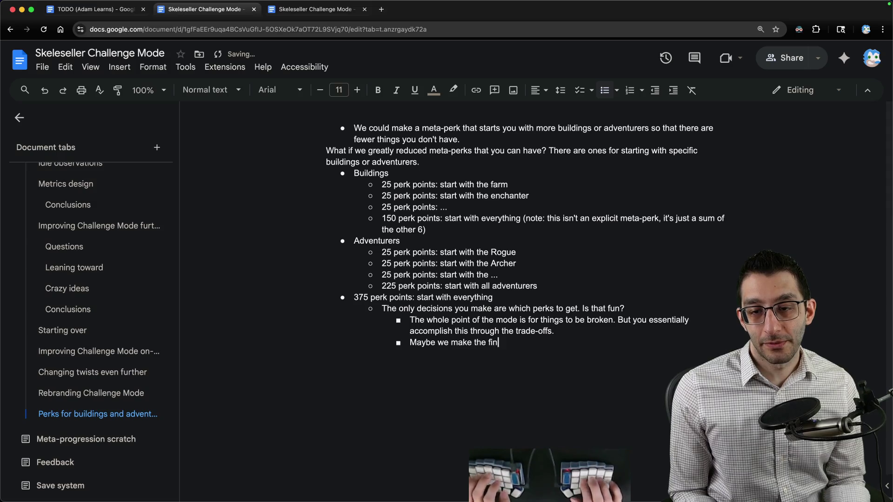
type("0 challenges ")
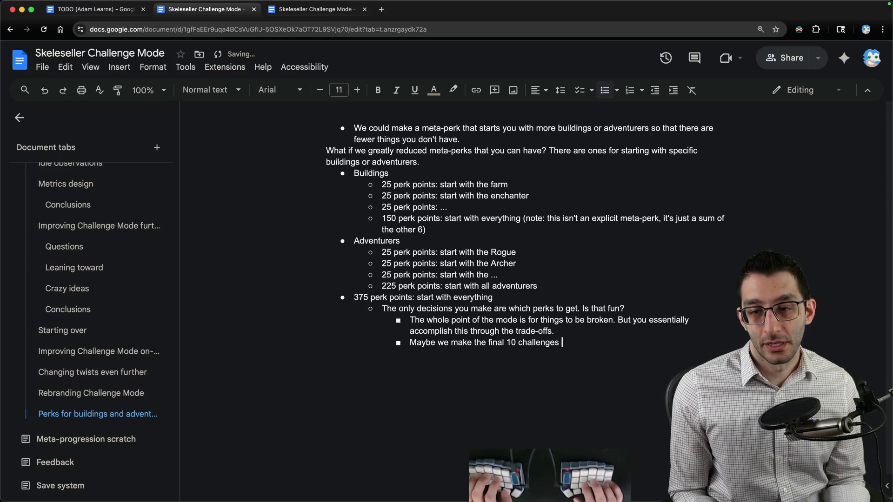
type("no longer offer positives,")
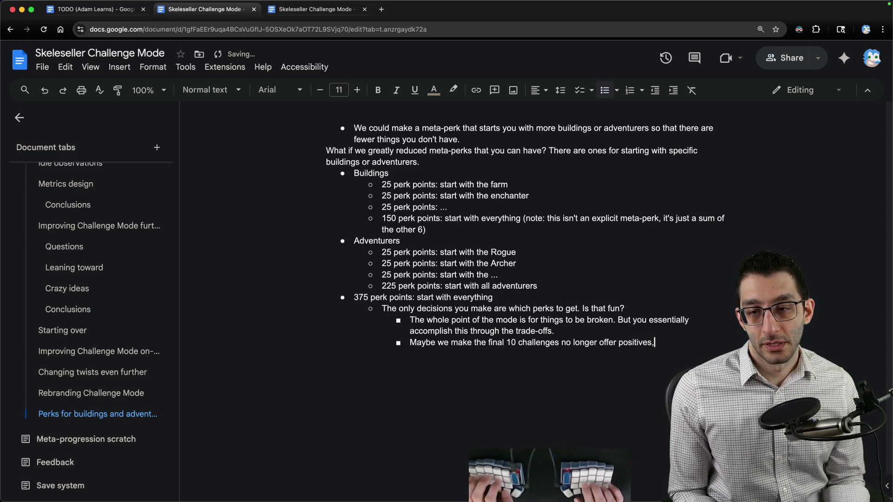
type(" just negatives, and you lean on your me")
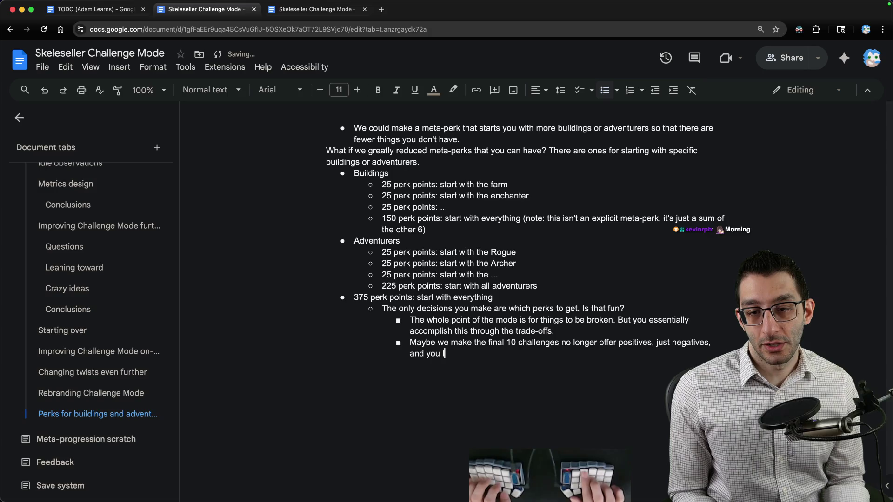
type("ta-,perks.")
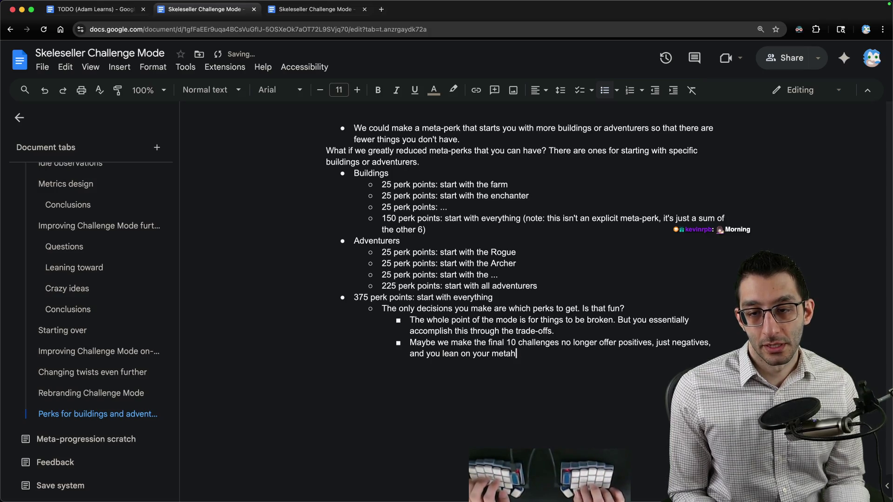
key("Left")
key("Left")
key("Left")
key("BackSpace")
key("End")
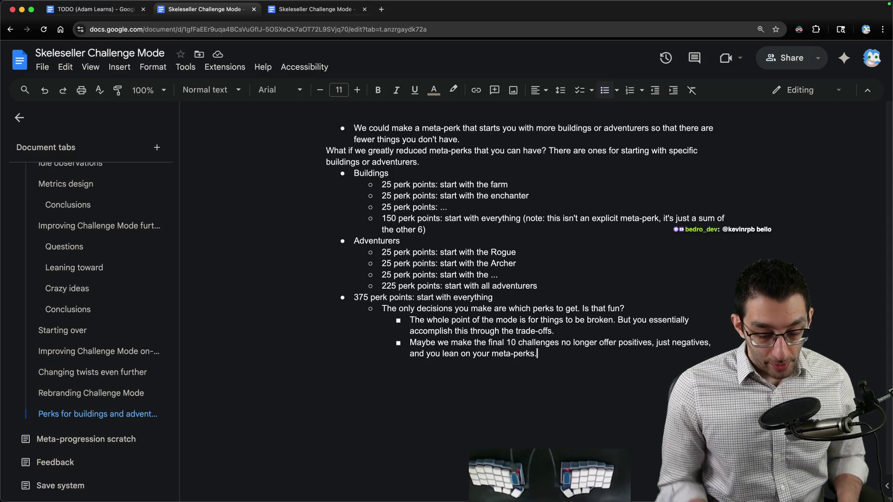
Write 'Most RPGs don't have level scaling' with an indented level-50 starter-area example, then 'The ones that do have it:'
key("Return")
key("Return")
key("Return")
type("Most R")
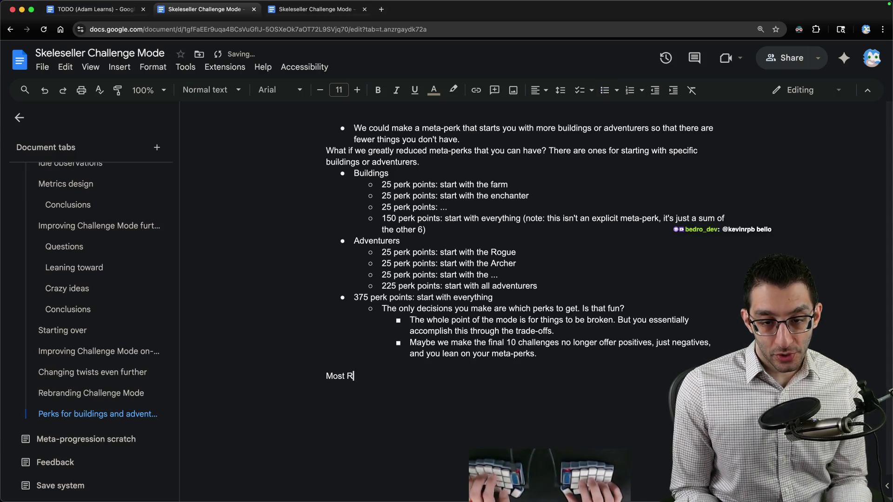
type("PGs don't have level scaling")
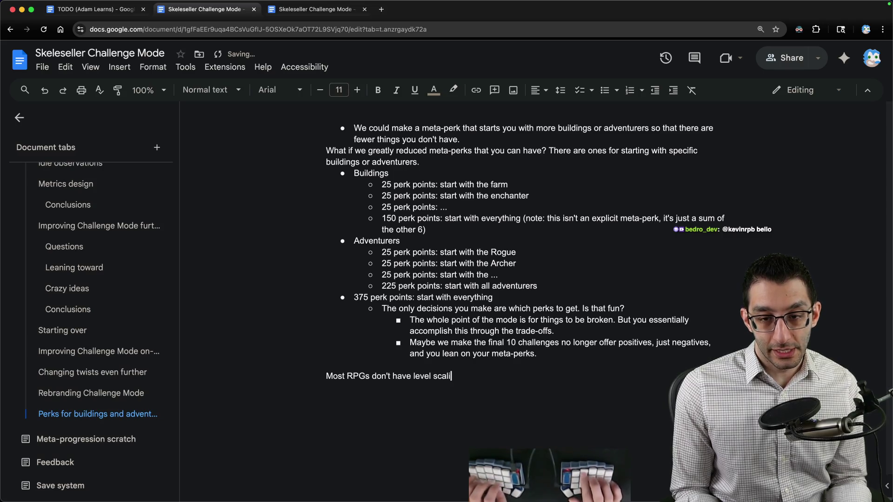
key("Return")
key("Tab")
type("If you'r")
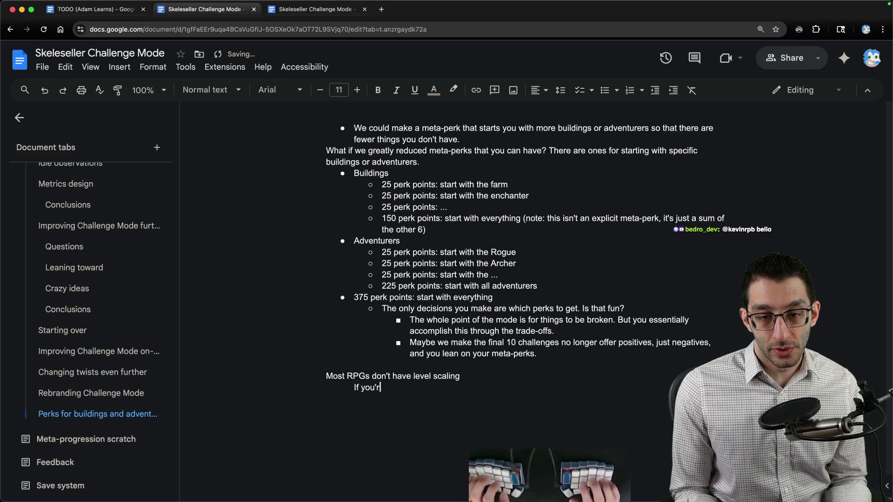
type("e level 50 and go to th")
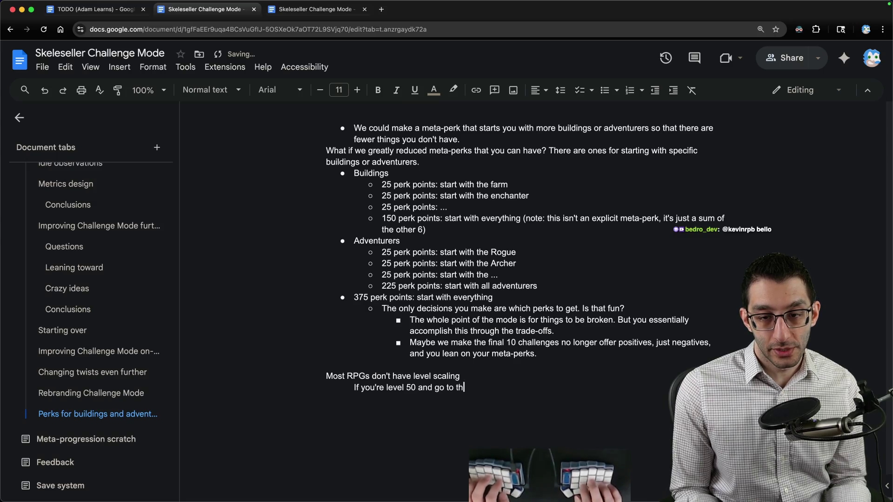
type("e starter area,")
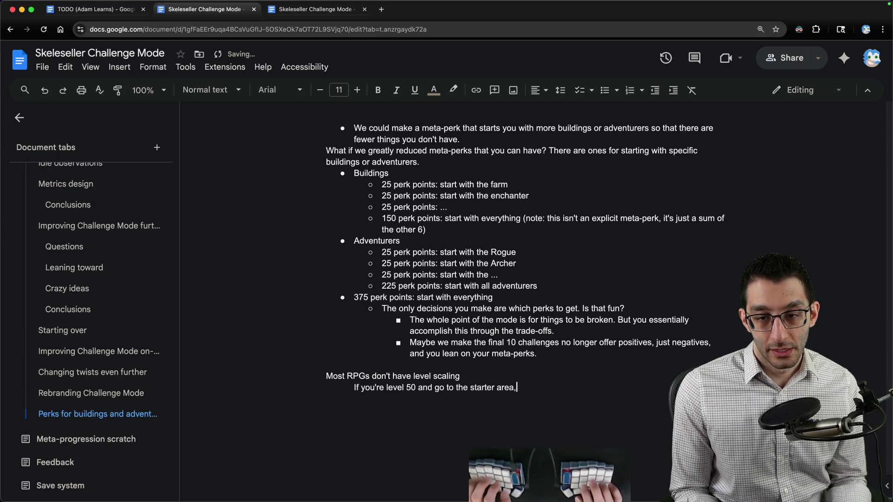
type(" you'll smoke everything")
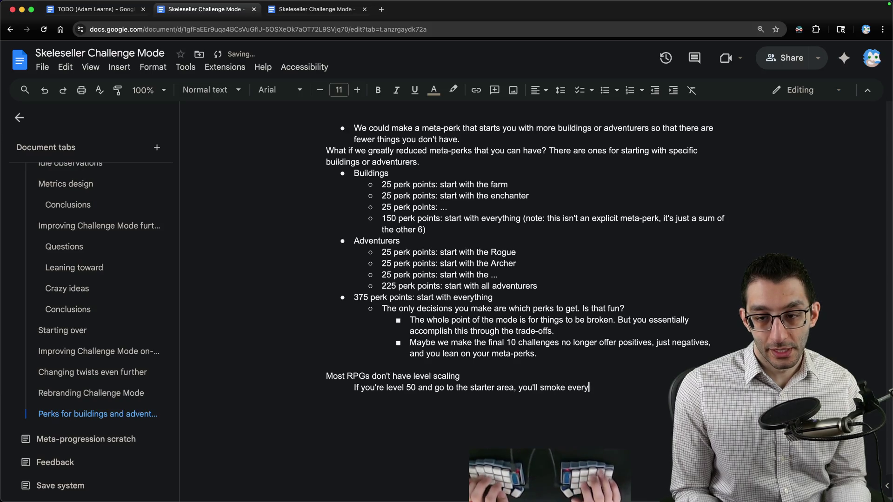
key("Return")
key("shift+Tab")
type("The ones that do have it:")
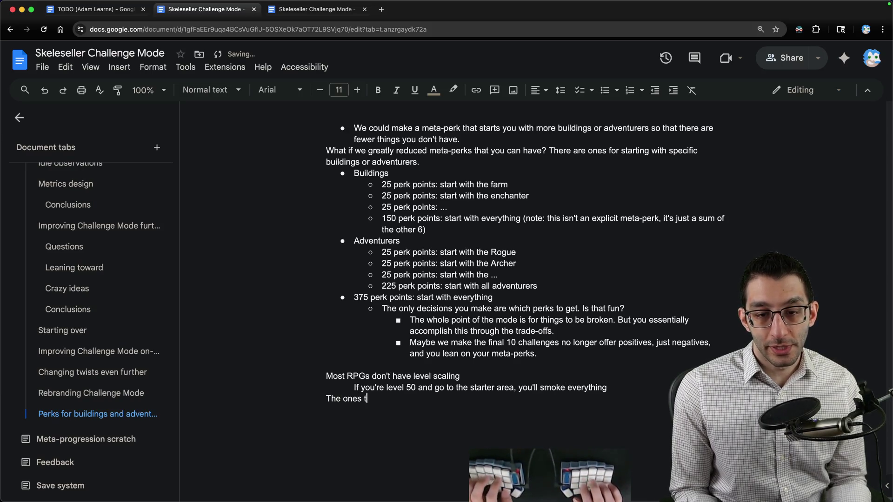
Add the indented line 'if you're level 50, enemies are stronger' beneath it
key("Return")
key("Tab")
type("i")
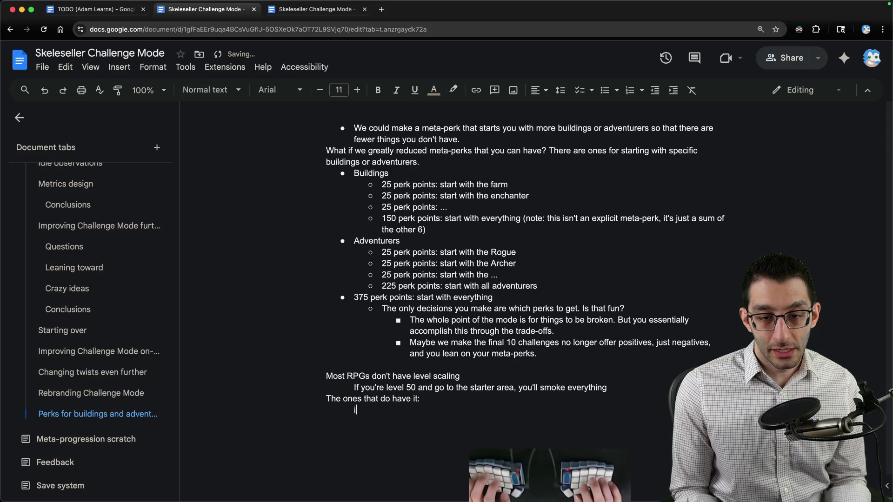
type("f you're level 50,, so are enemies")
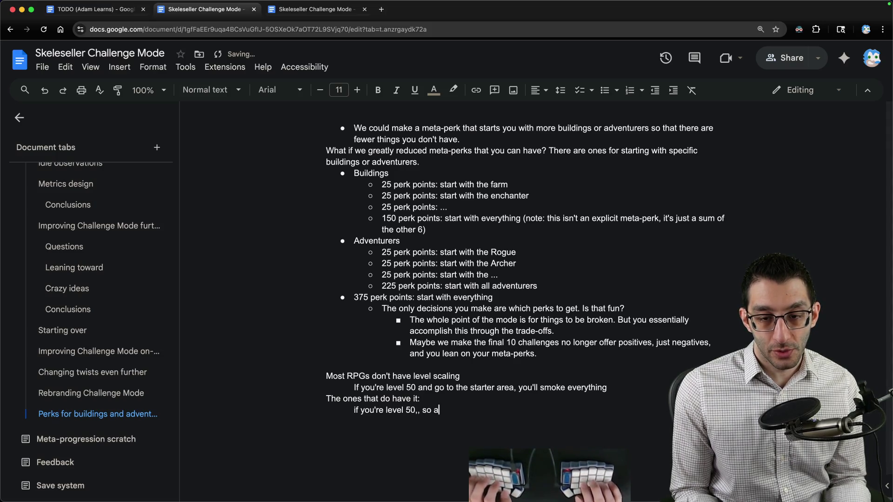
key("alt+Left")
key("alt+Left")
key("alt+Left")
key("Left")
key("BackSpace")
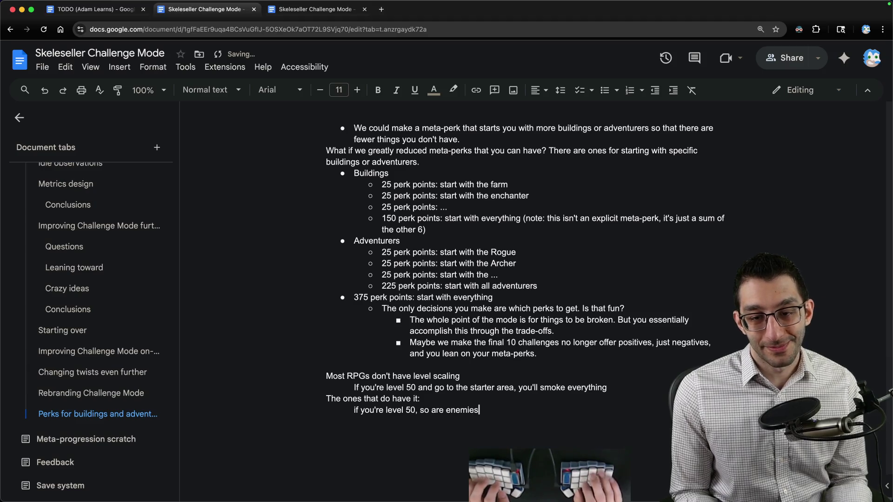
key("super+Left")
key("super+shift+Right")
key("Right")
key("alt+BackSpace")
key("alt+BackSpace")
key("alt+BackSpace")
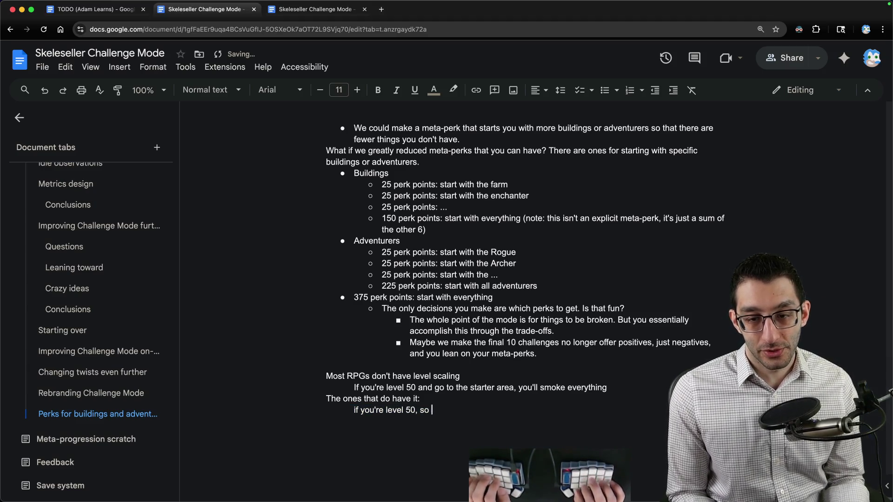
type("enemies are stronger")
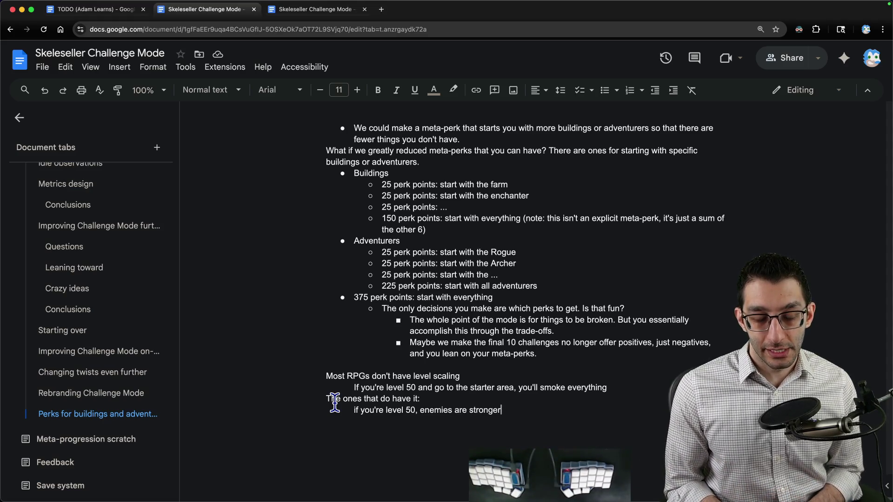
left_click_drag(327, 376, 485, 376)
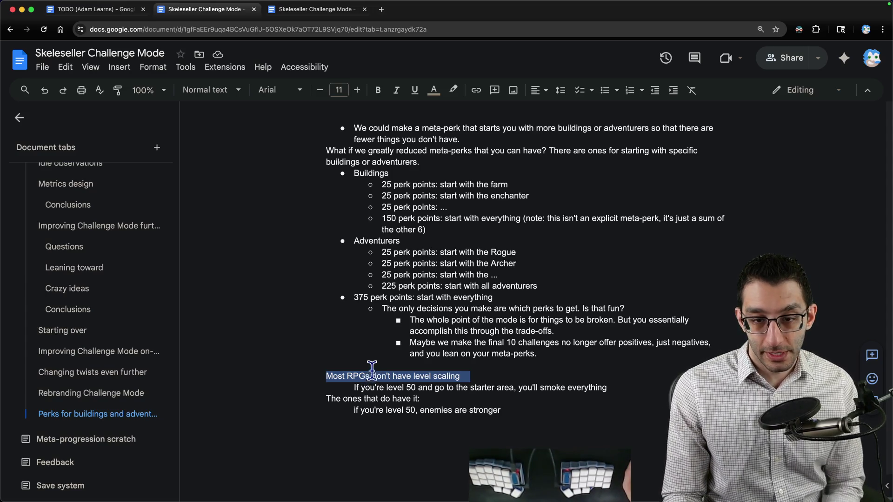
Delete the level-scaling notes and draft a line saying open-world games need some form of scaling
left_click_drag(370, 366, 493, 411)
key("BackSpace")
key("BackSpace")
key("BackSpace")
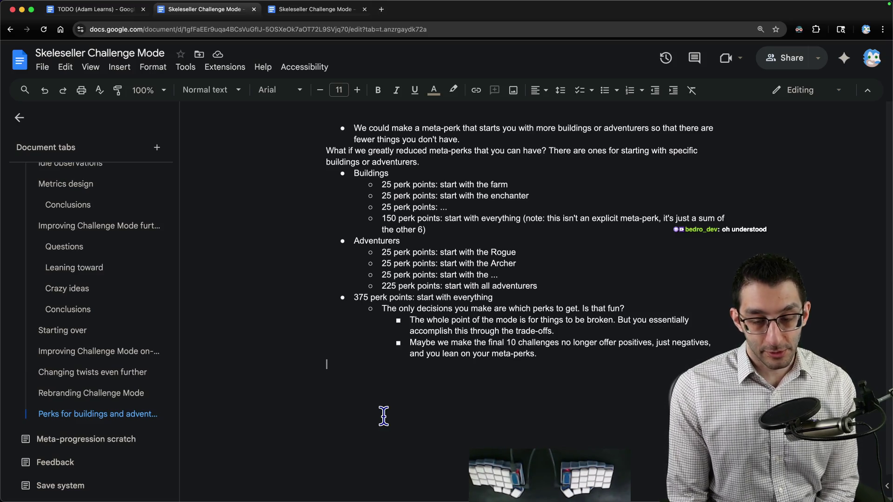
key("Return")
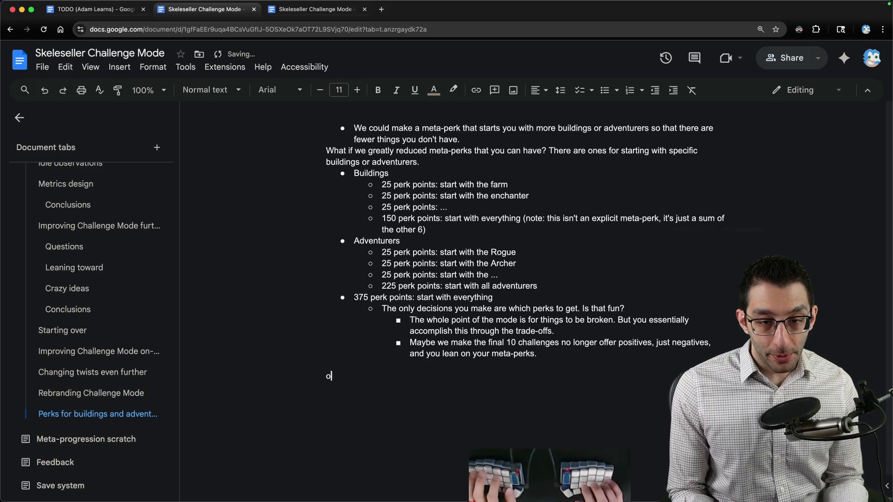
type("open-world games need some form of sc")
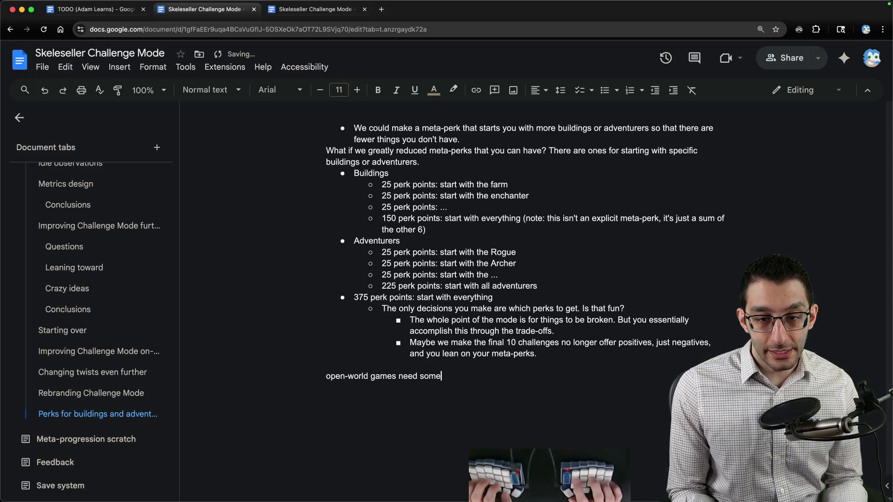
type("aling")
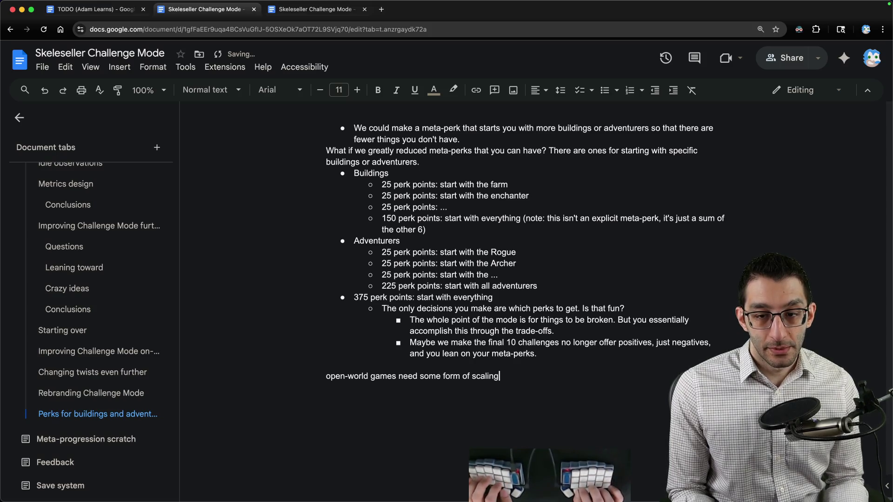
type(" because they don't know what order you'll do th")
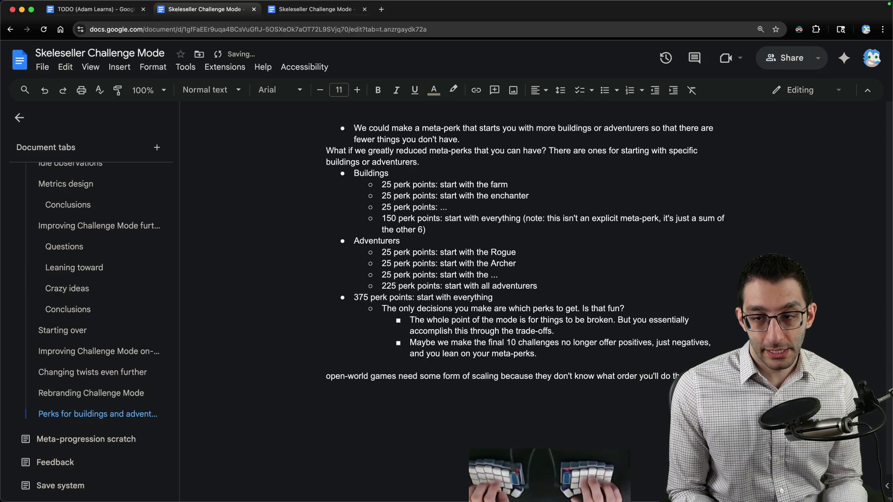
Delete the open-world games draft line so the text ends at the meta-perks bullet
scroll(388, 415, "down", 3)
left_click_drag(321, 281, 725, 282)
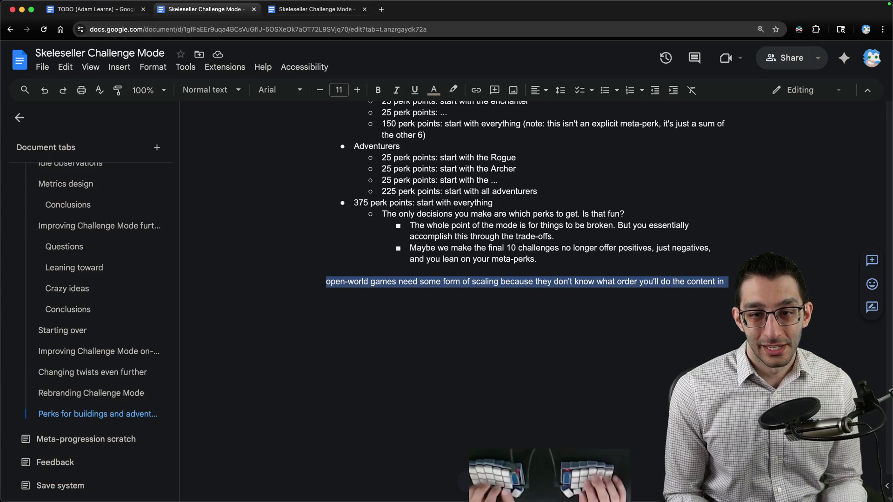
key("shift+Left")
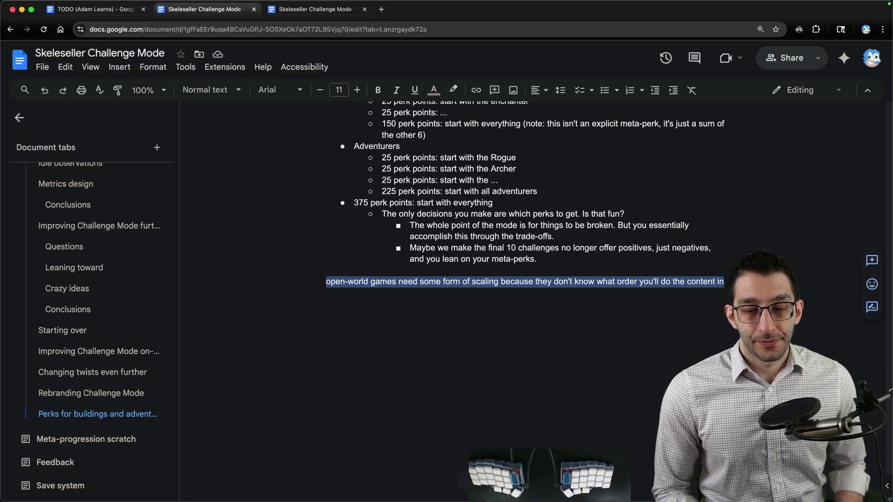
key("BackSpace")
key("BackSpace")
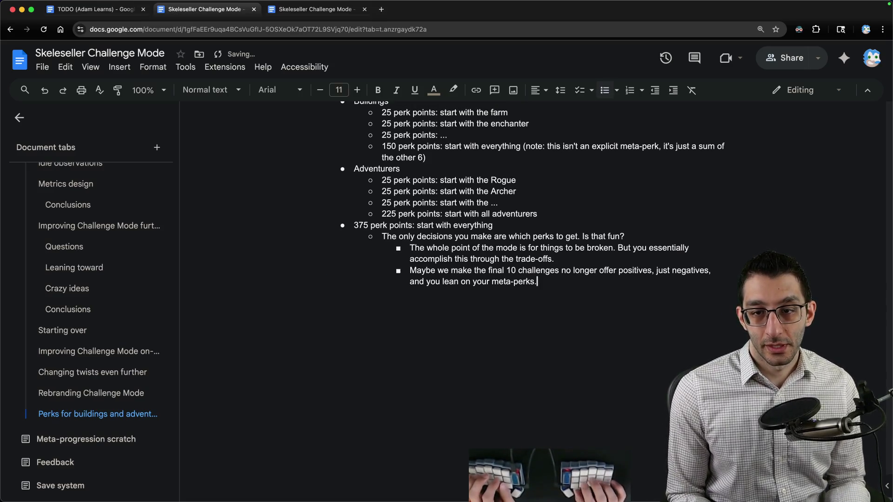
Start a plain paragraph after the meta-perks bullet, discarding a draft 'Challenge 17' line
scroll(659, 311, "up", 2)
scroll(651, 312, "down", 2)
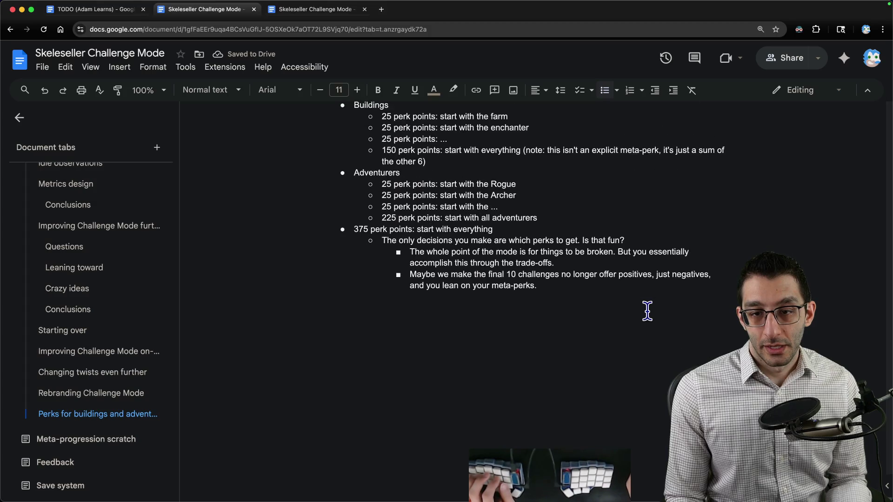
scroll(351, 191, "up", 1)
scroll(351, 190, "up", 2)
left_click_drag(325, 117, 565, 349)
left_click(564, 349)
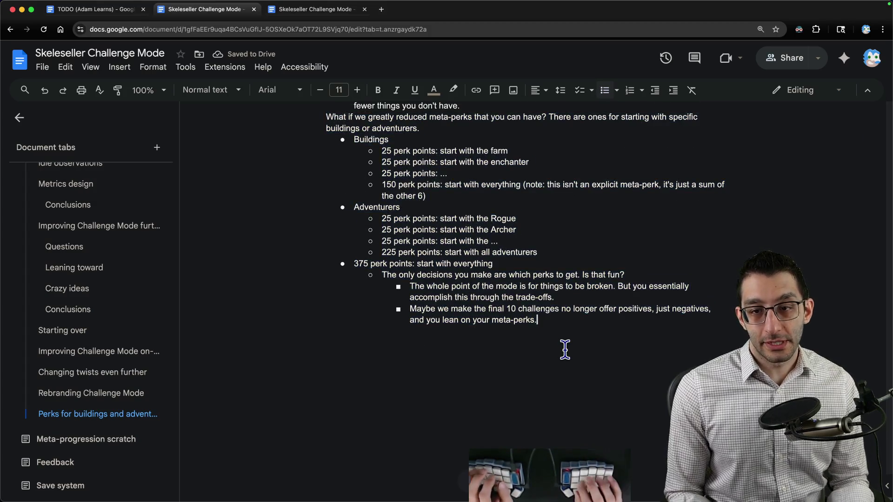
key("Return")
key("shift+Tab")
key("shift+Tab")
key("Return")
key("Return")
type("Challenge ")
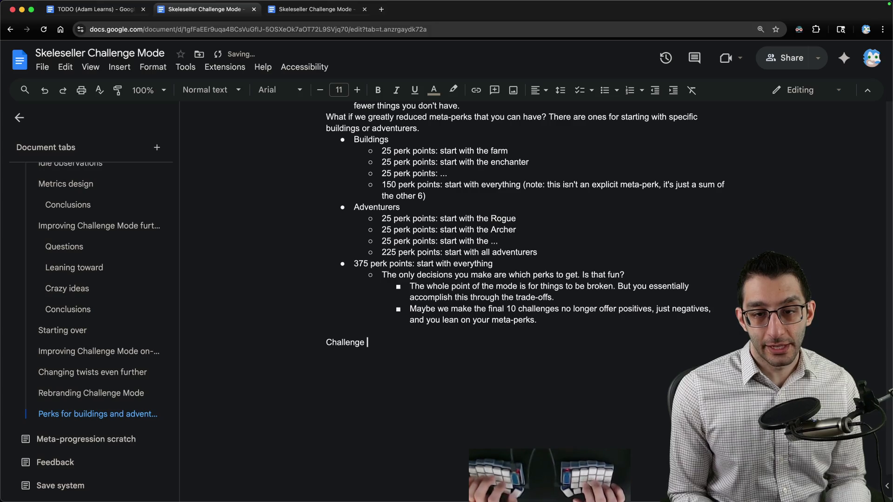
type("17 when you've unl")
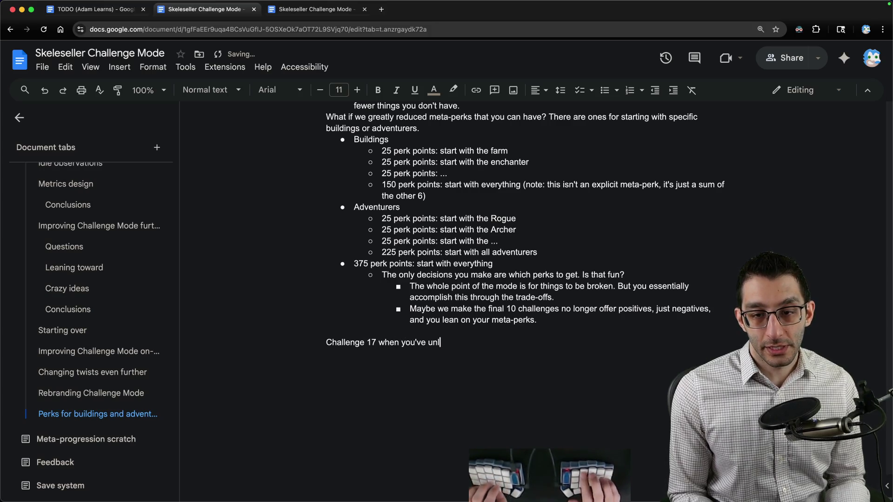
type("ocked all of this.")
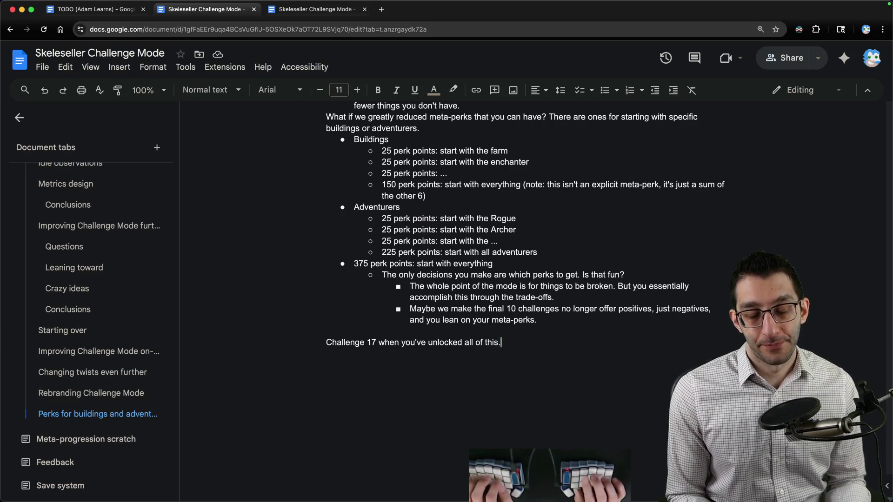
key("super+shift+Left")
key("BackSpace")
Write the paragraph doubting players would wait to unlock all meta-perks, then start a bulleted list
type("I th")
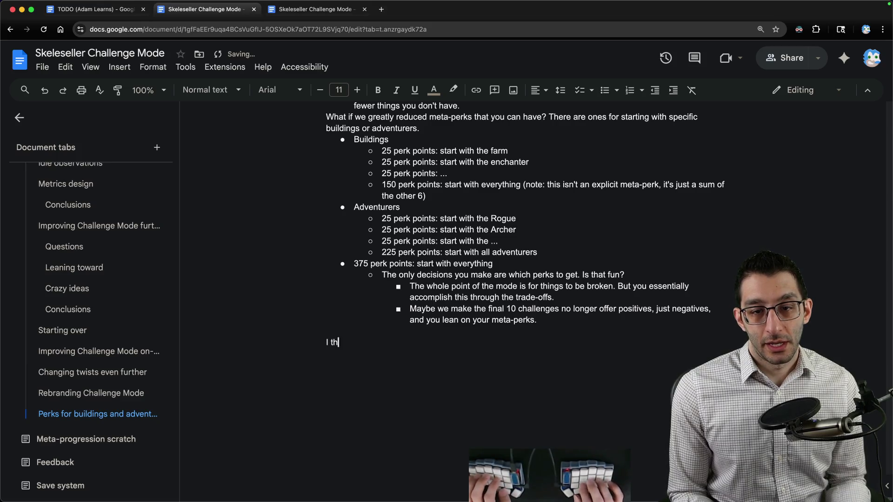
type("ink some people would find")
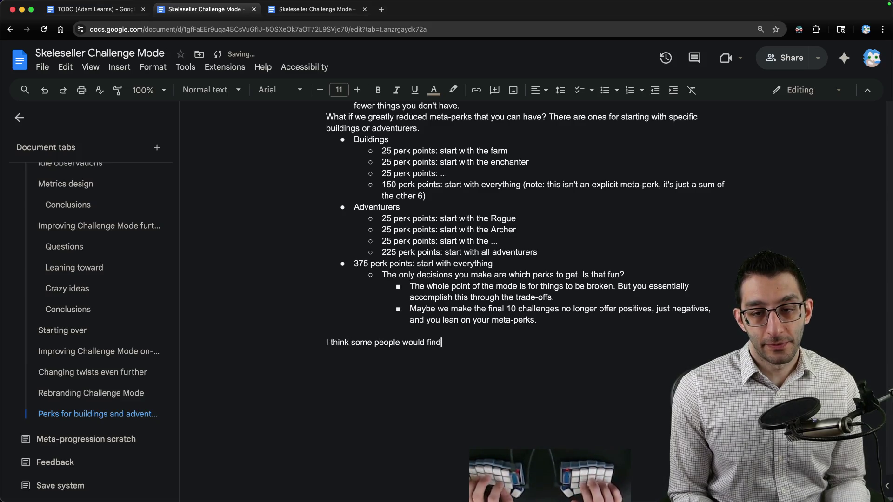
type(" this fun. I don't know if ")
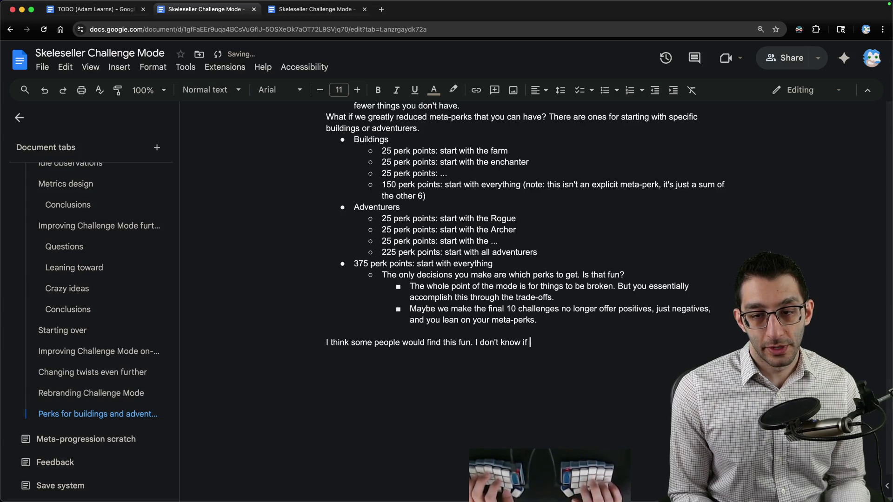
type("they would wait around for")
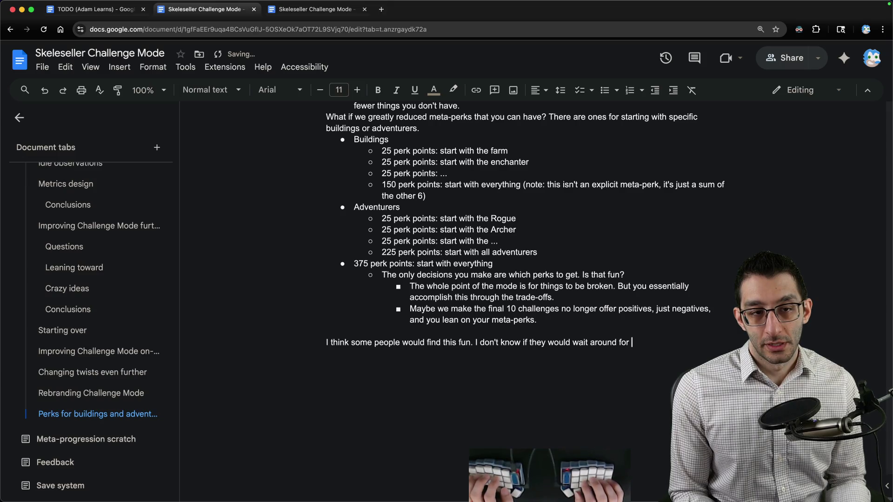
key("BackSpace")
key("BackSpace")
key("BackSpace")
type("to unlock all o")
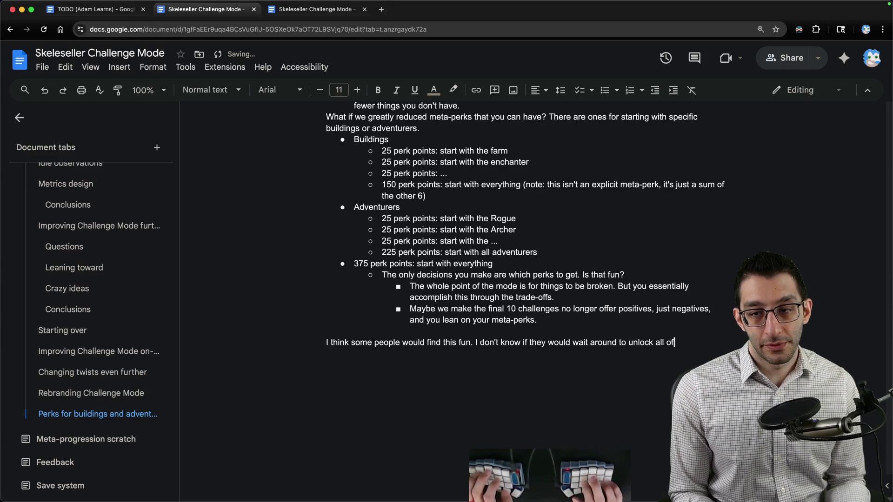
type("f these meta-perks. W")
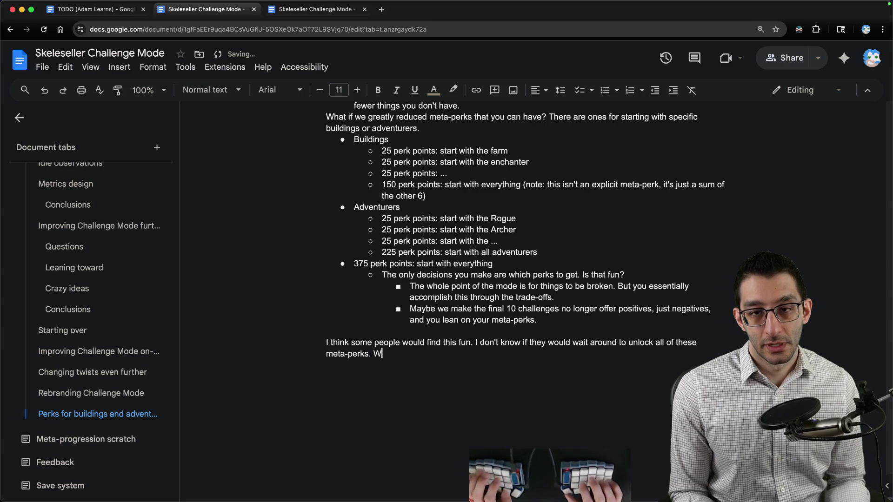
type("e could also just make it ")
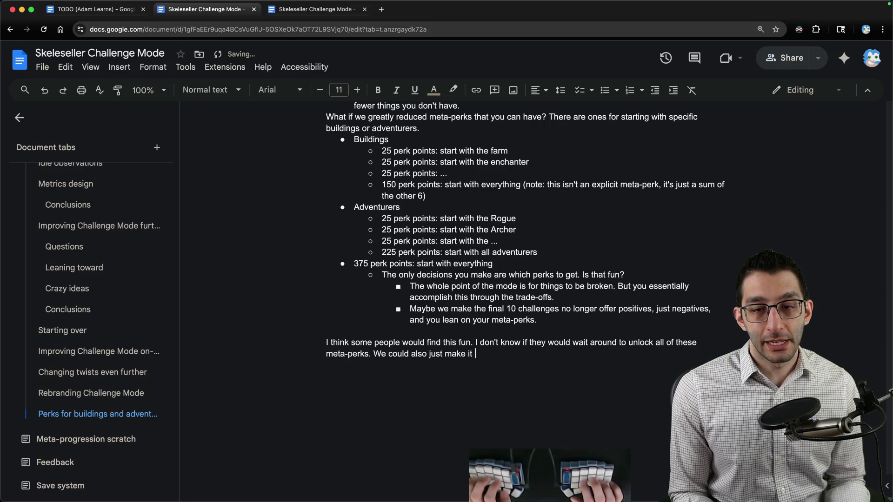
type("something like this:")
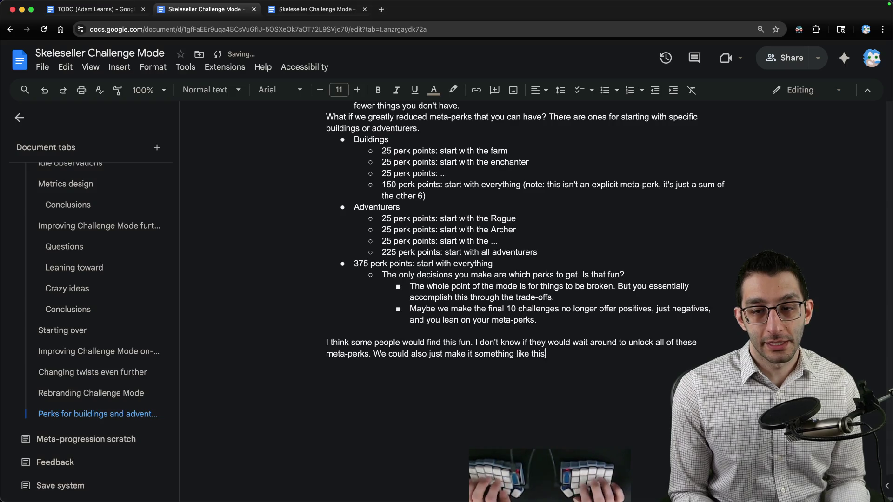
key("Return")
type("* ")
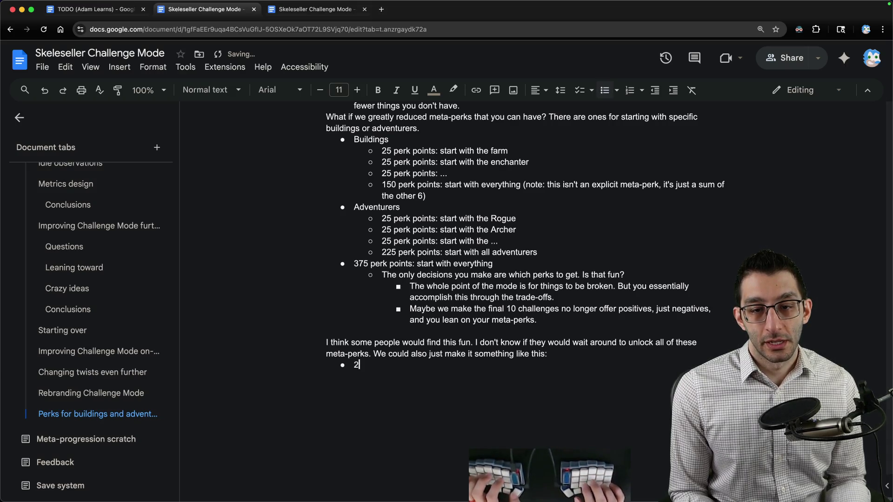
type("Lv")
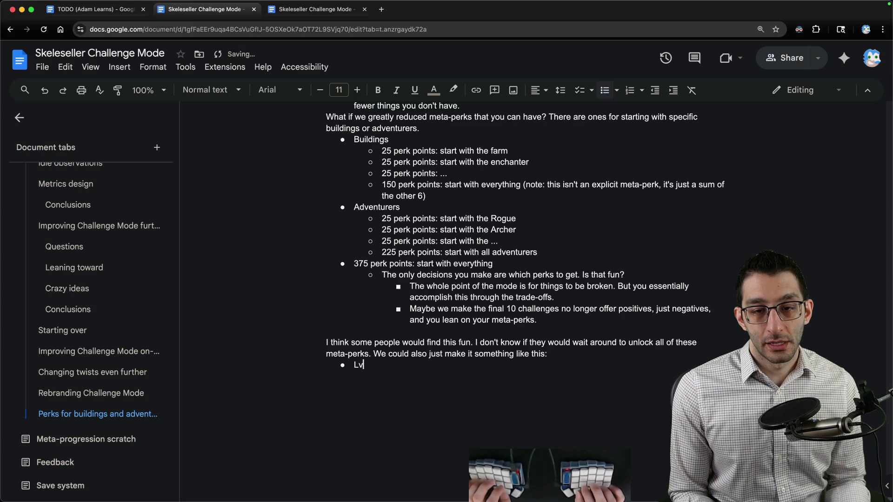
Add an 'Unlock Buildings' bullet with a sub-bullet describing it as a meta-perk for players disliking unowned-building perks
key("BackSpace")
key("BackSpace")
type("Unlock Buildings")
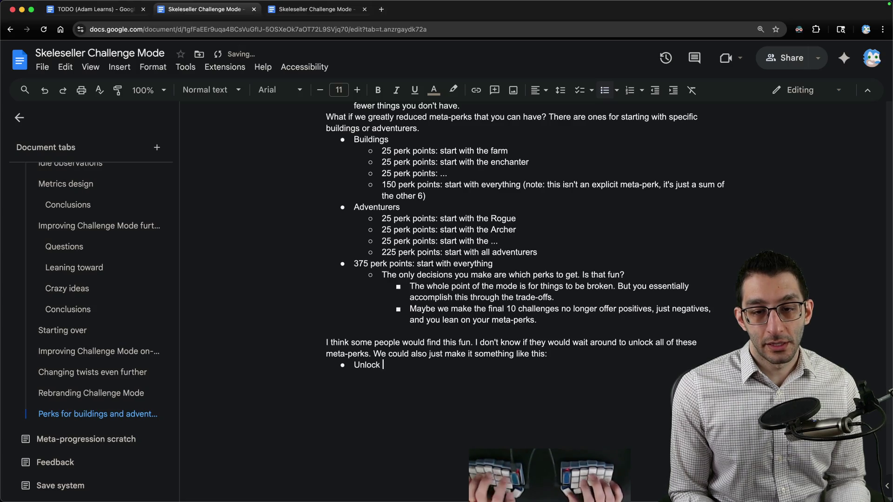
key("Return")
key("Tab")
type("This is ")
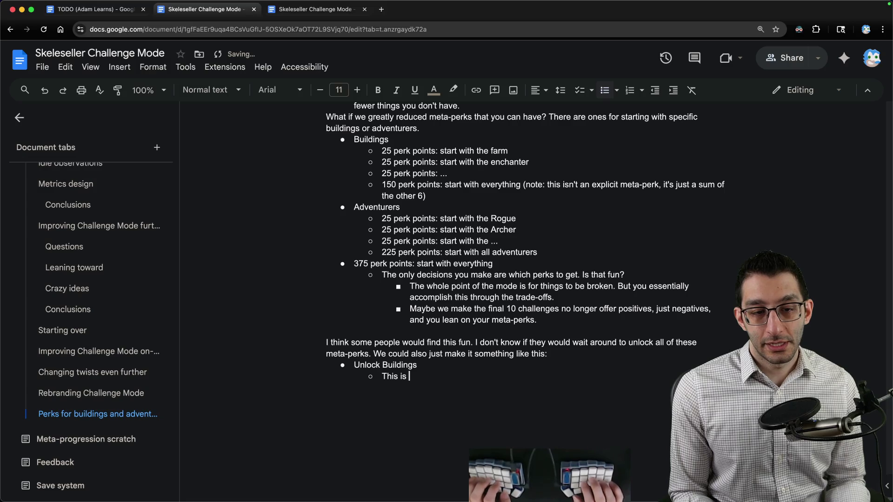
type("a meta-perk specificl")
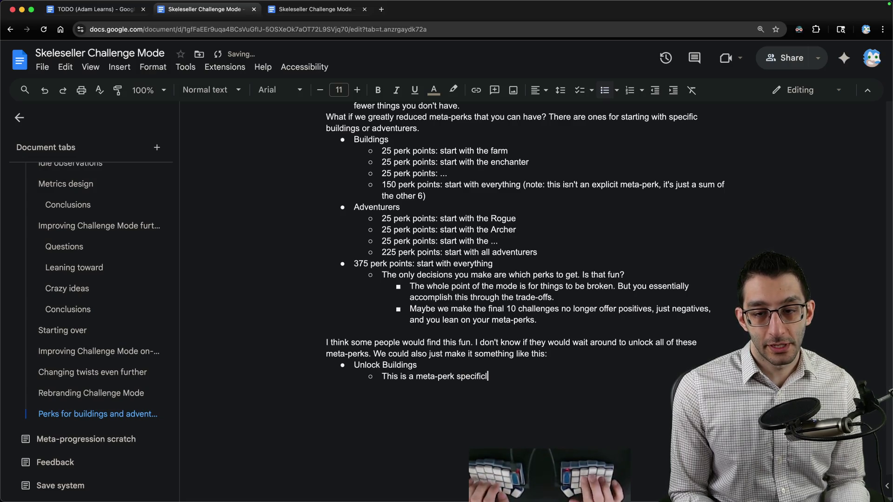
key("BackSpace")
type("ally for players who don'")
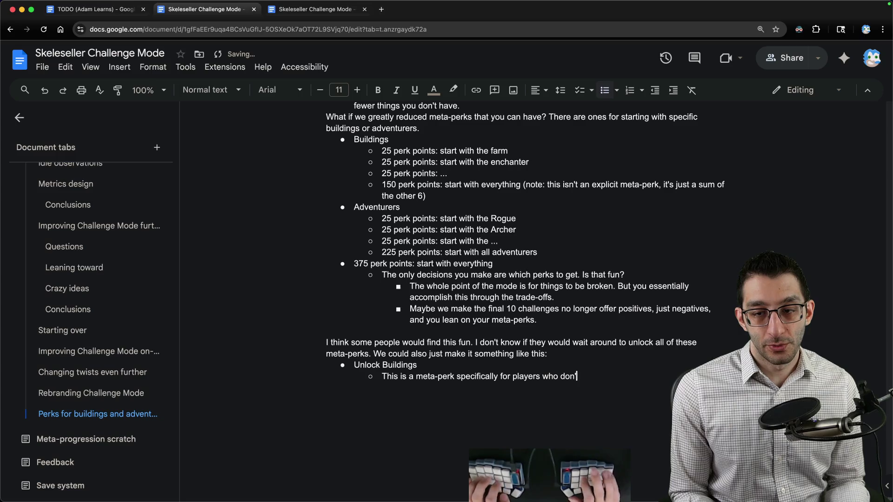
type("t like being offered perks")
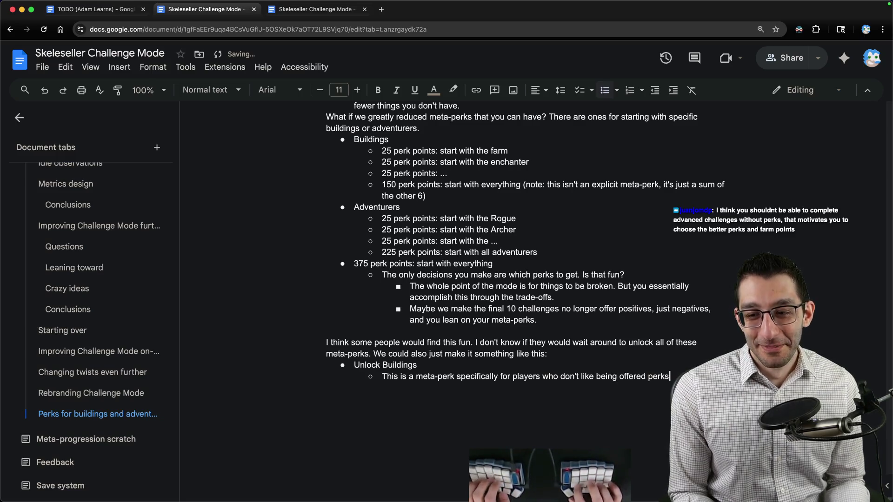
type(" fo don't have.")
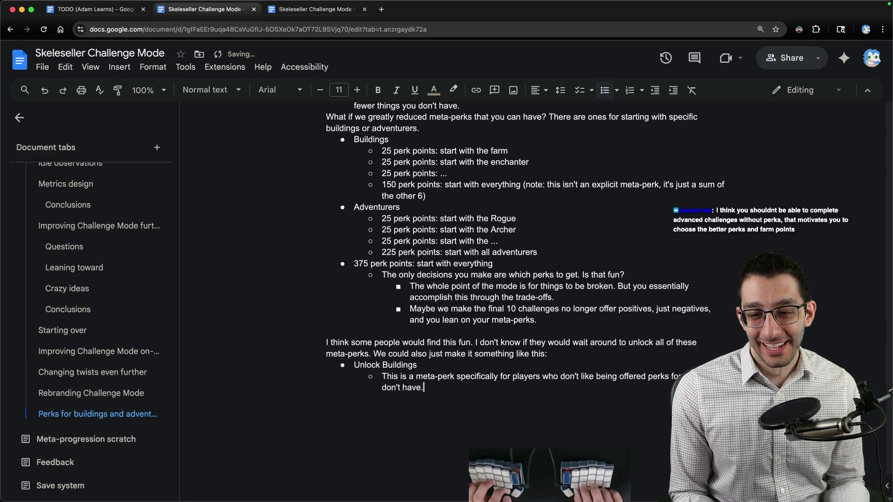
Add the line 'Lv. 1 (25 perk points): get one random building.'
key("Return")
type("Lv. 1: get one random p")
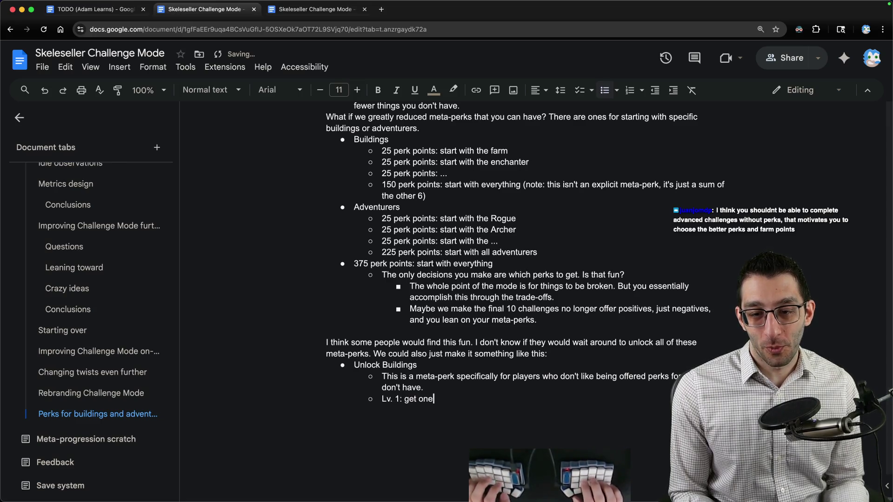
key("BackSpace")
type("buildings")
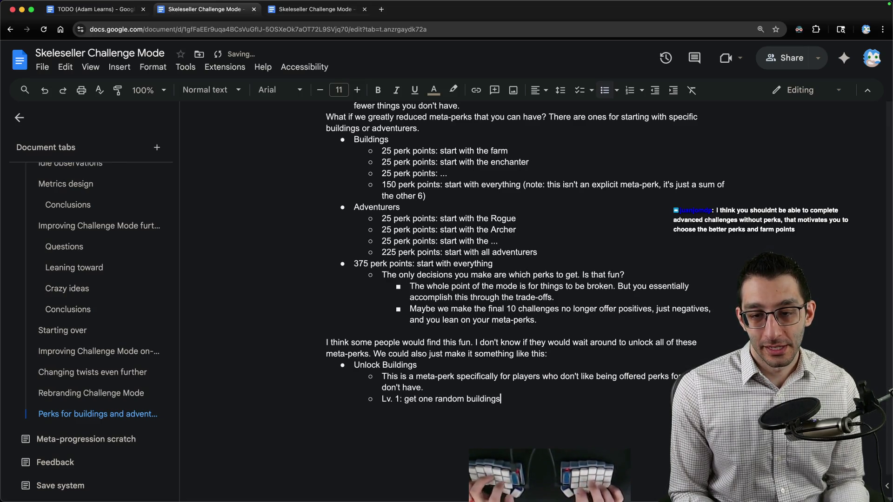
scroll(560, 341, "down", 2)
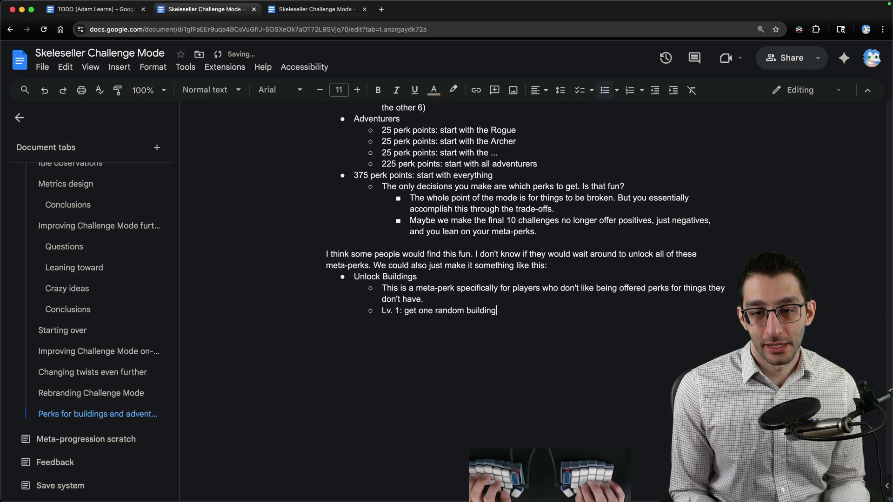
type(".")
key("Right")
key("Right")
key("Right")
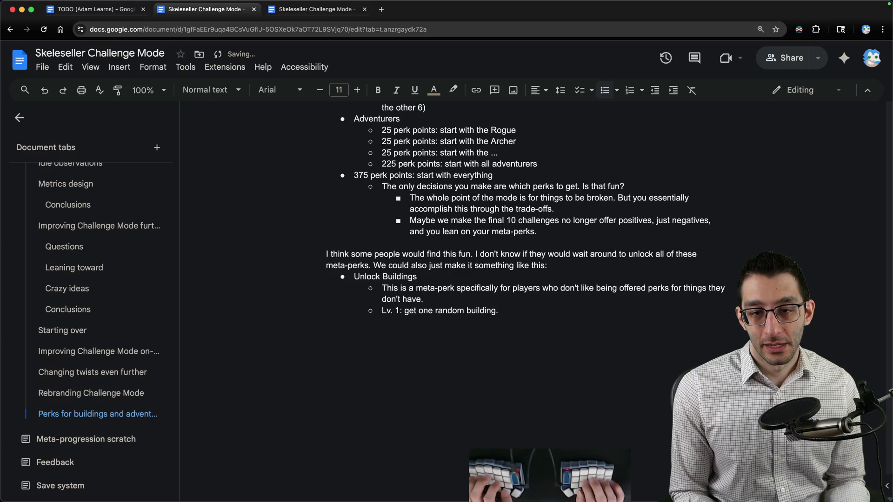
type("25 perk points")
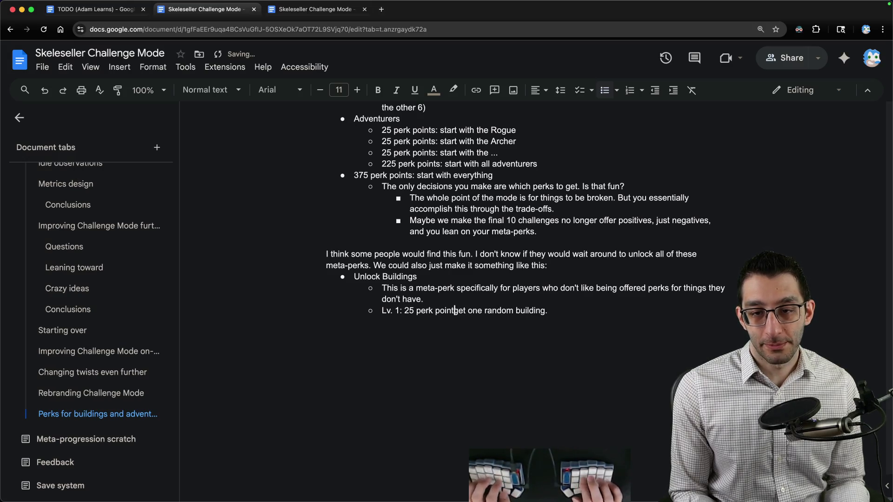
key("alt+BackSpace")
key("alt+BackSpace")
key("alt+BackSpace")
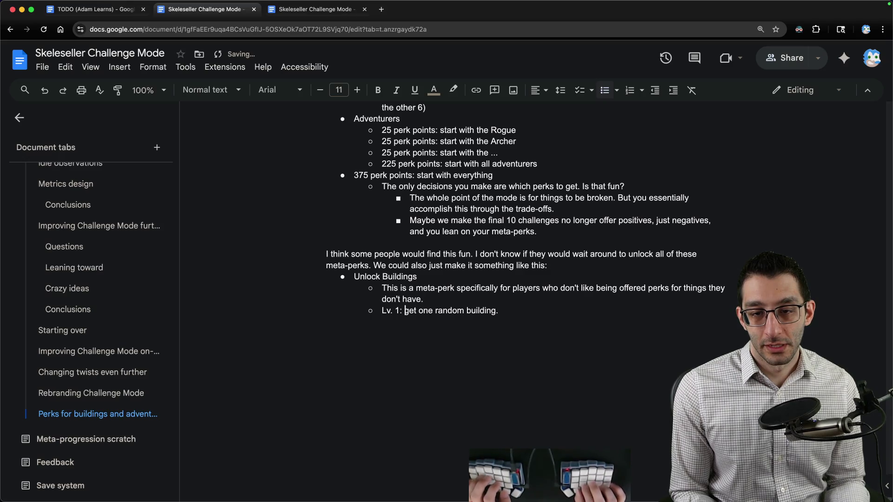
type("(25 ")
type("perk points):")
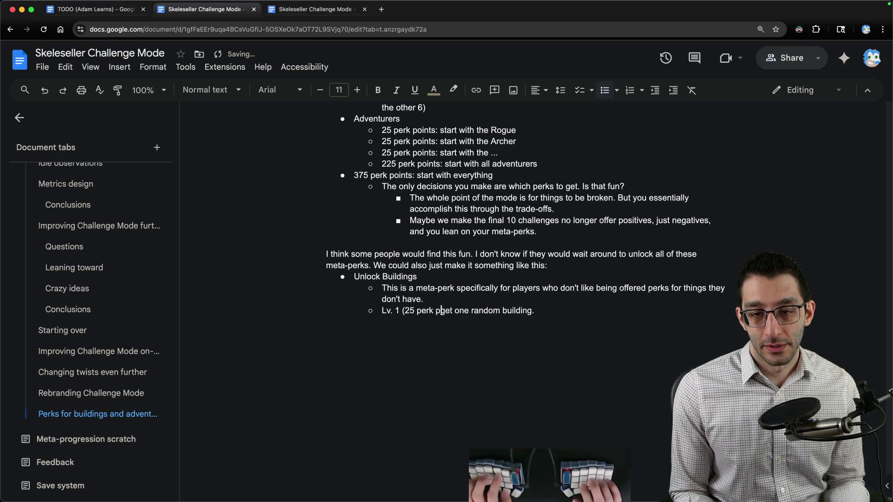
Duplicate the Lv. 1 line and edit it into 'Lv. 2 (75 perk points): get two random buildings'
key("End")
key("shift+Home")
key("ctrl+c")
key("End")
key("Return")
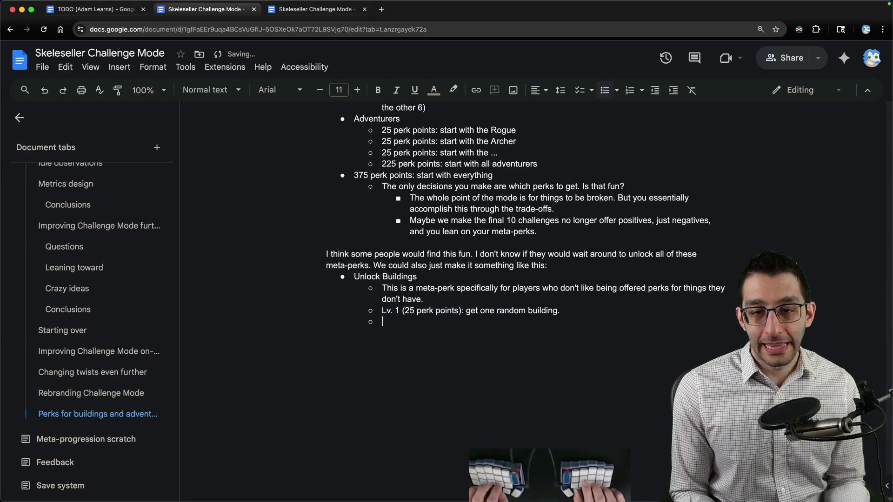
key("ctrl+v")
key("Home")
key("Right")
key("Right")
key("Right")
key("BackSpace")
key("BackSpace")
type("2")
key("Right")
key("Delete")
key("Delete")
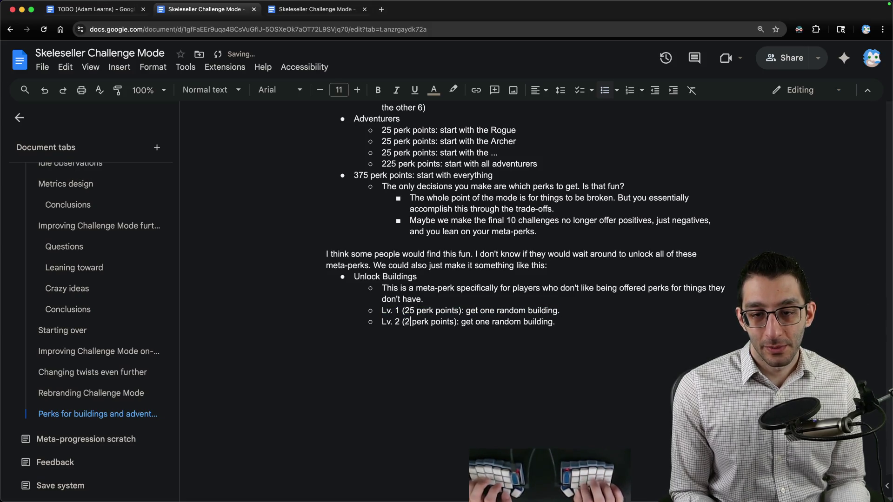
type("75")
key("End")
key("alt+Left")
key("alt+Left")
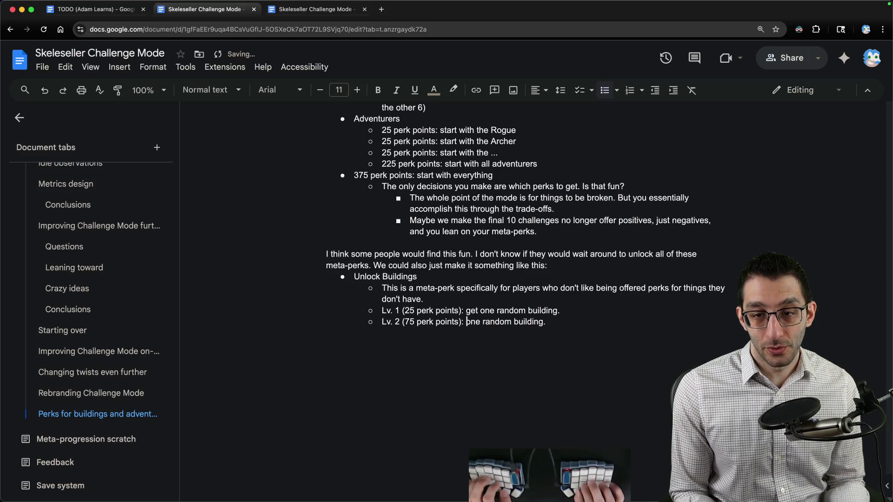
key("alt+BackSpace")
type("two")
key("alt+Right")
key("alt+Right")
type("s")
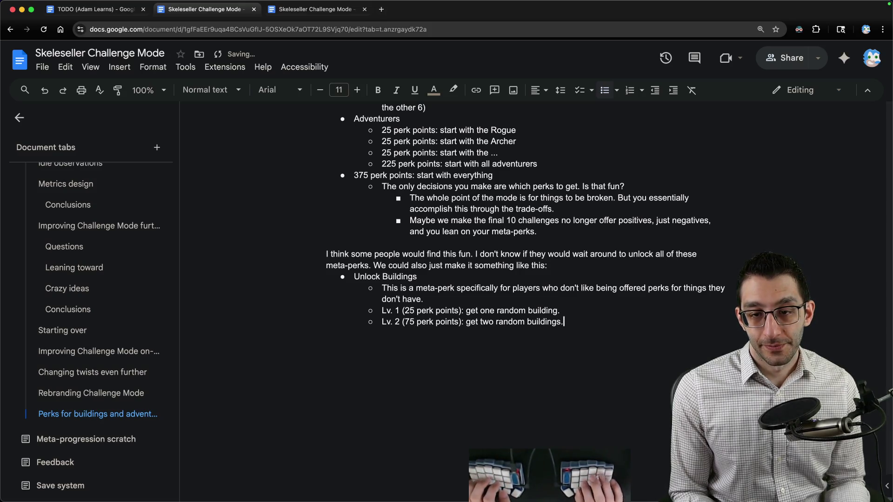
key("End")
Add 'Lv. 3 (125 perk points): get three random buildings' and start a new top-level bullet
key("Return")
type("Lv. 3 (")
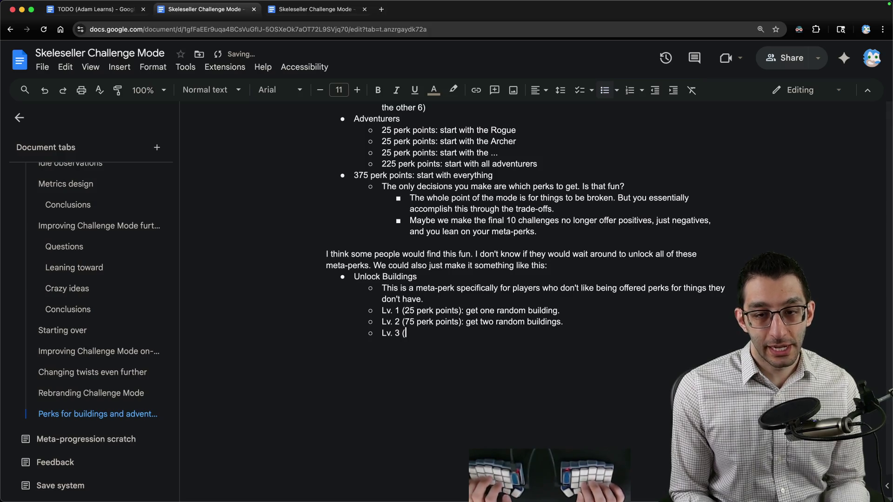
type("125 perk points)")
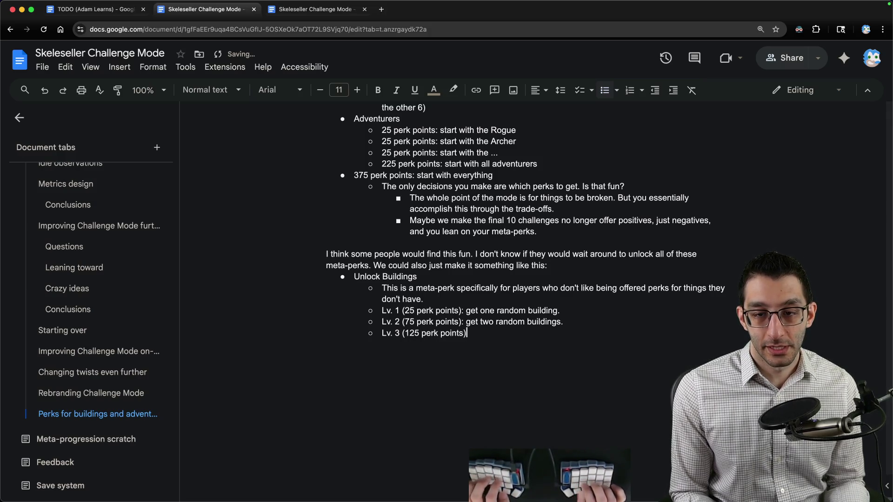
type(": get three random buil")
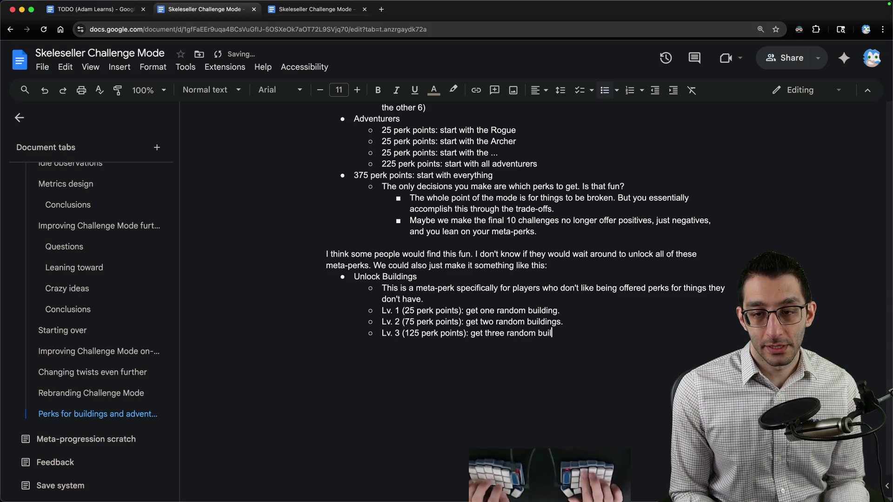
type("dings.")
left_click(562, 310)
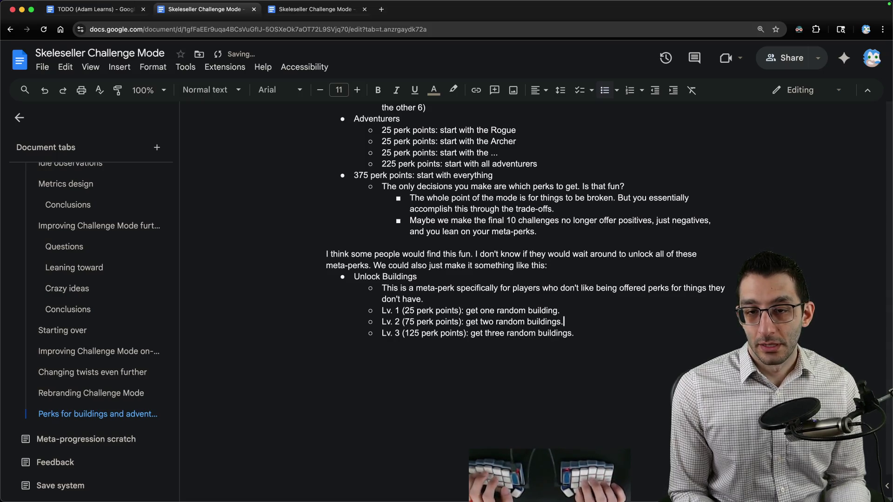
key("Down")
key("Down")
key("End")
key("Return")
key("Return")
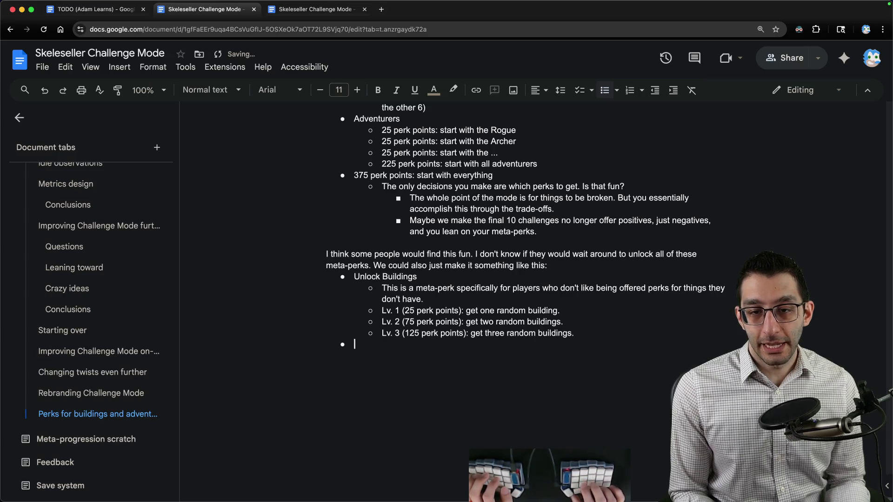
Add an 'Unlock Adventurers' bullet with the sub-bullet 'Lv. 1 (25 perk points): get +1'
type("Unlock Adventurers")
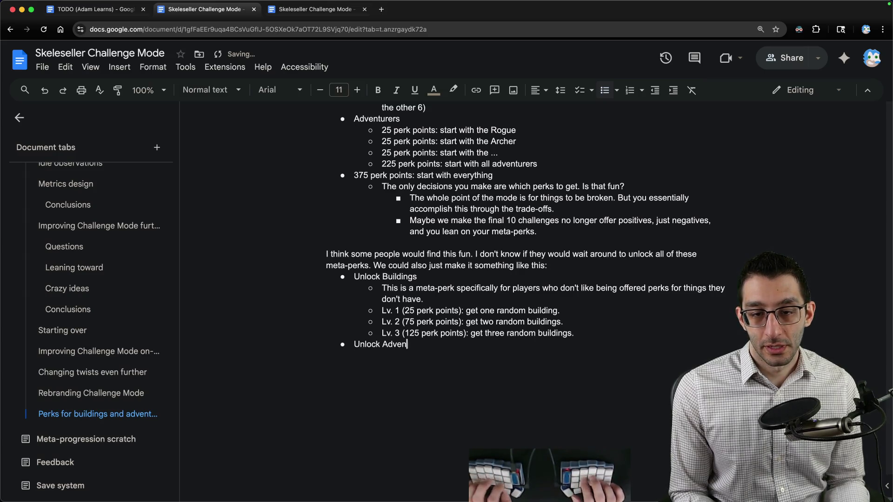
key("Return")
key("Tab")
type("Lv. 1 (")
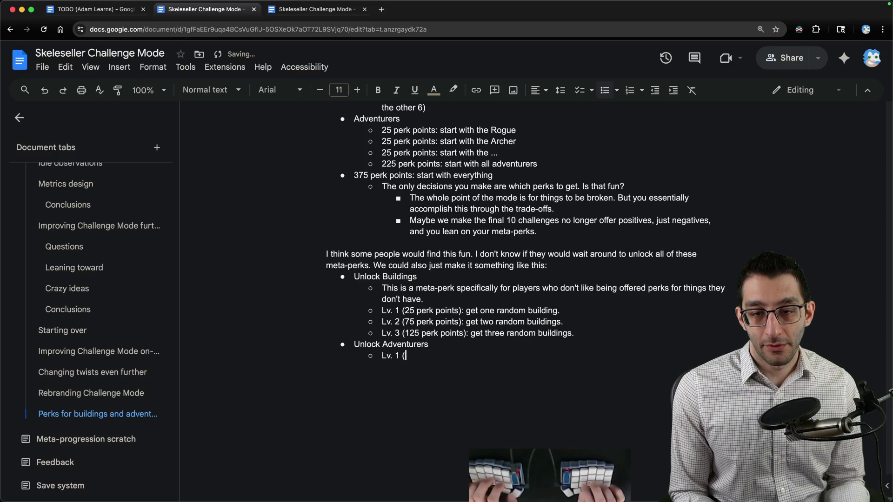
type("25 perk points)")
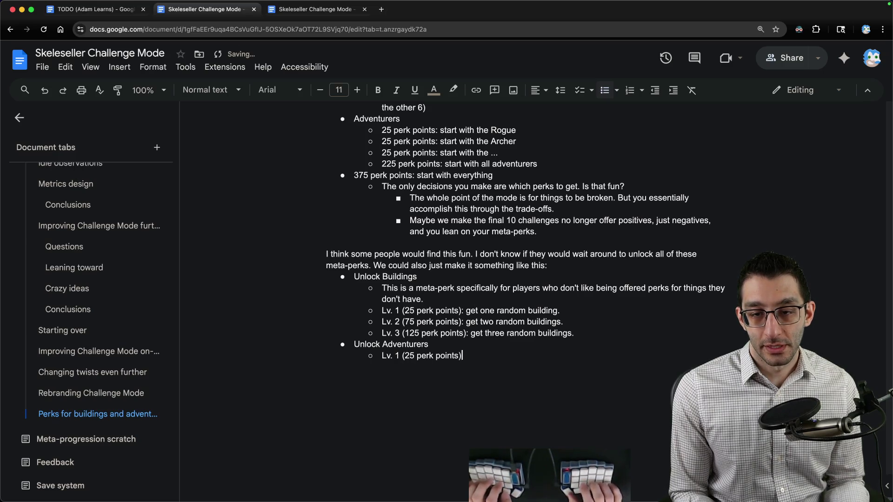
type(": get +1")
Duplicate the Lv. 1 line and change it to 55 perk points for +2
key("shift+Home")
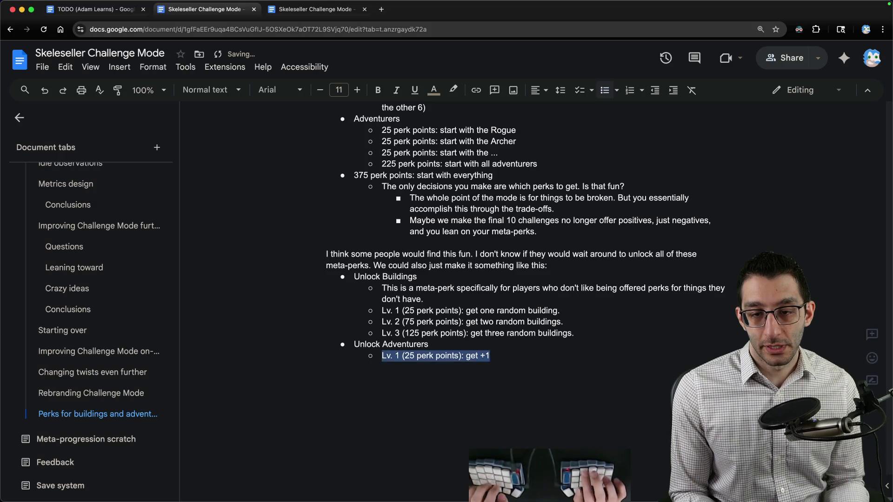
key("ctrl+c")
key("End")
key("Return")
key("ctrl+v")
key("Right")
key("Right")
key("Right")
key("BackSpace")
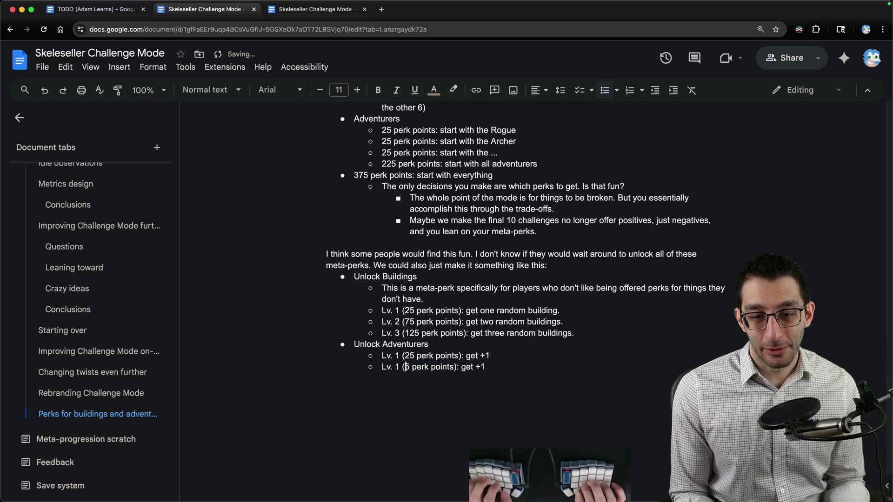
type("5")
key("End")
key("BackSpace")
type("2")
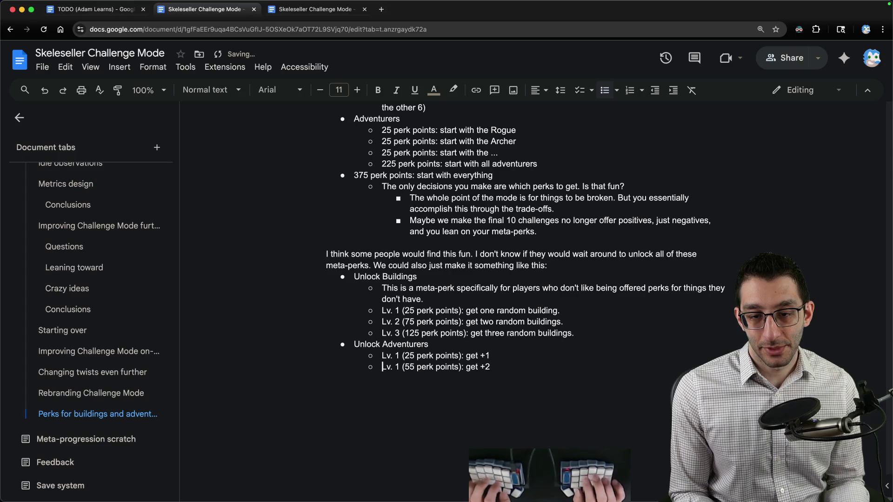
Duplicate the 55-point line and change it to 85 perk points for +3
key("shift+Home")
key("ctrl+c")
key("End")
key("ctrl+v")
key("ctrl+z")
key("Return")
key("ctrl+v")
key("Up")
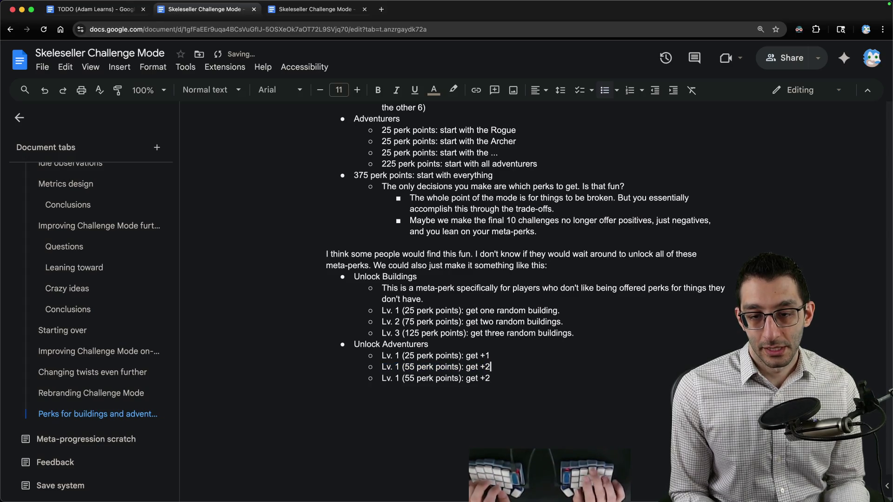
key("Right")
key("Right")
key("Right")
key("BackSpace")
type("8")
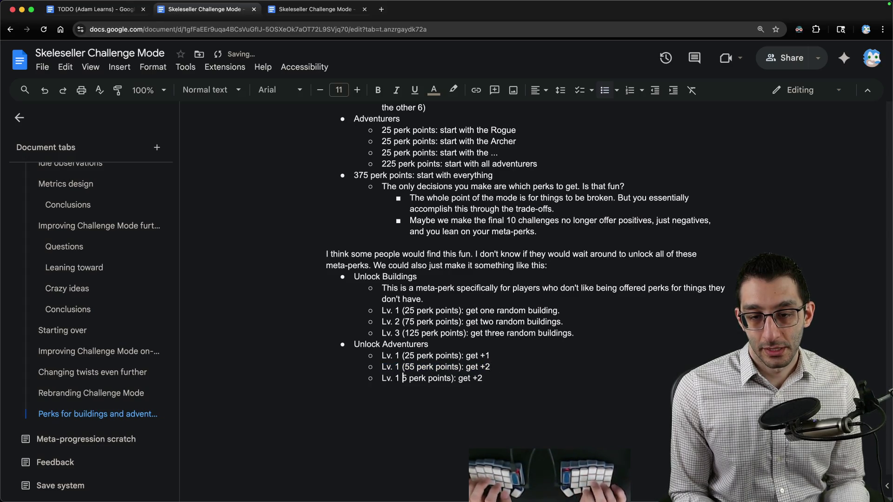
key("End")
key("BackSpace")
type("3")
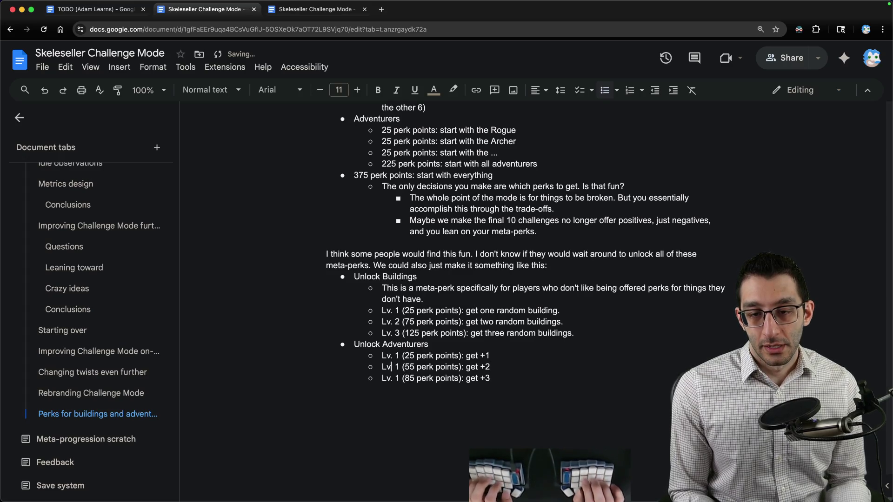
Renumber the two copied lines to Lv. 2 and Lv. 3
key("Right")
key("Right")
key("Right")
key("BackSpace")
type("2")
key("Down")
key("BackSpace")
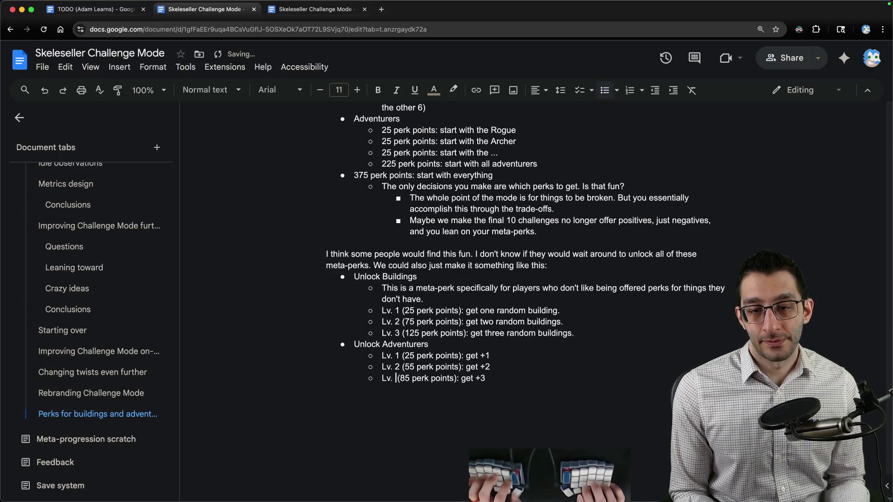
type("3")
key("End")
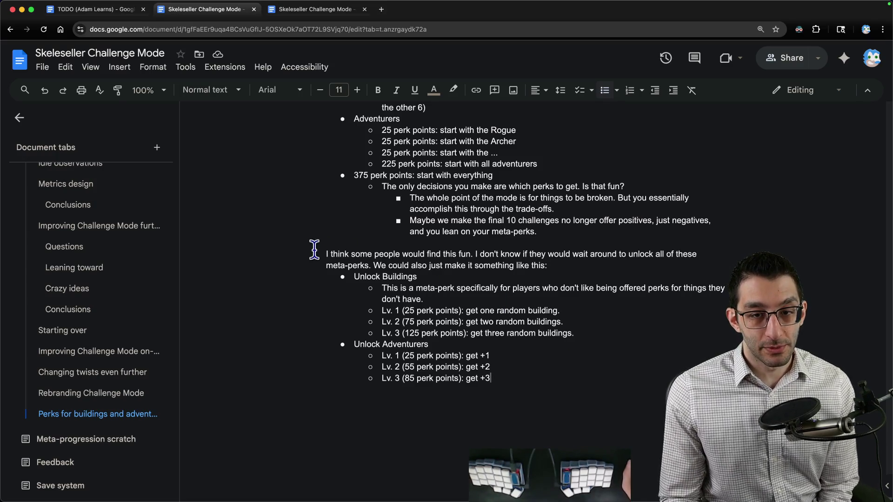
left_click_drag(354, 276, 646, 427)
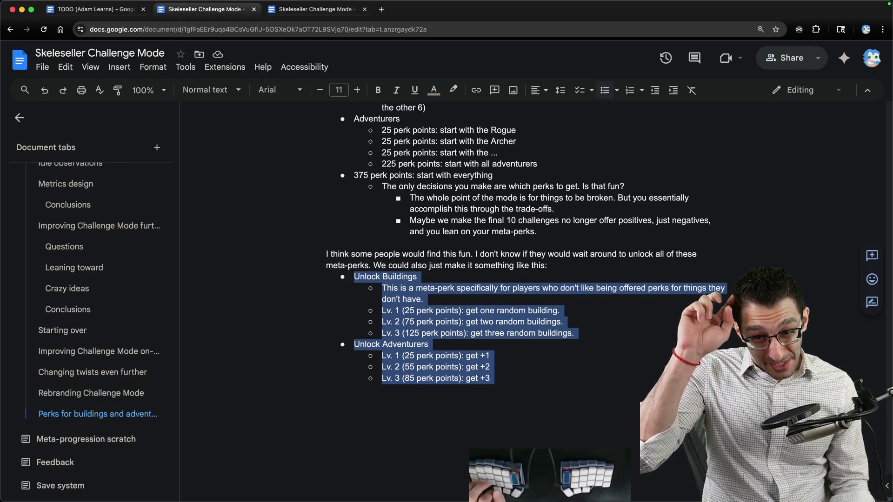
left_click(624, 398)
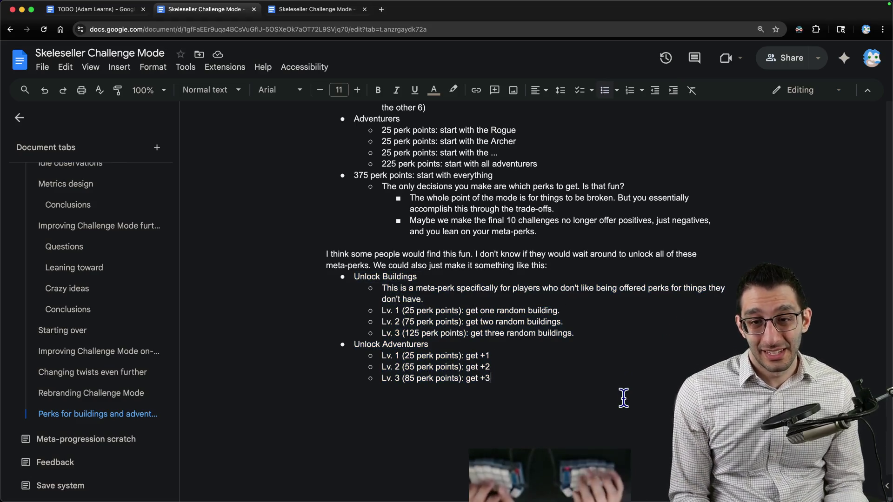
key("Up")
key("Up")
key("Up")
key("Up")
key("shift+Up")
key("shift+Up")
key("shift+Up")
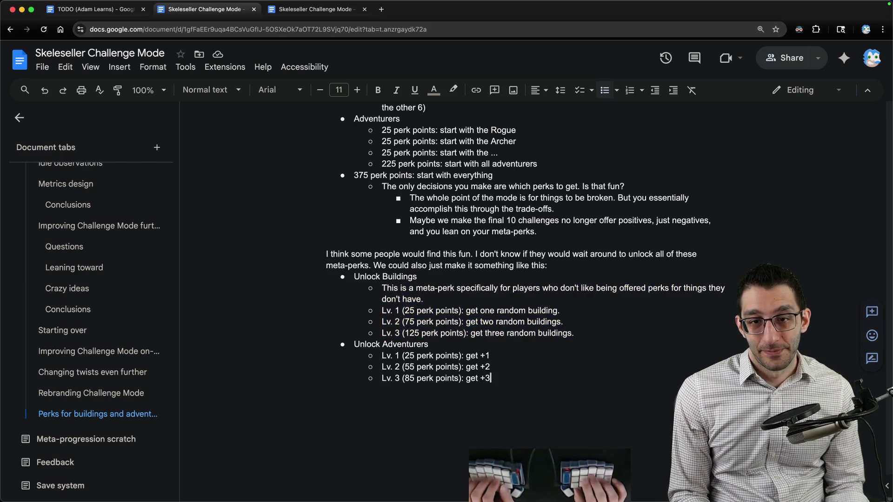
key("ctrl+End")
key("Return")
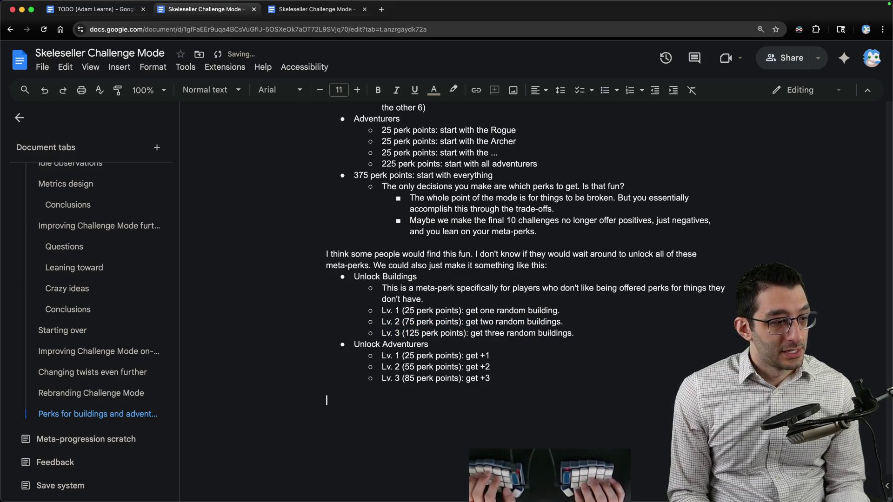
Type 'If we did this, I think we would need the following:' plus a bullet on later challenges costing a ton
type("If we did")
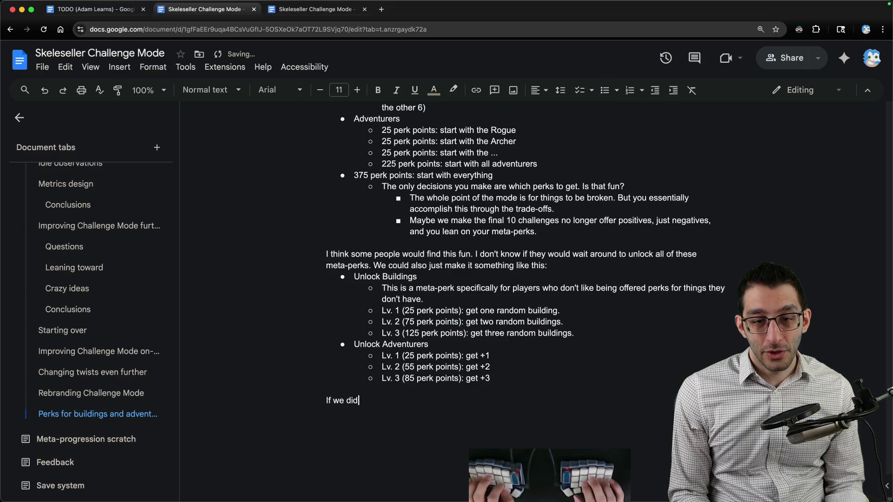
type(" this, I think we w")
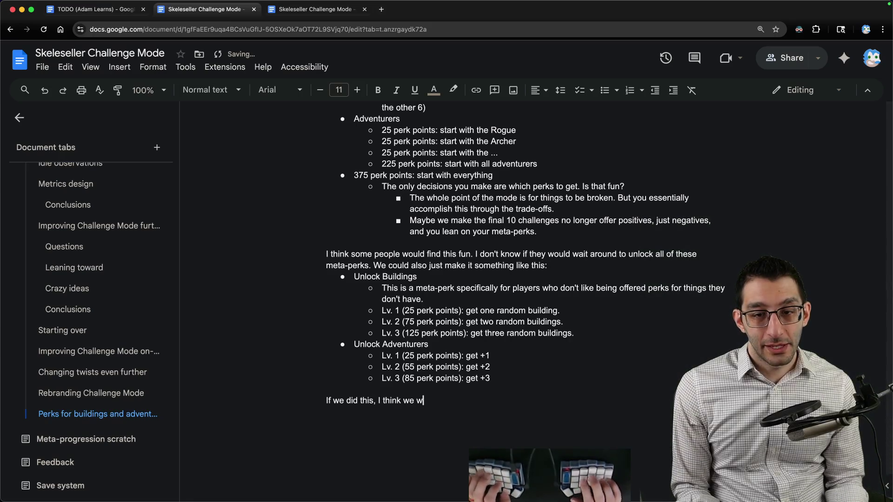
type("ould need the foll")
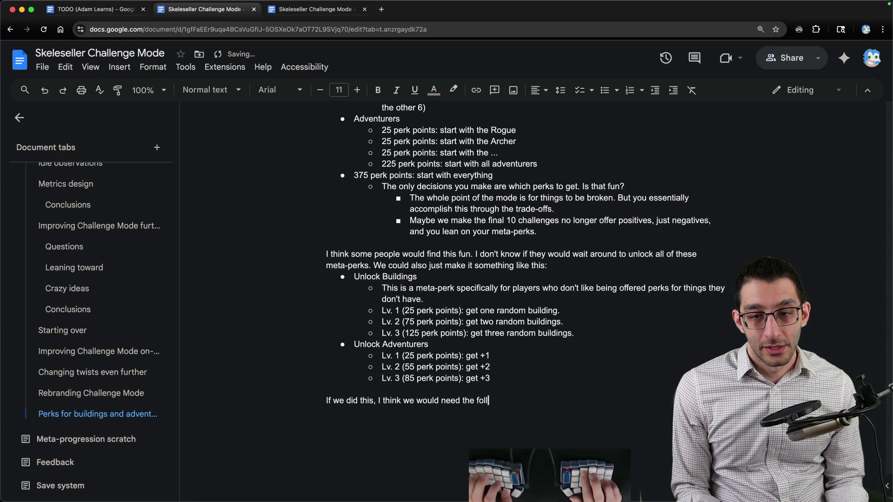
type("owing:")
key("Return")
type("* ")
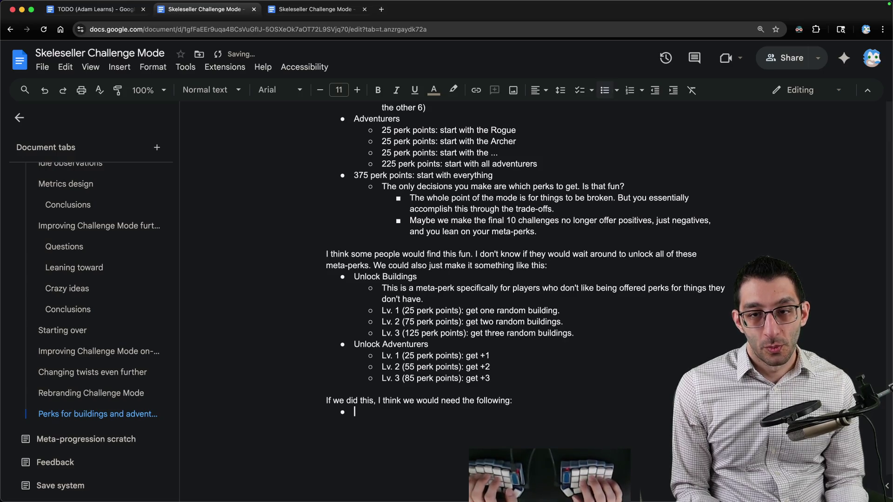
type("Later challenges in")
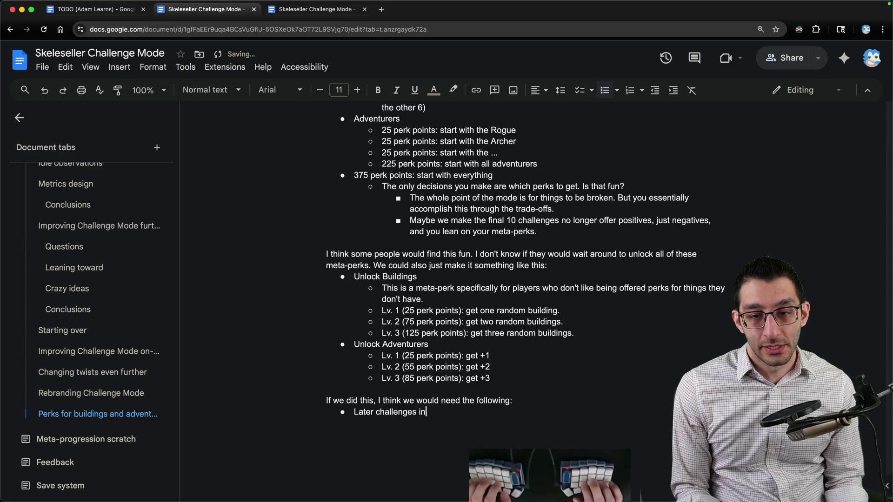
key("BackSpace")
key("BackSpace")
type("make everything")
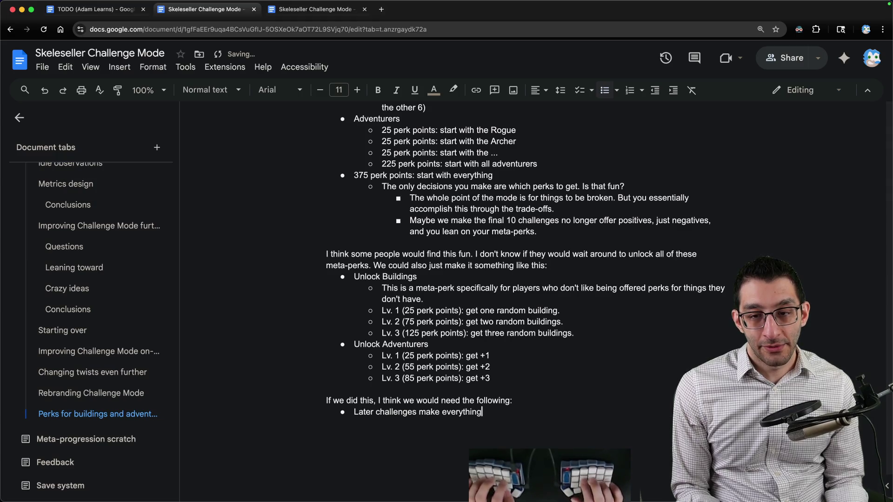
type(" cost a ton assuming")
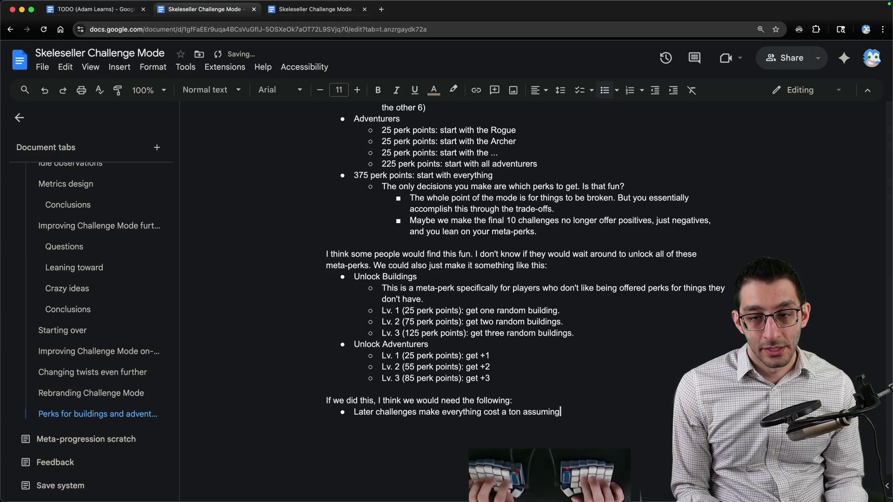
type(" that you have these perks")
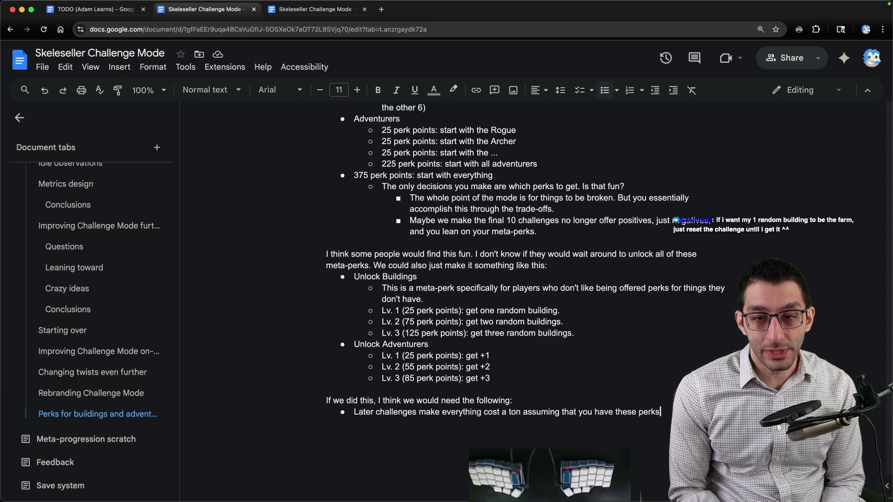
mouse_move(491, 378)
left_mouse_down()
mouse_move(339, 299)
mouse_move(330, 278)
left_mouse_up()
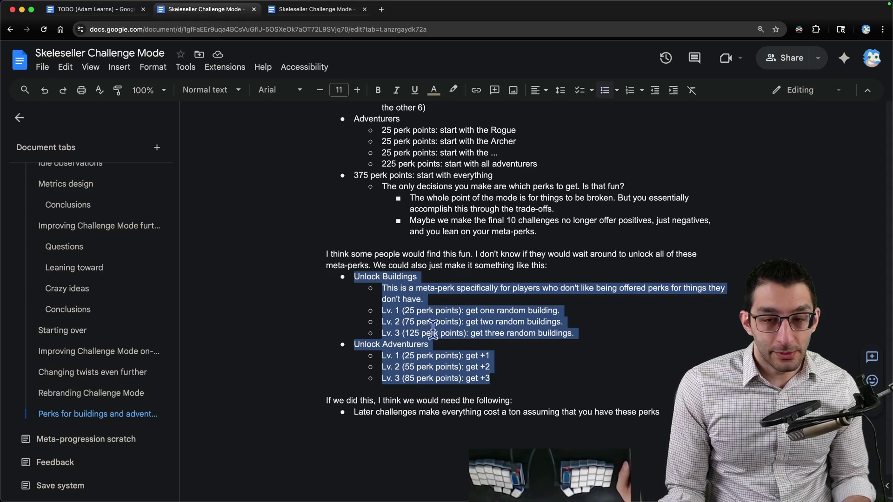
left_click(527, 322)
left_click_drag(566, 313, 269, 305)
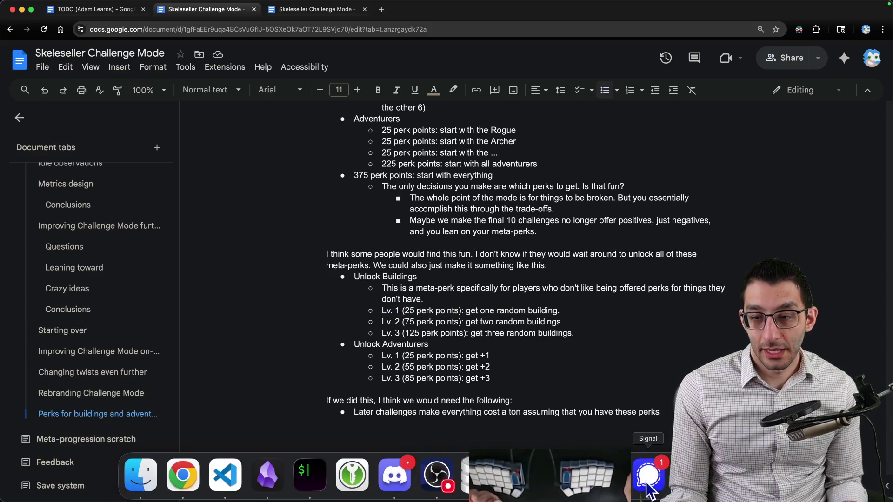
In Skeleseller, select Challenge #2: Farming and start a new challenge run
key("super+Tab")
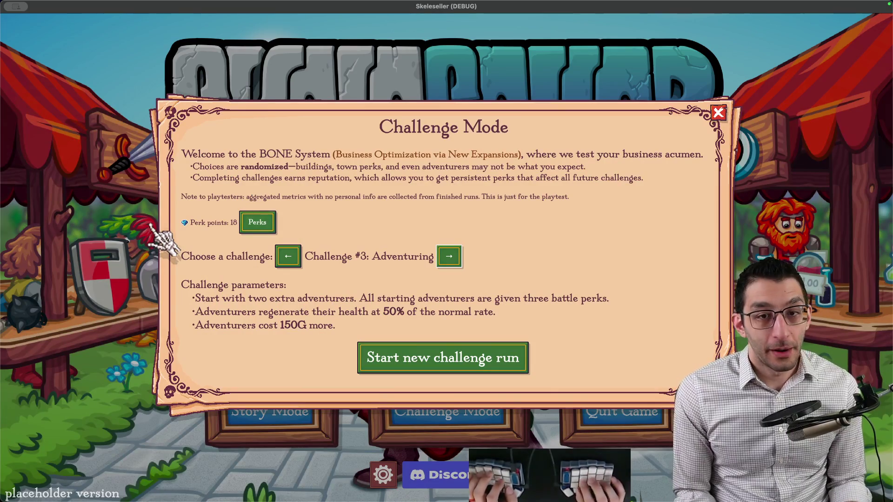
left_click(291, 260)
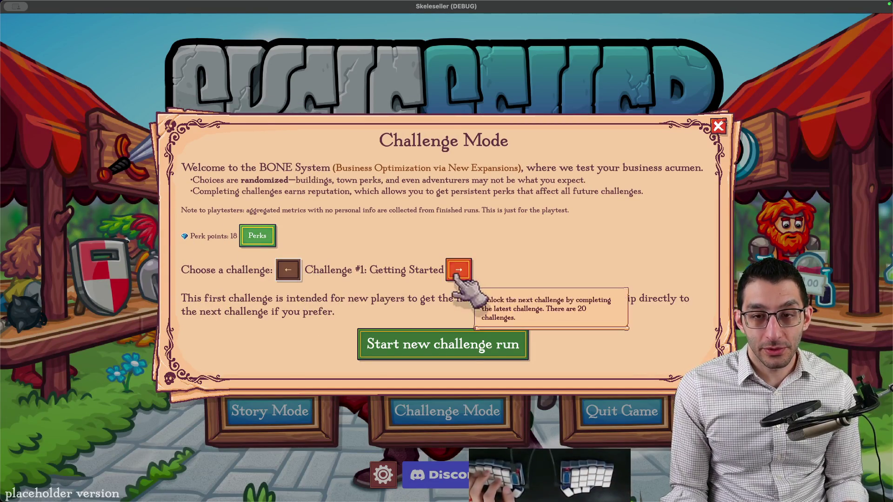
left_click(458, 271)
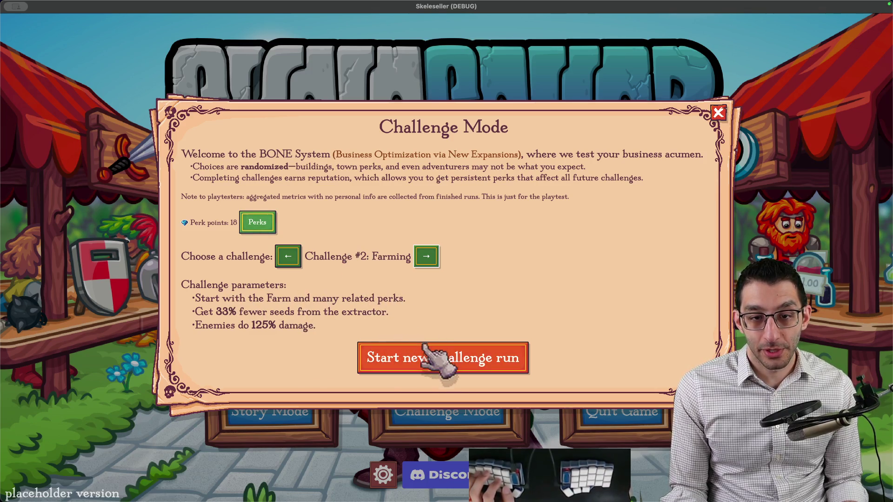
left_click(440, 360)
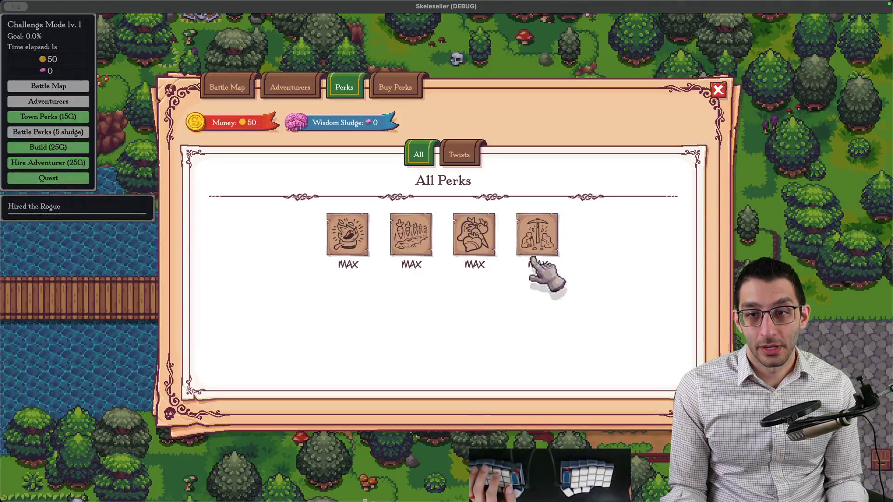
Close the Perks overview and pan around the Farming run's town map
mouse_move(542, 249)
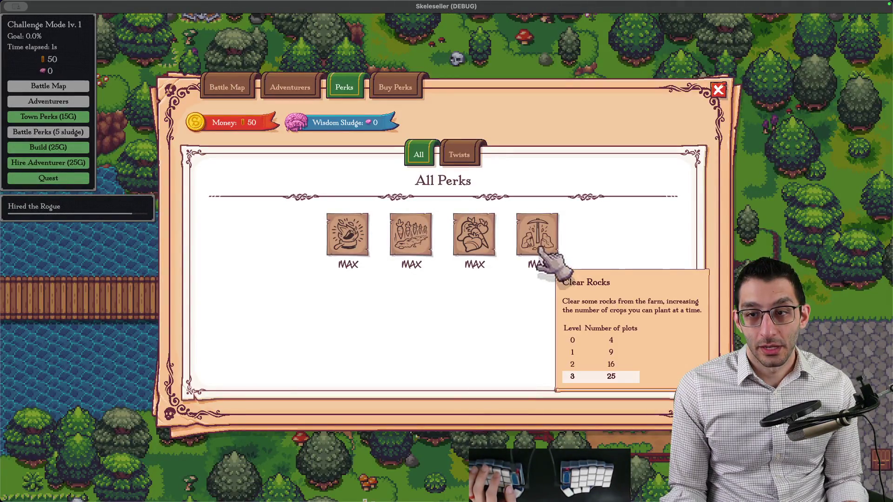
mouse_move(486, 242)
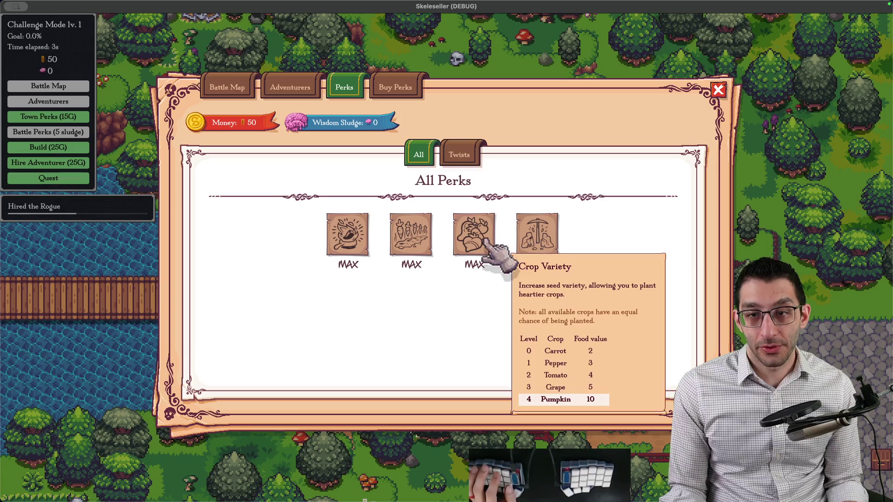
mouse_move(413, 238)
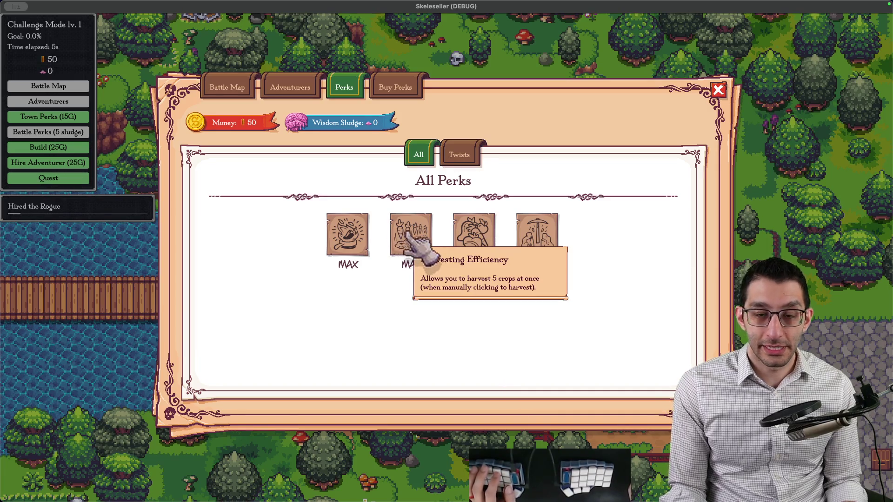
mouse_move(351, 237)
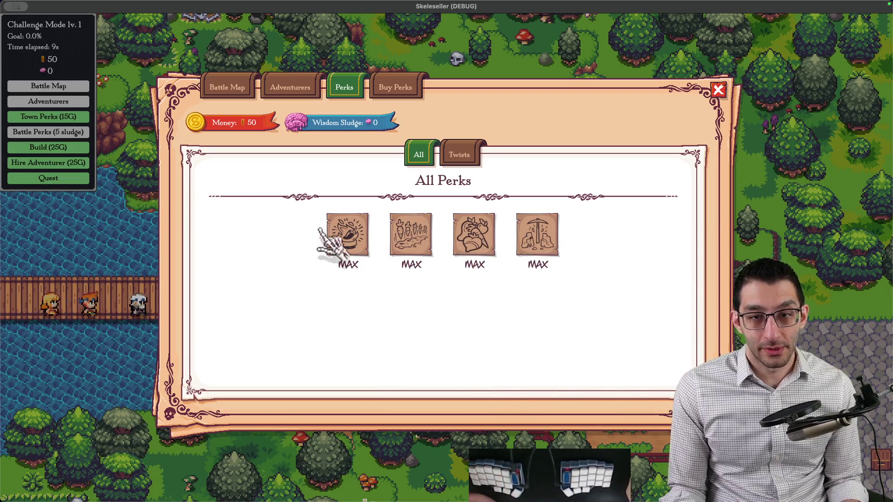
key("Escape")
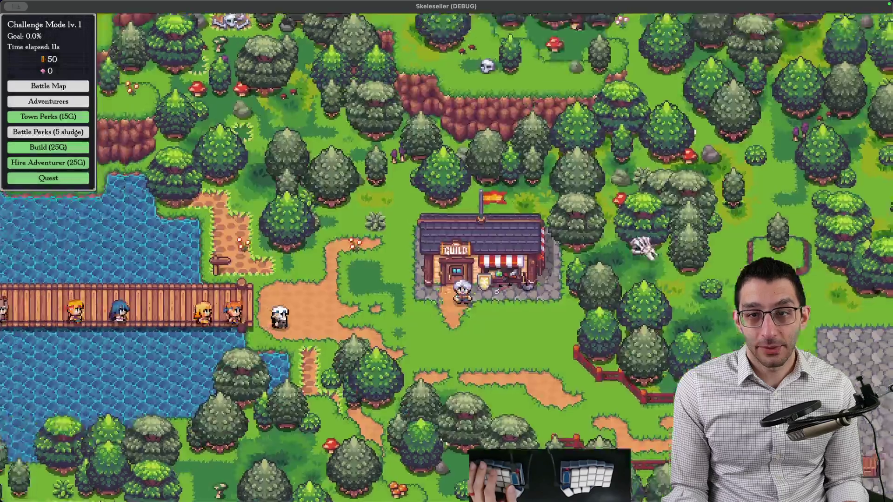
key("d")
key("a")
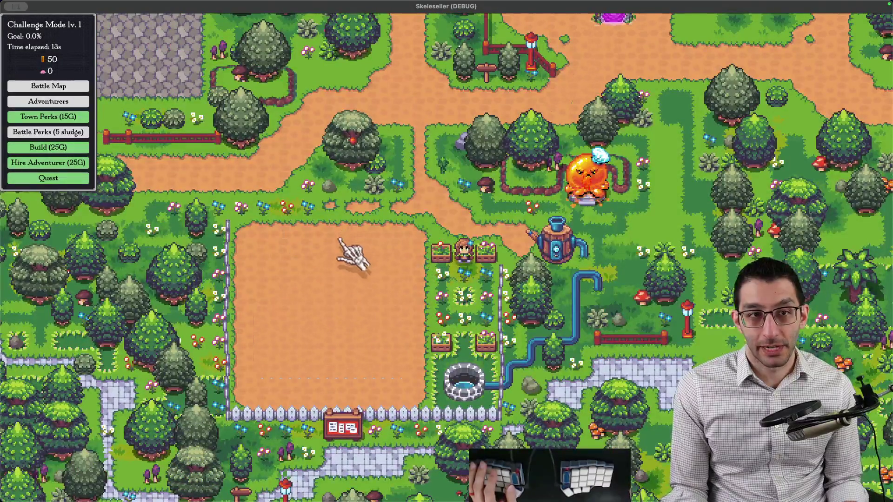
scroll(354, 258, "down", 2)
key("d")
key("w")
Grant debug items, send a couple to the extractor, then quit the run to the title screen
mouse_move(60, 70)
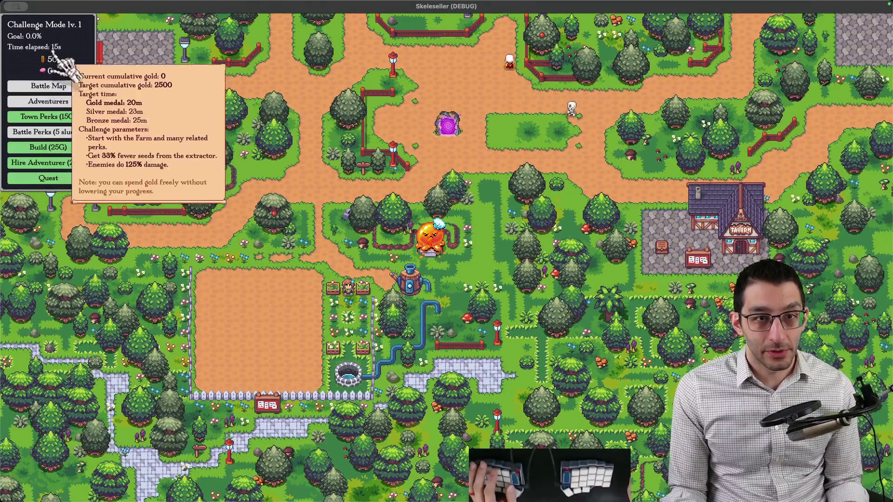
key("w")
key("d")
key("grave")
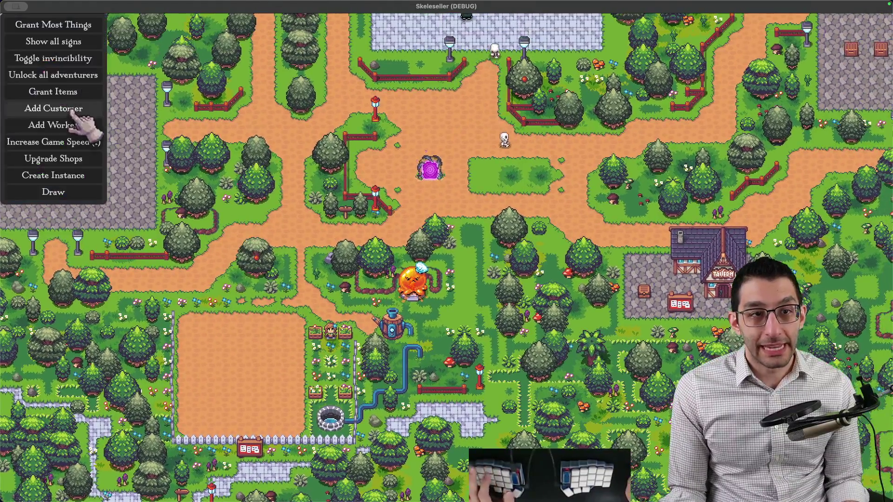
left_click(69, 93)
key("grave")
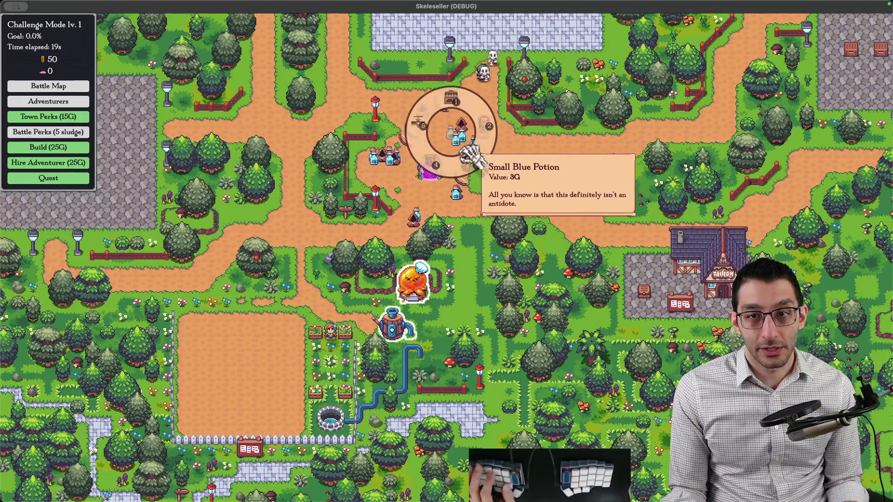
left_click(465, 207)
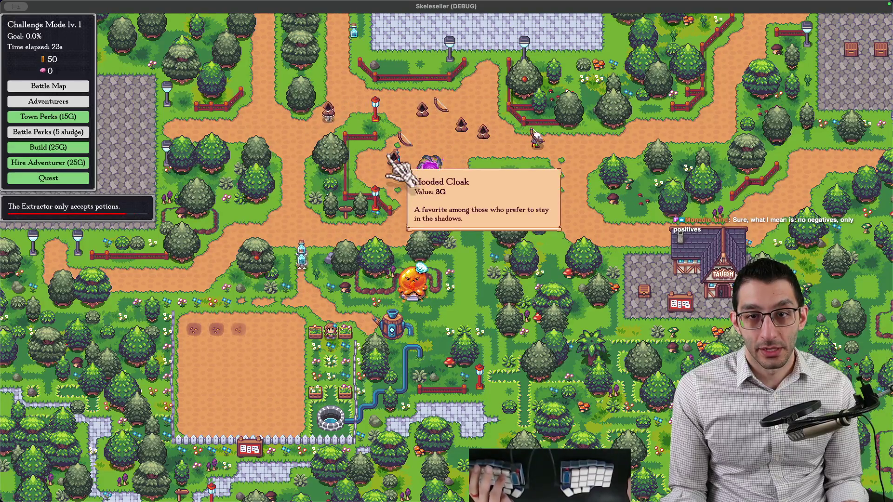
left_click(395, 169)
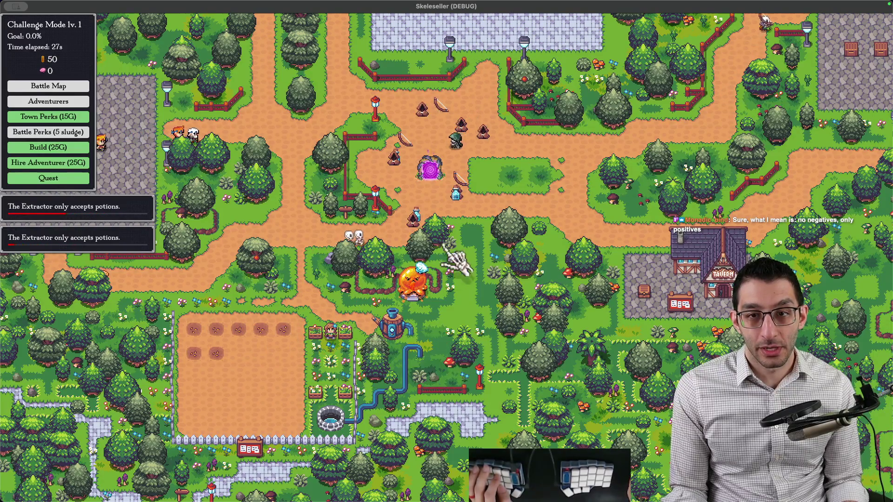
left_click(455, 191)
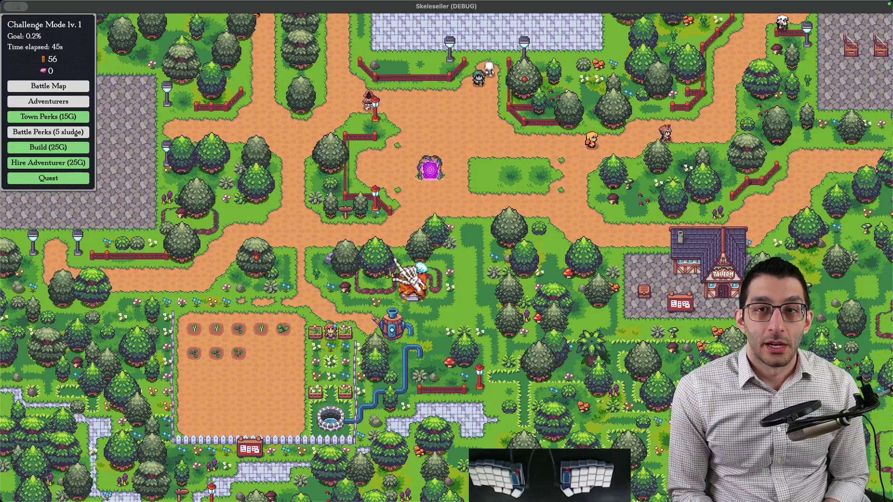
key("Escape")
left_click(454, 376)
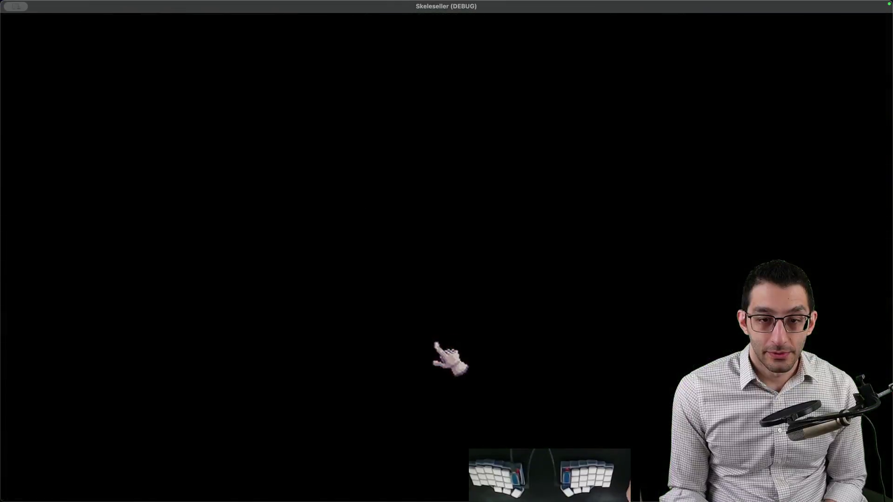
Open Challenge Mode, step back to #2 Farming, then forward past #3 Adventuring
left_click(447, 411)
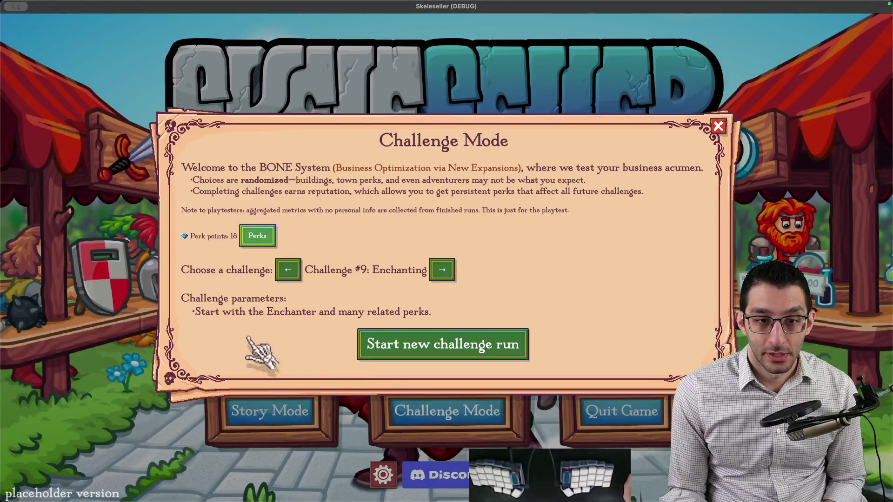
left_click(288, 271)
left_click(288, 270)
left_click(288, 271)
left_click(288, 271)
left_click(288, 256)
left_click(288, 256)
left_click(288, 257)
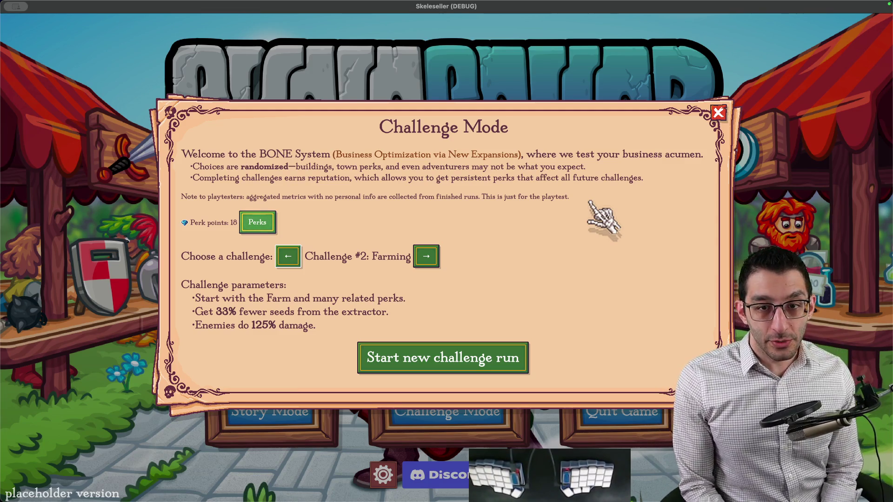
left_click(426, 256)
left_click(448, 257)
left_click(430, 269)
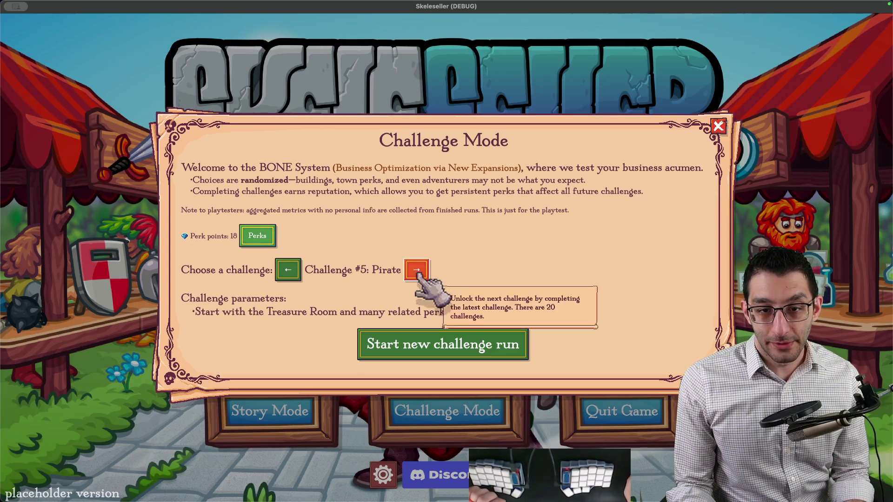
left_click(426, 270)
Advance to #10 Storage Enthusiast, step back to #3 Adventuring, and return to the design doc
left_click(440, 271)
left_click(465, 270)
left_click(423, 270)
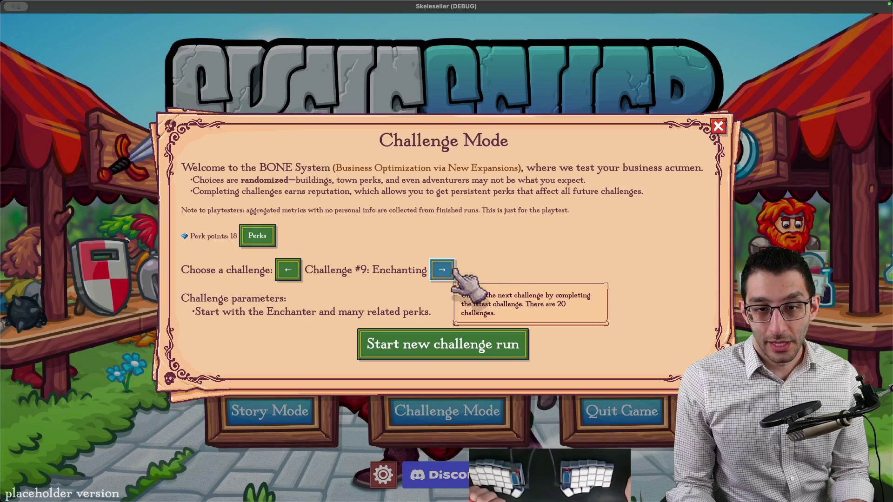
left_click(443, 269)
left_click(291, 271)
left_click(290, 271)
left_click(291, 270)
left_click(291, 270)
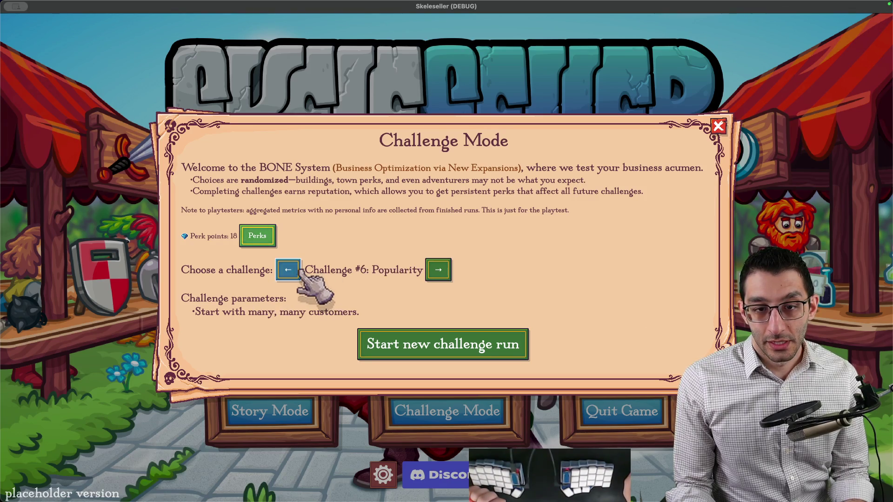
left_click(293, 271)
left_click(293, 271)
left_click(297, 270)
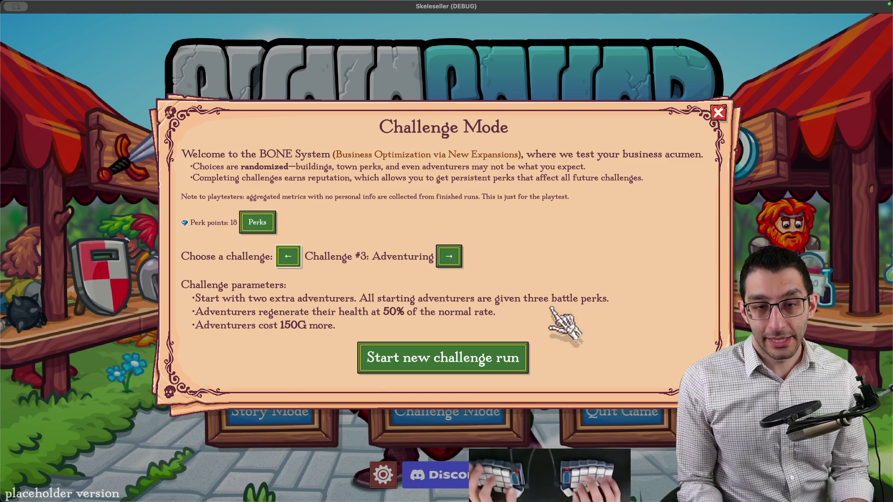
key("super+Tab")
scroll(647, 338, "down", 3)
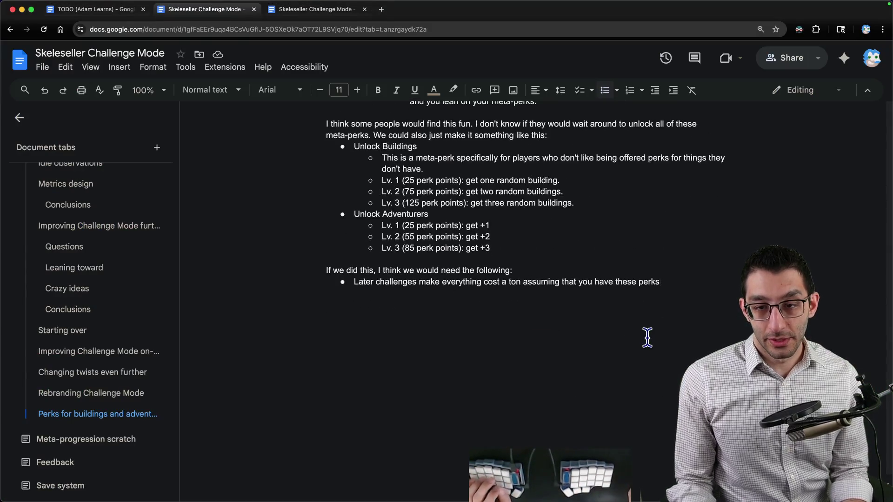
Insert a new line below the Unlock Adventurers list and select the old list-introducing line
key("Return")
key("Return")
type("We could get rid of the negatives on the first ~10 challenges.")
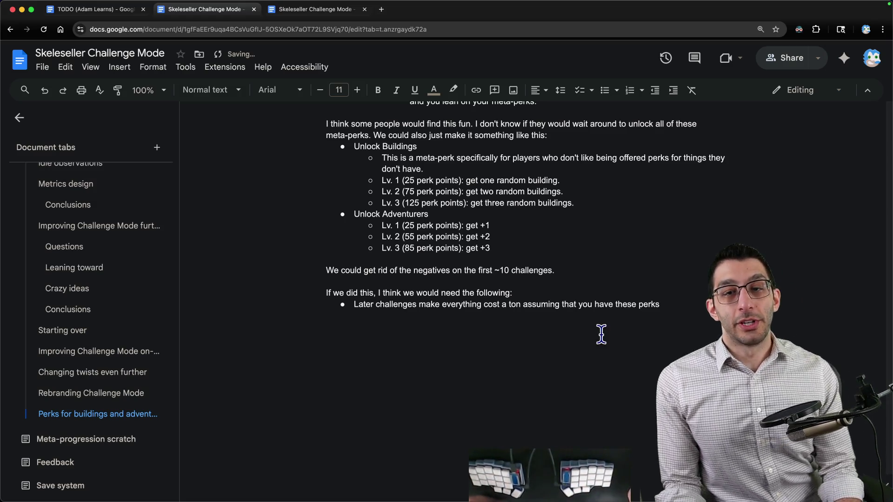
scroll(484, 279, "down", 1)
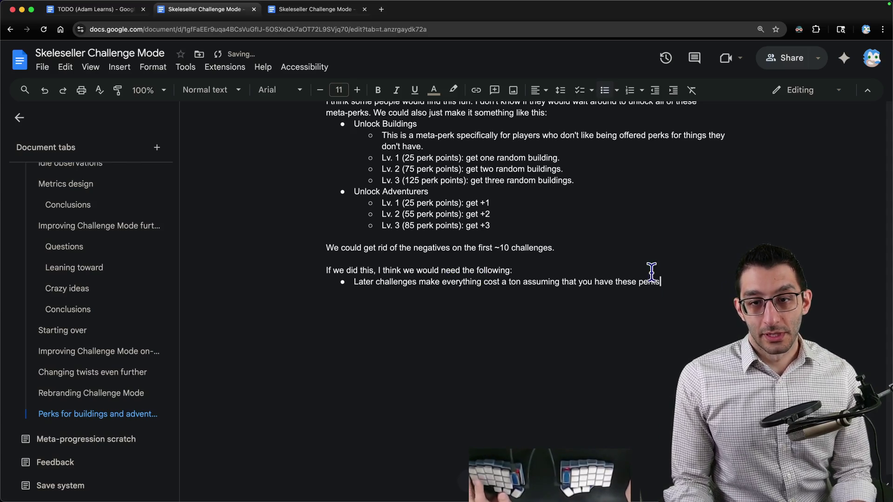
key("super+shift+Left")
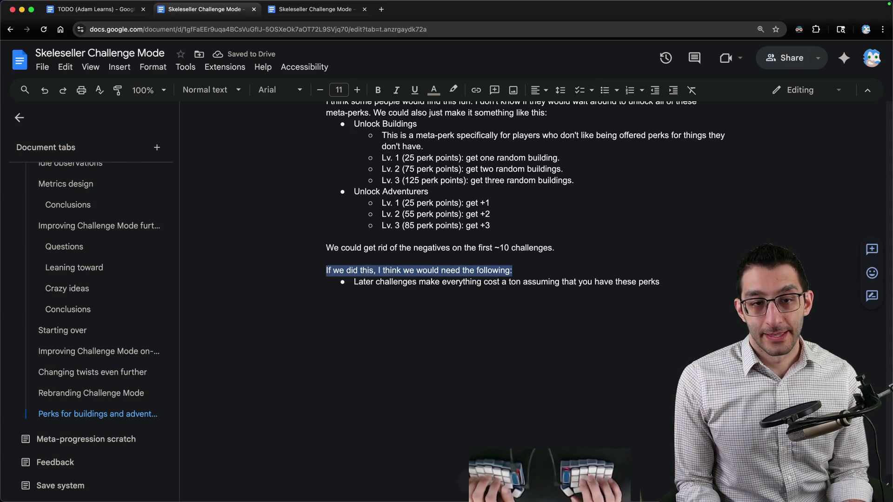
Retitle the list 'What I'm leaning toward…' and write bullets on challenges and prohibitive meta-perk costs
type("What I'm leaning toward")
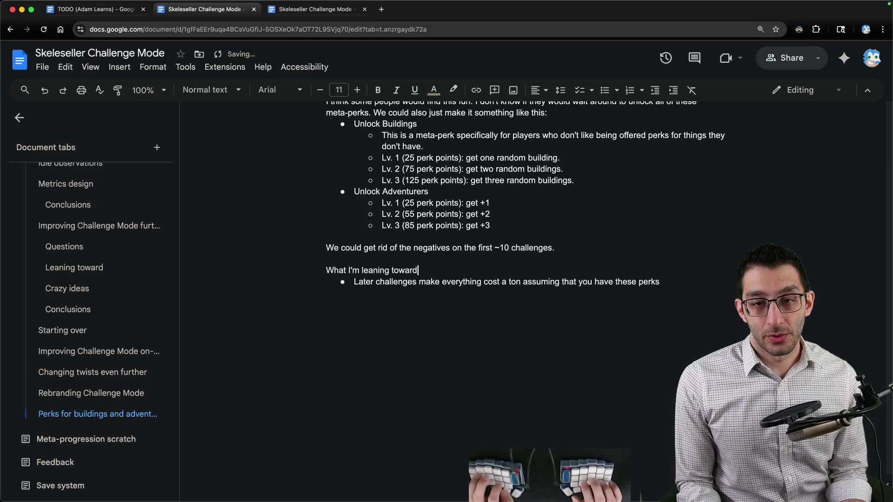
type(" from this conversation")
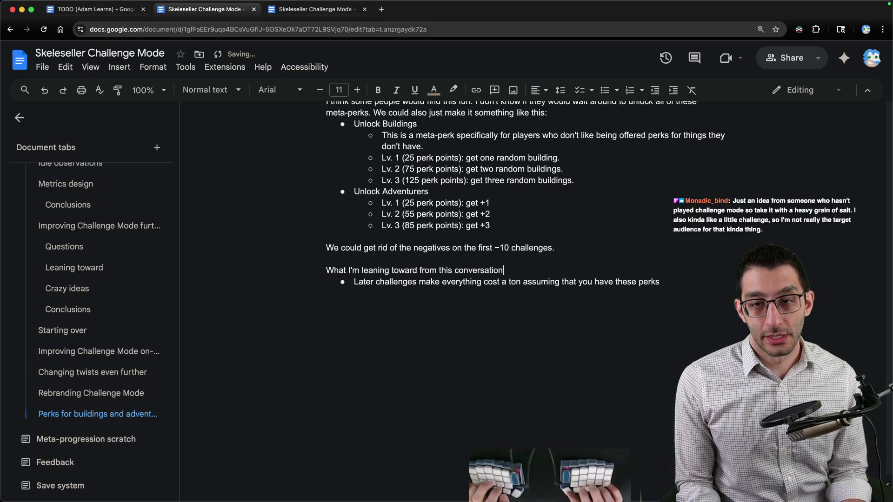
type(":")
key("Return")
type("Keep the first 10 challenges basically the same. Maybe")
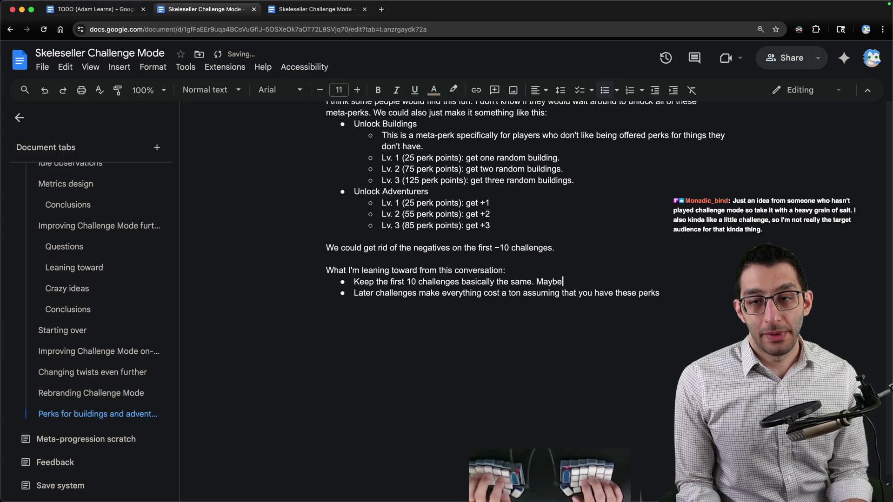
type(" we even remove the")
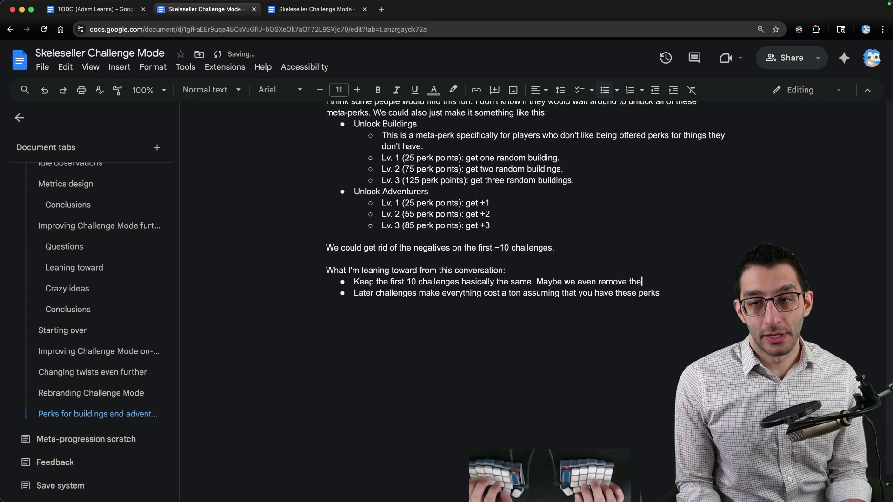
type("se challenges.")
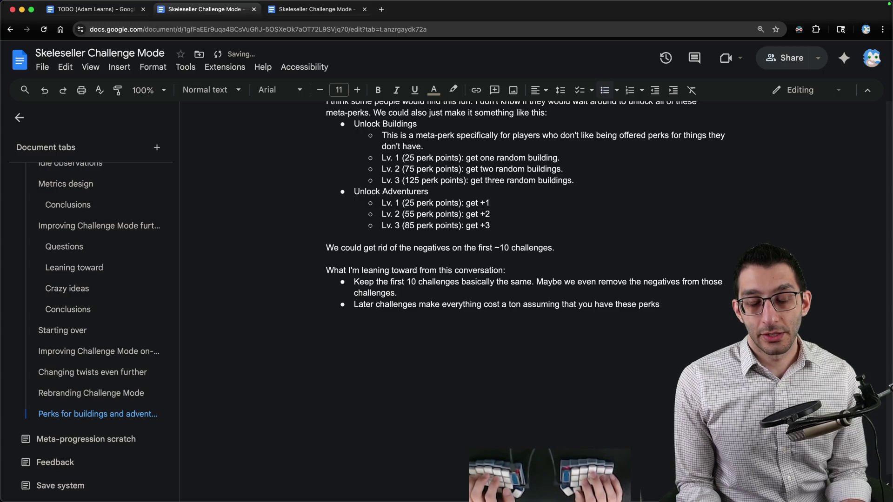
key("super+z")
type("Meta-perks could be added to start you with more buildings or more adventurers and we just make the costs somewhat prohi")
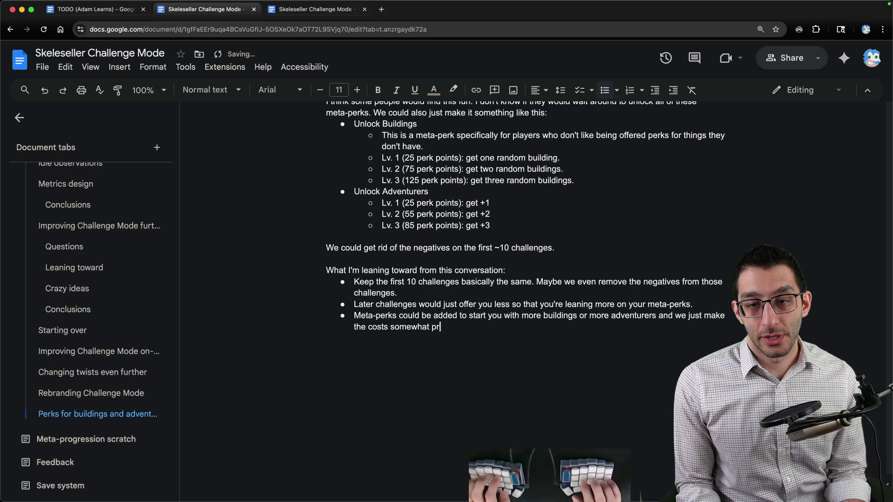
type("bitive.")
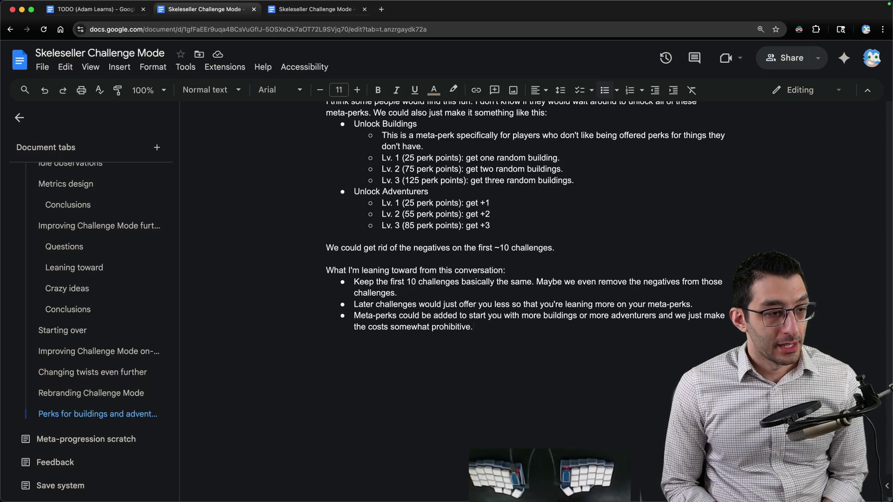
Bring up Skeleseller and refund all spent perk points back to 135
mouse_move(563, 491)
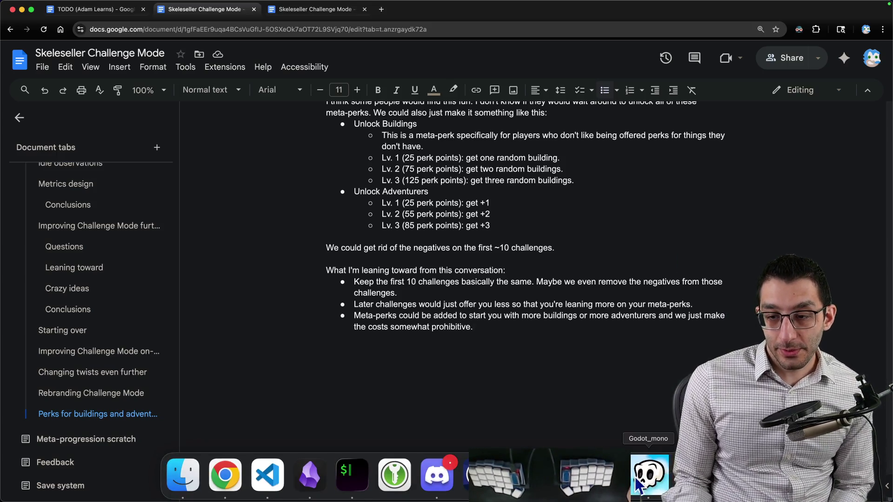
left_click(638, 485)
left_click(260, 222)
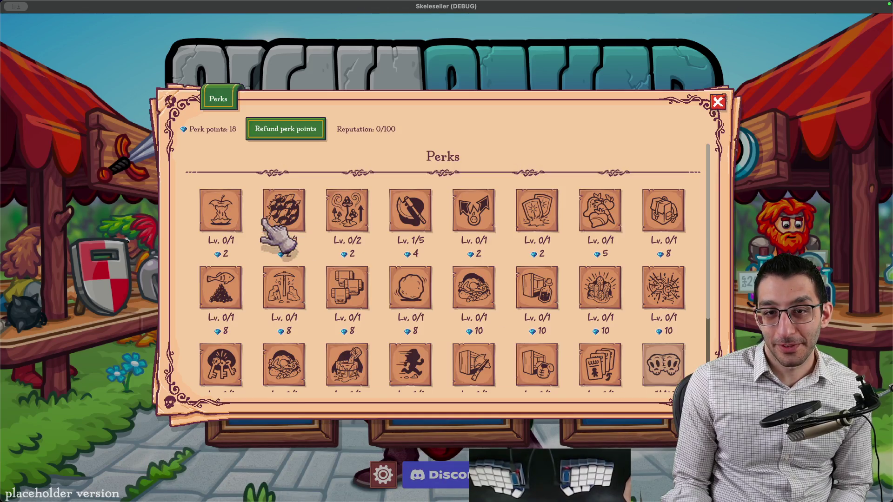
left_click(281, 129)
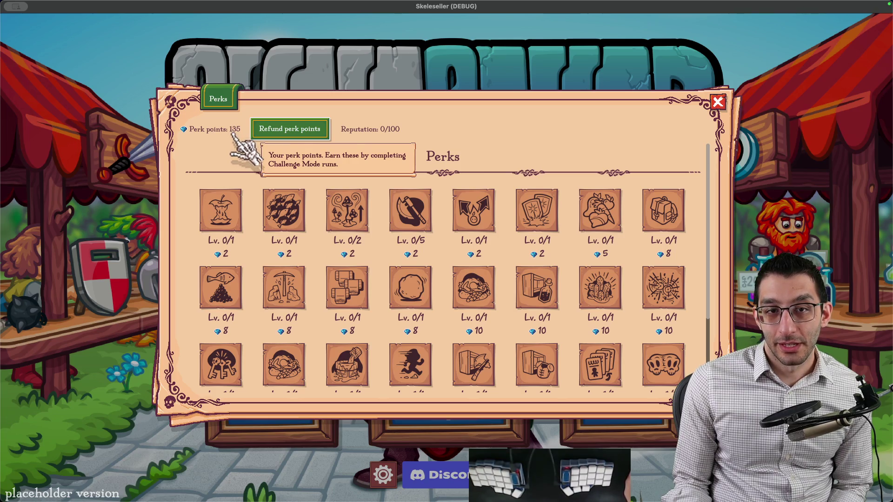
scroll(452, 273, "down", 2)
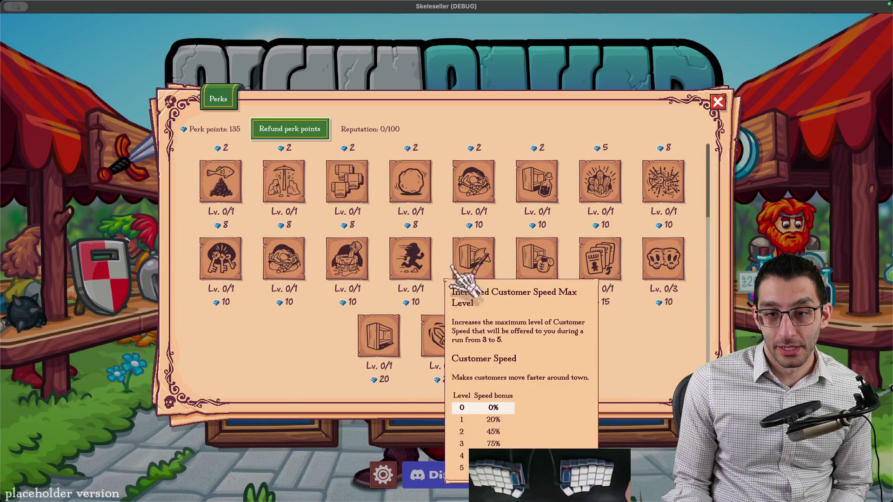
scroll(605, 317, "up", 3)
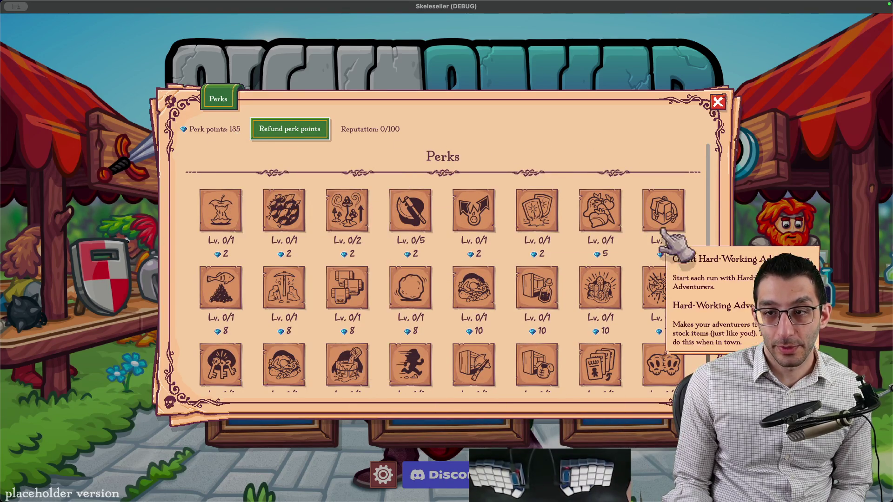
left_click(375, 52)
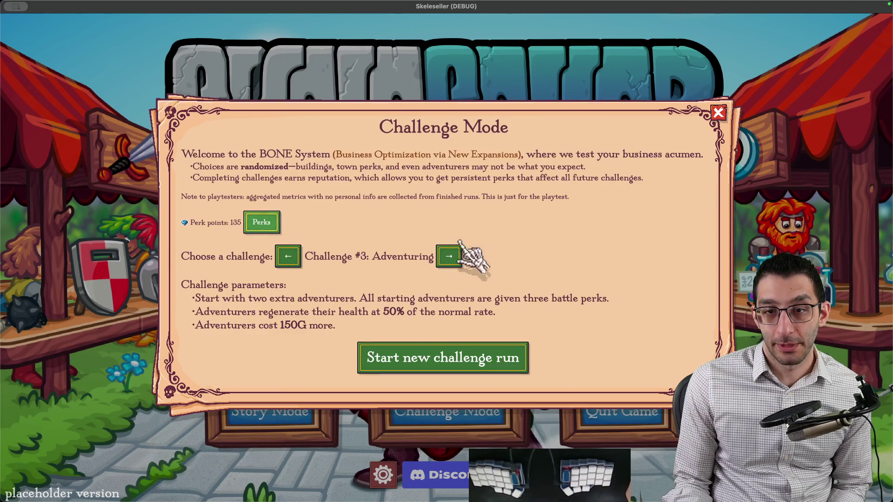
Advance the challenge selection to #10 Storage Enthusiast
left_click(451, 257)
left_click(429, 268)
left_click(418, 269)
left_click(437, 269)
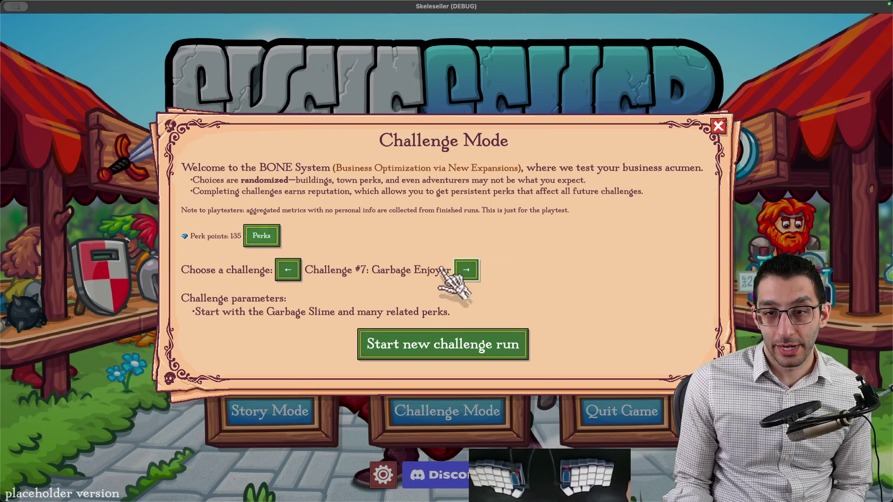
left_click(467, 270)
left_click(421, 269)
left_click(441, 269)
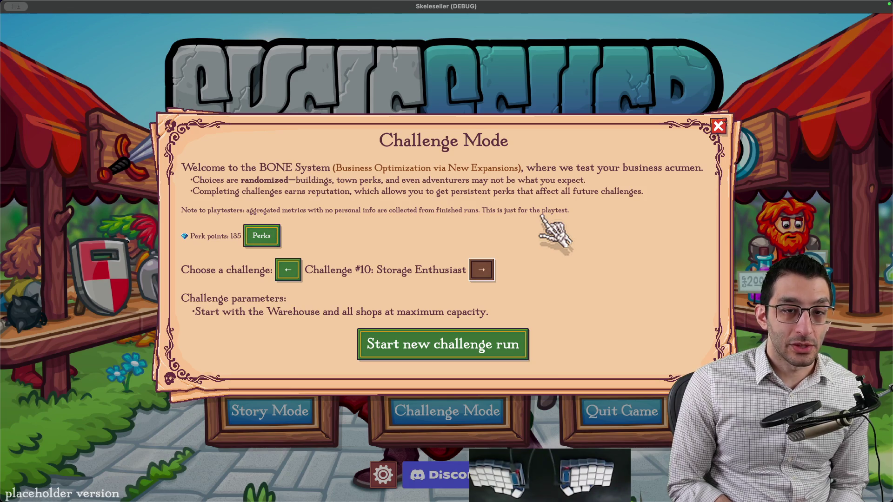
Review the perk list again, then return to the design document
left_click(261, 236)
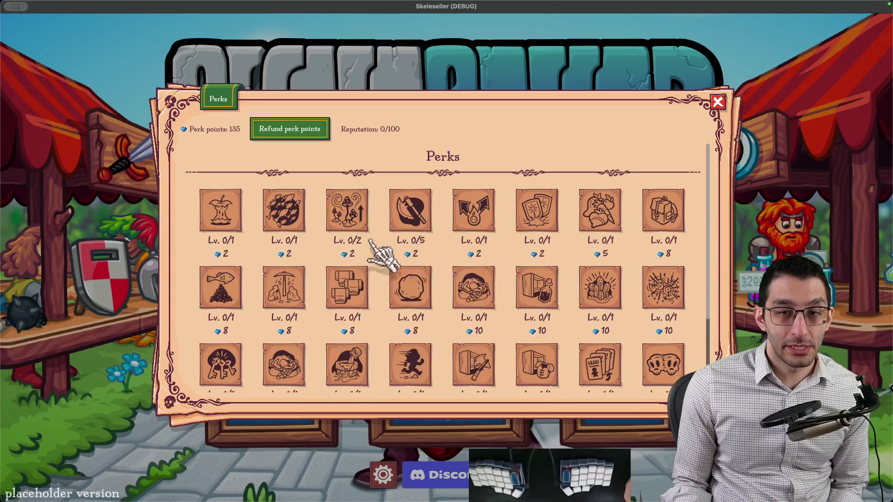
scroll(702, 274, "down", 3)
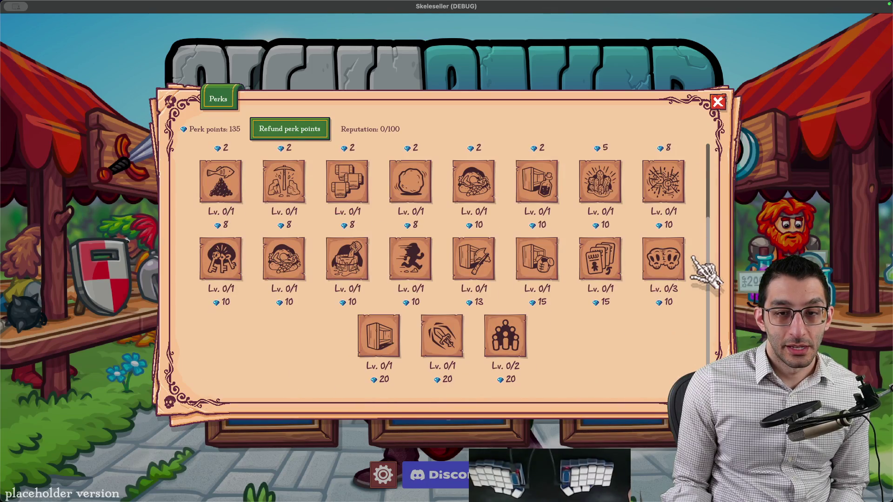
scroll(704, 272, "up", 3)
mouse_move(605, 289)
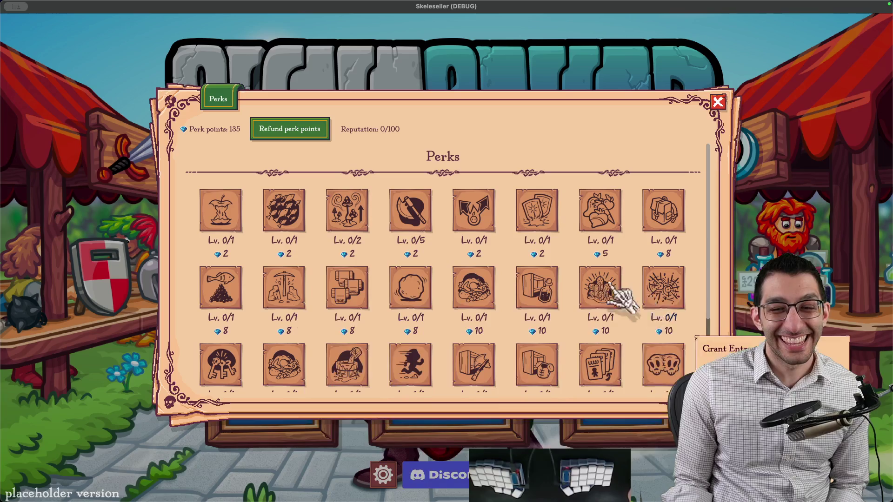
scroll(605, 289, "down", 3)
key("Escape")
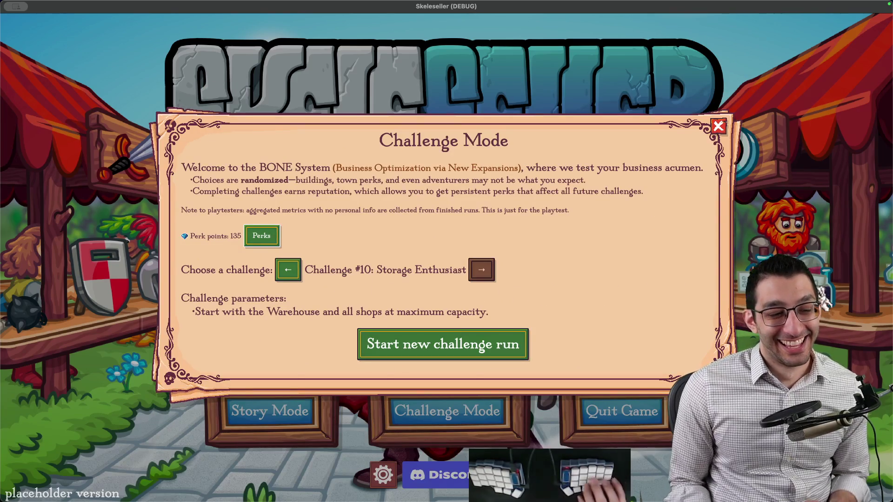
key("super+Tab")
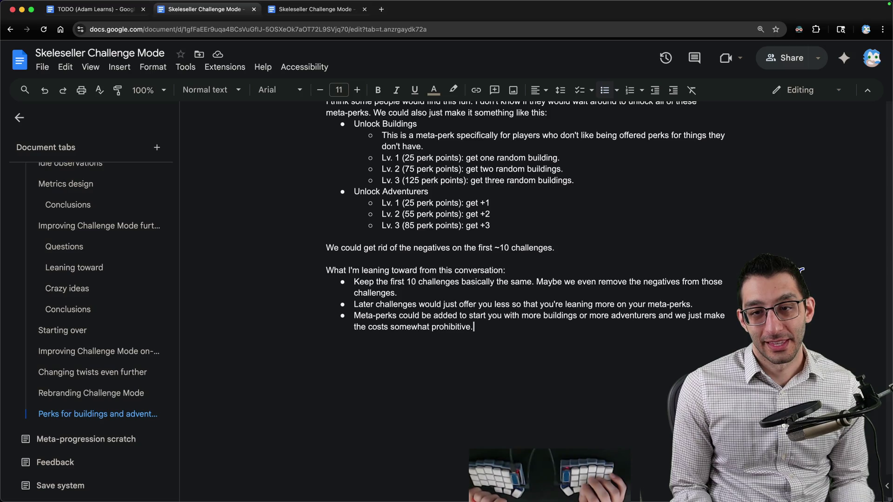
Add the sub-bullet 'Maybe these are where we start adding constraints.' under the later-challenges bullet
scroll(801, 270, "up", 8)
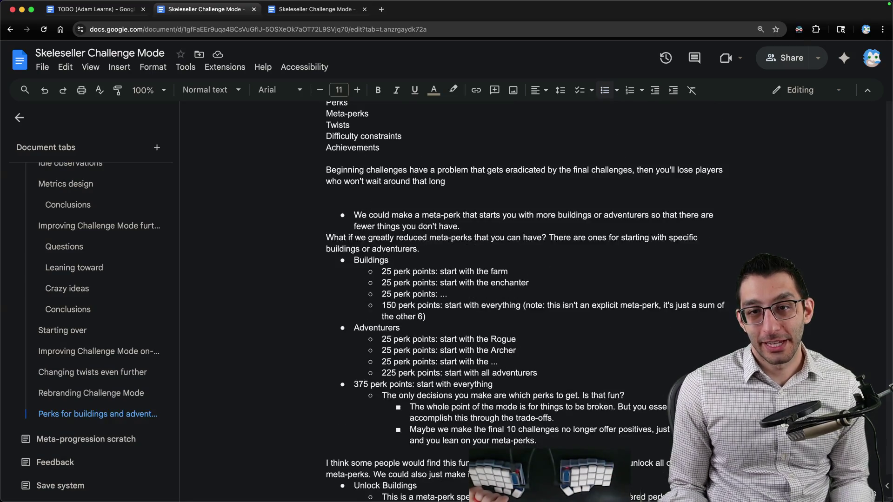
scroll(524, 301, "up", 4)
scroll(524, 301, "down", 6)
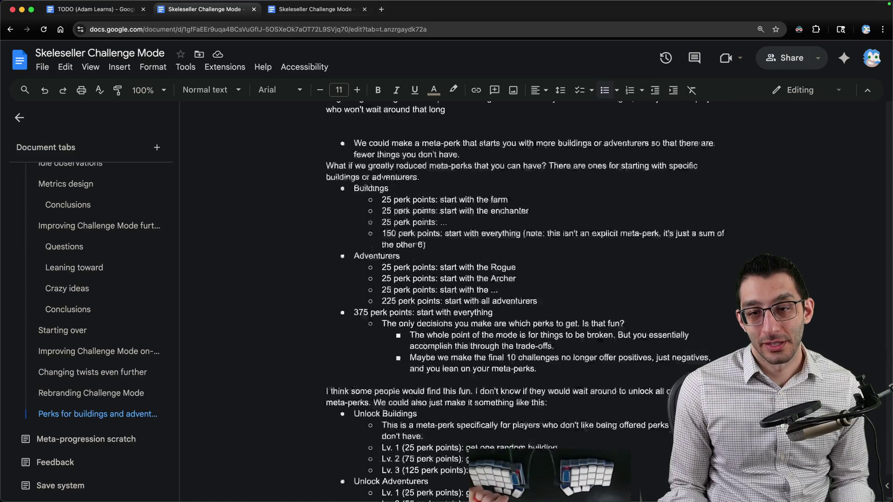
scroll(523, 301, "down", 7)
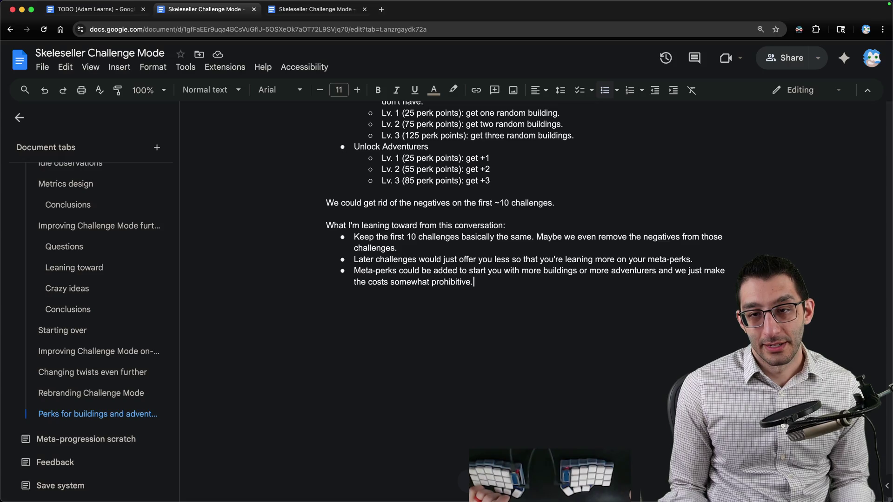
key("Return")
key("Tab")
type("Maybe")
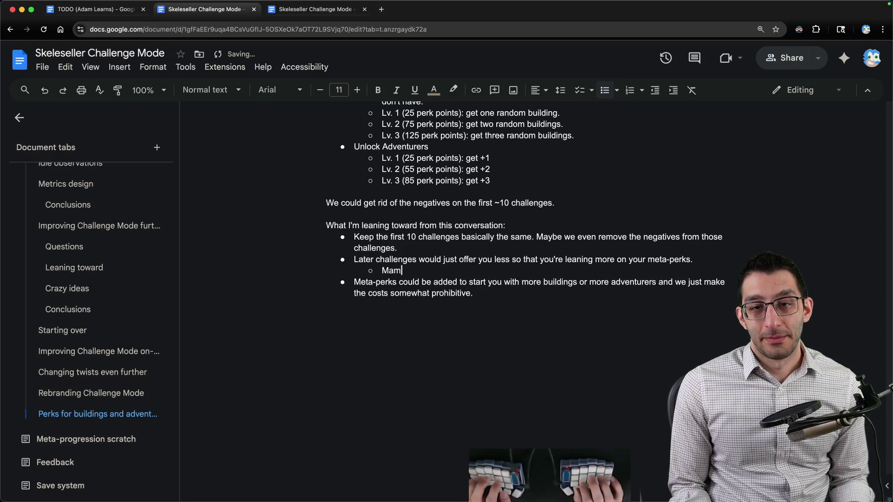
type(" these are where we s")
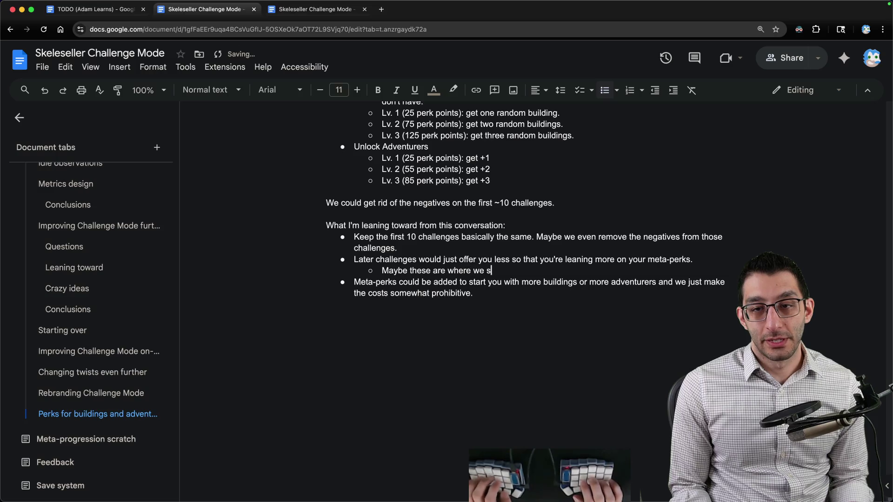
type("tart adding constraints.")
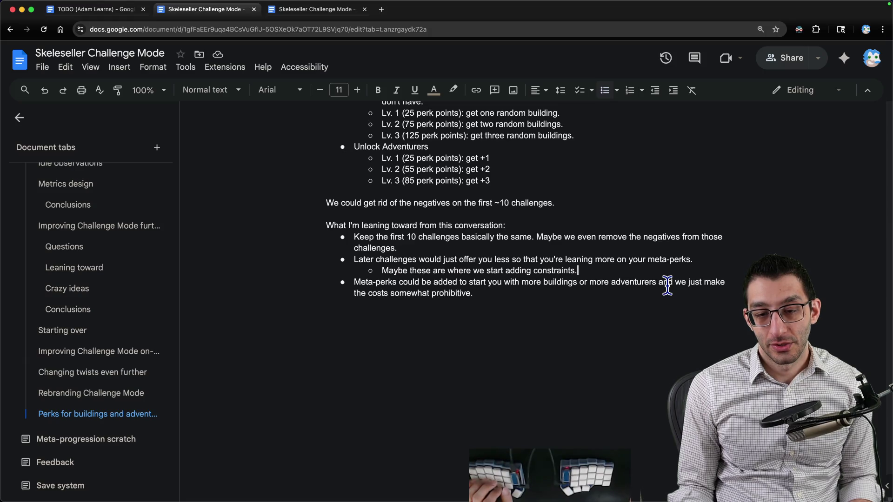
Add a top-level bullet proposing the first challenge show the eventual power level
key("Return")
key("shift+Tab")
type("Ma")
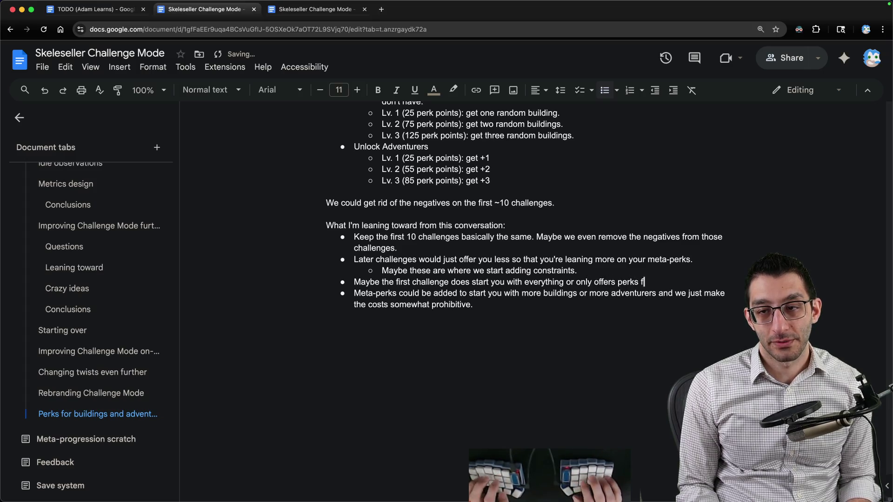
type("to show the crazy power level you would get.")
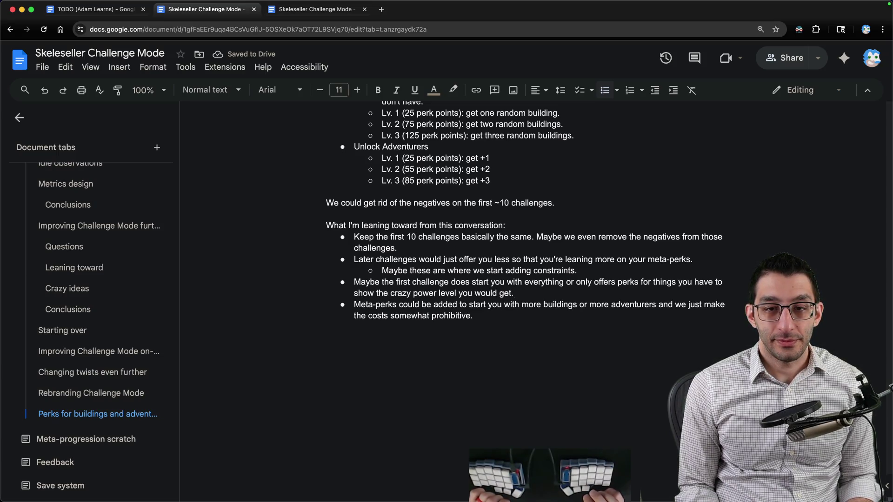
key("BackSpace")
key("BackSpace")
key("BackSpace")
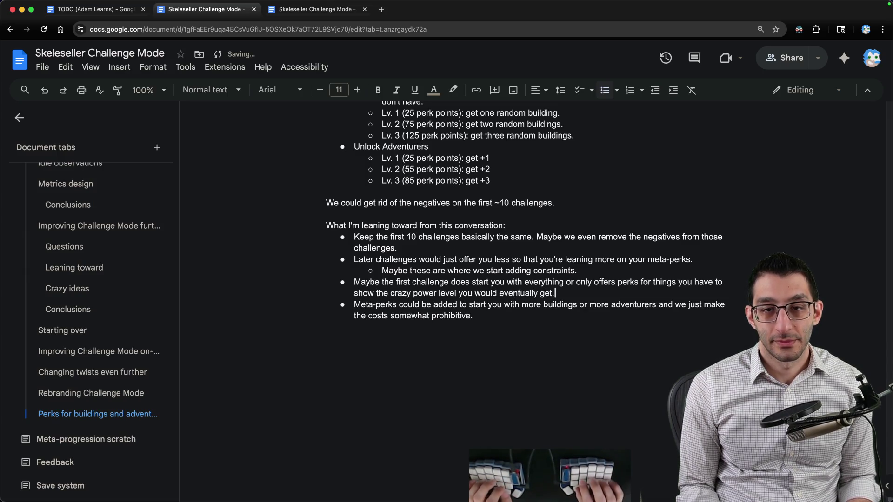
Select the 'Keep the first 10 challenges basically the same' bullet's sentences for review
left_click(327, 225)
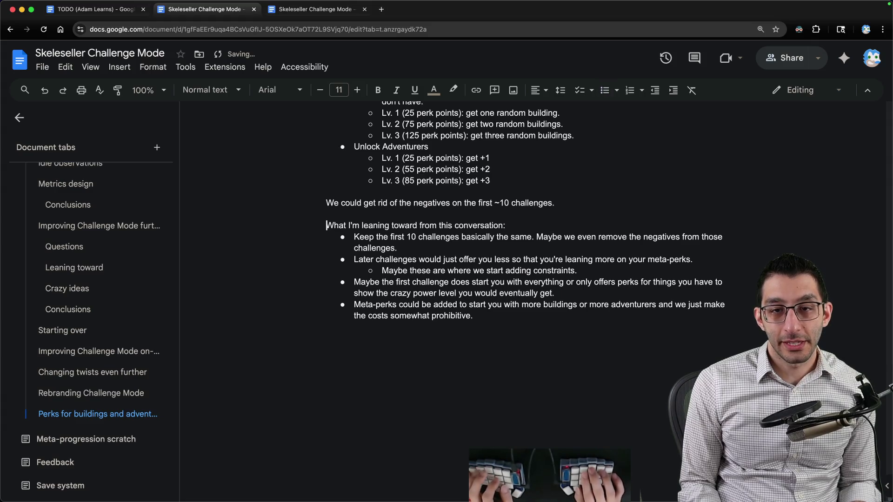
key("shift+Down")
key("shift+Down")
key("shift+Down")
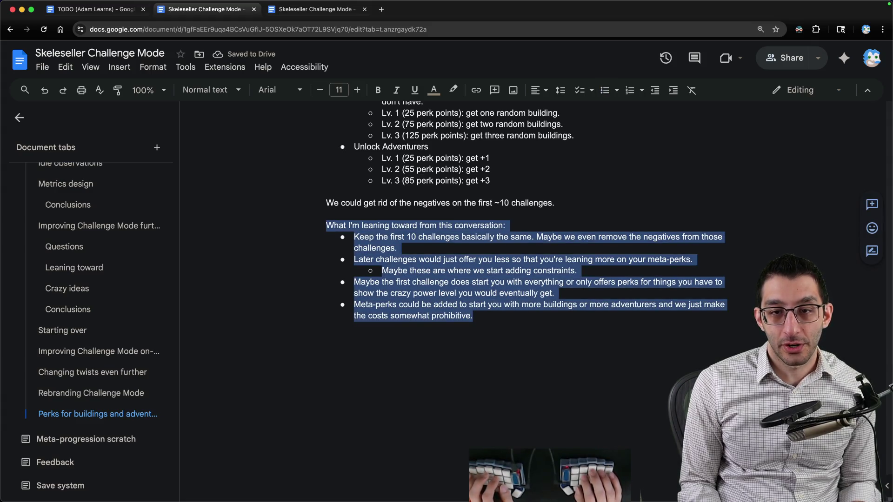
key("Left")
key("Down")
key("shift+Down")
key("shift+Down")
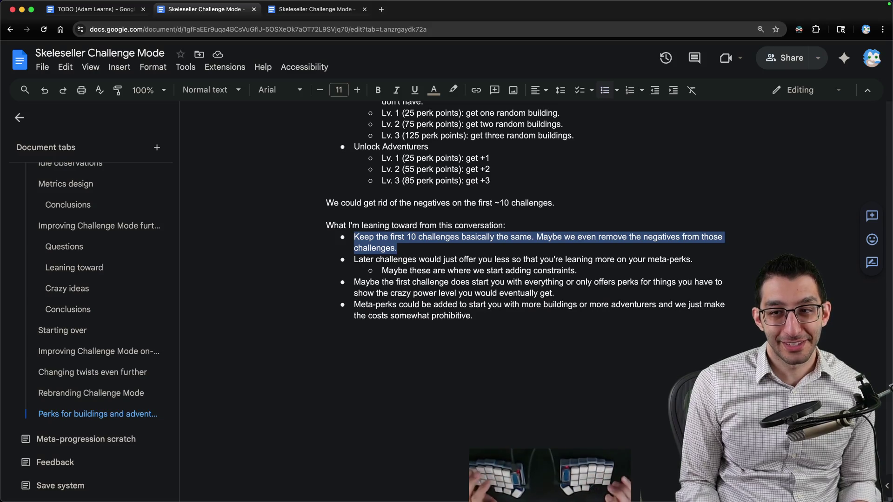
left_click(464, 240)
left_click_drag(531, 237, 358, 237)
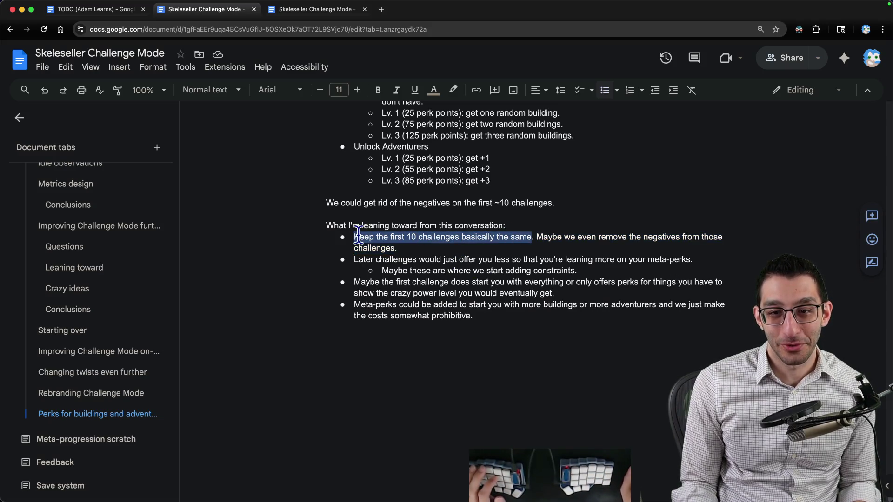
left_click_drag(537, 237, 587, 248)
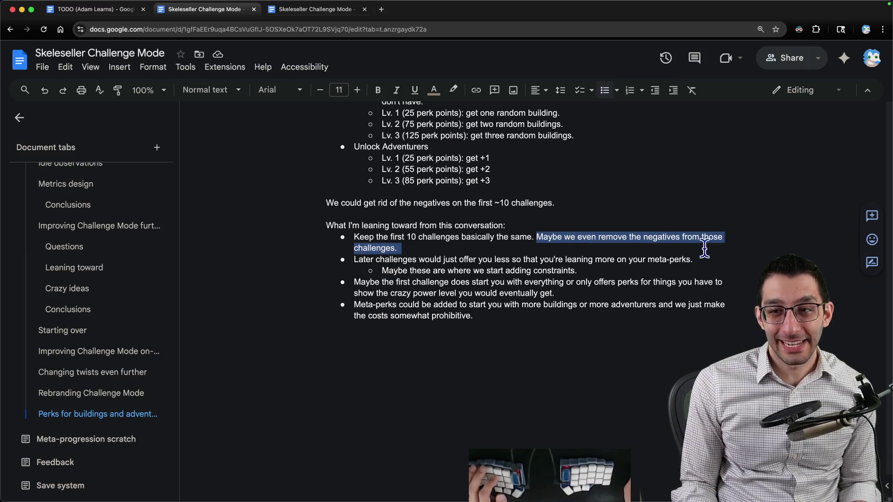
Open AllDifficultyData.cs in VS Code via Quick Open
key("super+Tab")
key("super+p")
type("alldiff")
key("Return")
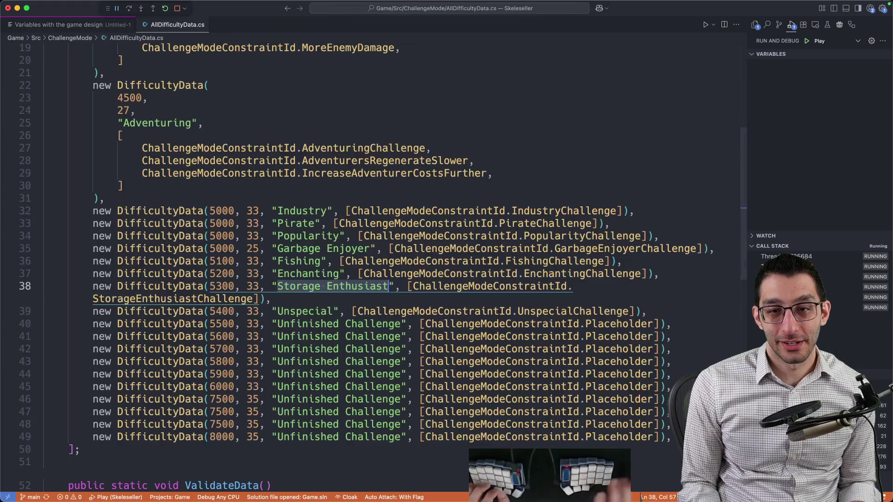
Delete the Farming and Adventuring challenges' extra constraints, then compare against the doc's bullets
double_click(535, 211)
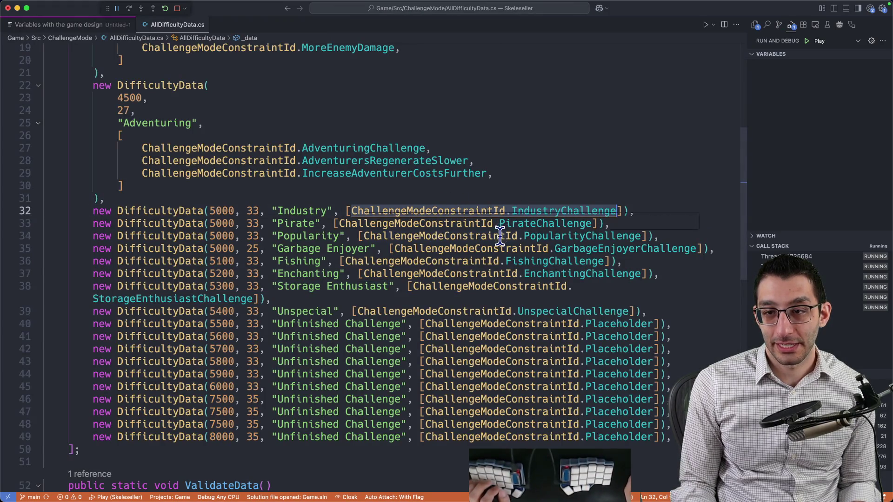
scroll(500, 238, "up", 10)
left_click_drag(309, 282, 355, 291)
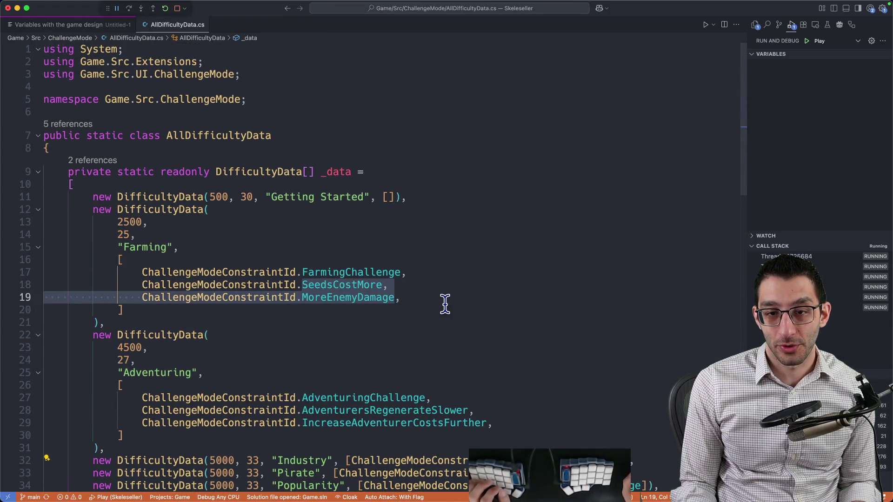
left_click_drag(446, 302, 448, 279)
key("BackSpace")
scroll(469, 335, "down", 2)
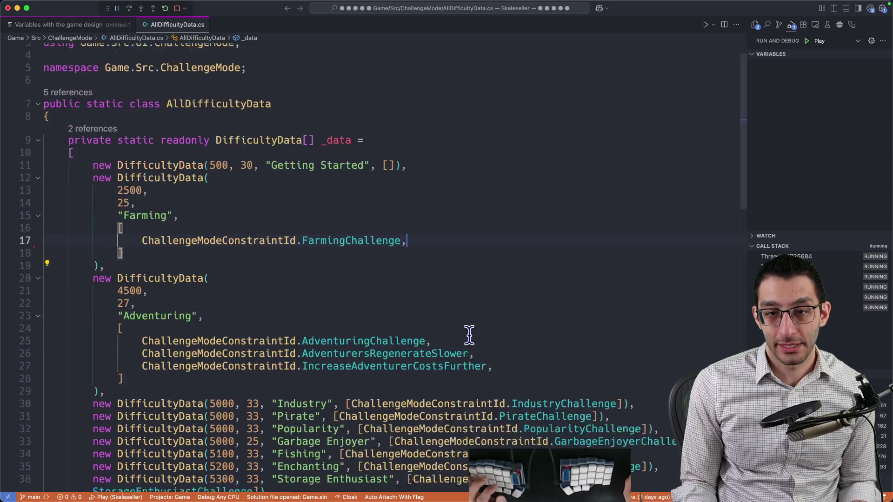
left_click_drag(497, 345, 508, 329)
key("BackSpace")
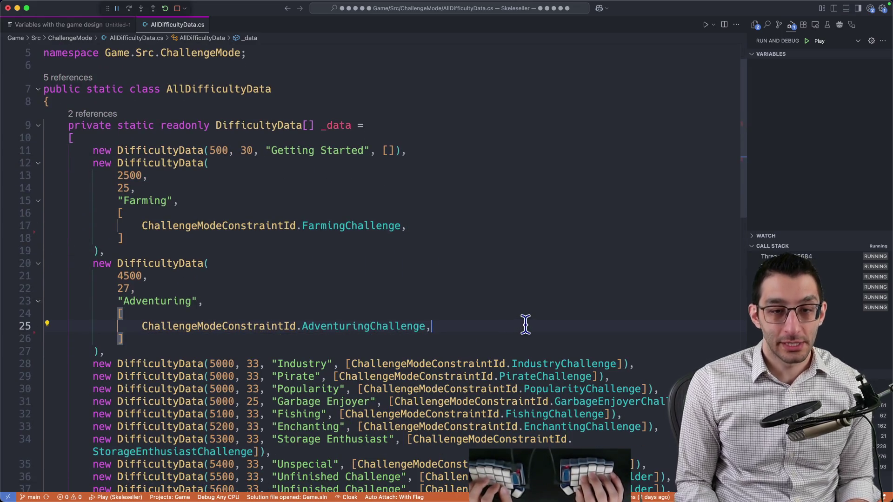
key("super+z")
key("super+Tab")
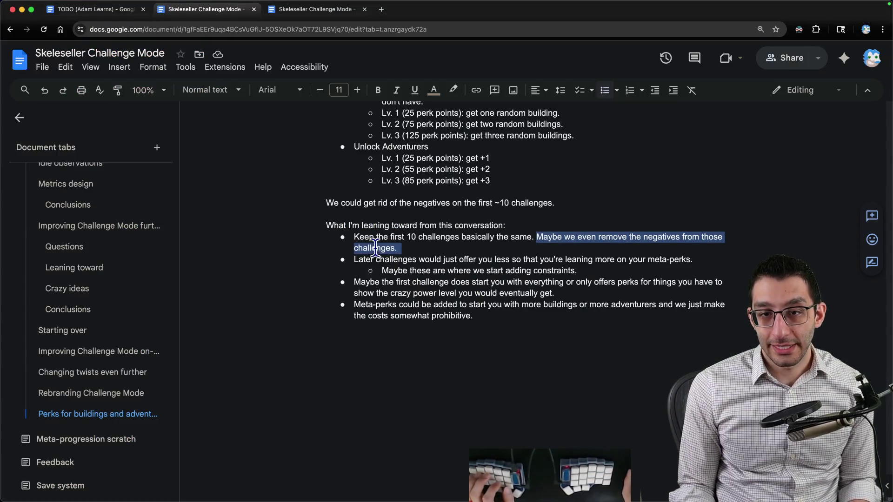
triple_click(363, 250)
left_click_drag(348, 259, 700, 261)
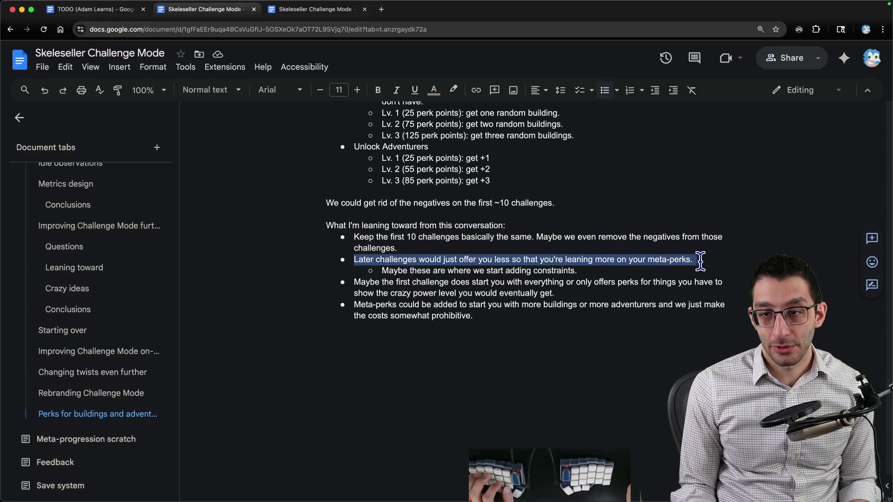
Change Unfinished Challenge's Placeholder constraint to SeedsCostMore, then revert it and return to the doc
key("super+Tab")
scroll(588, 259, "down", 7)
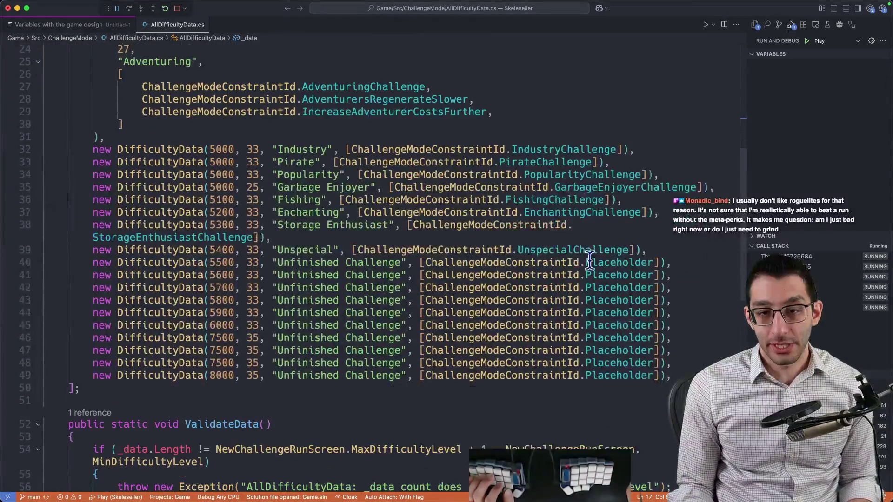
left_click_drag(277, 202, 401, 202)
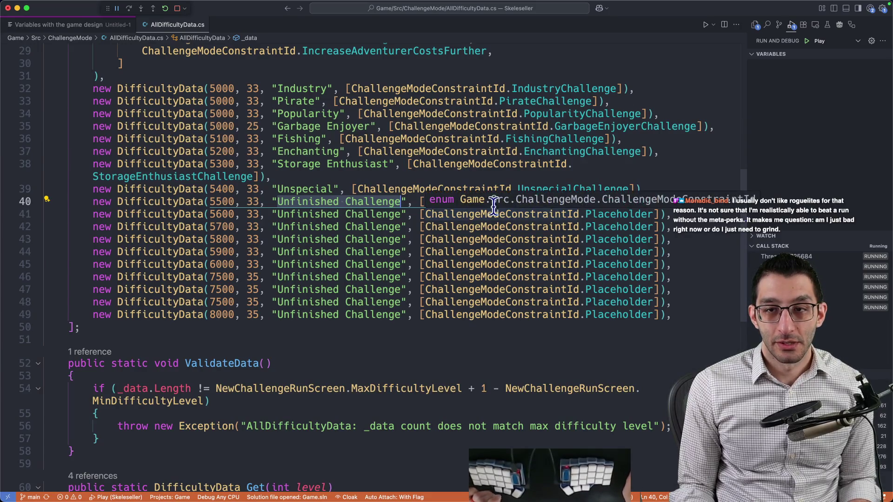
double_click(626, 202)
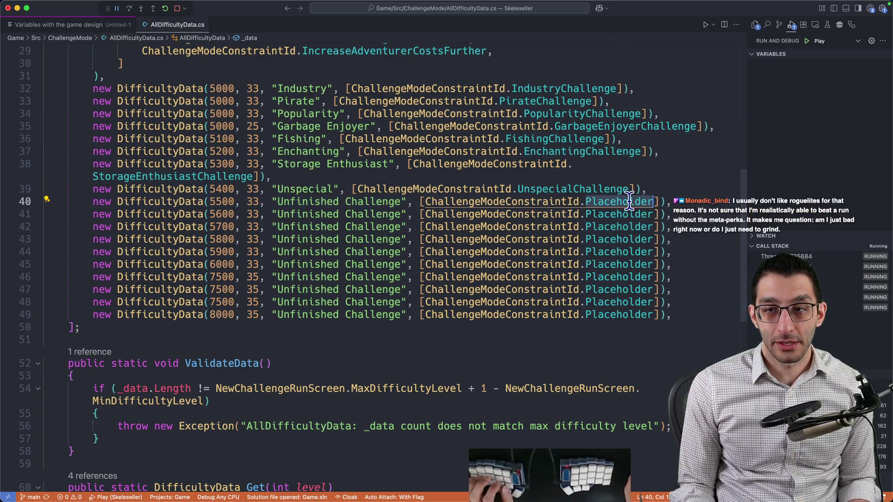
type("Re")
key("BackSpace")
key("BackSpace")
type("Seeds")
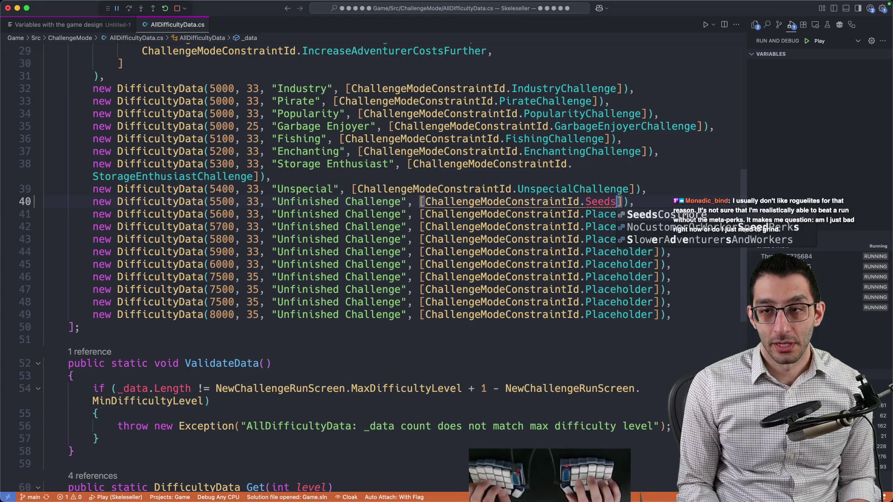
key("Tab")
key("BackSpace")
key("BackSpace")
key("BackSpace")
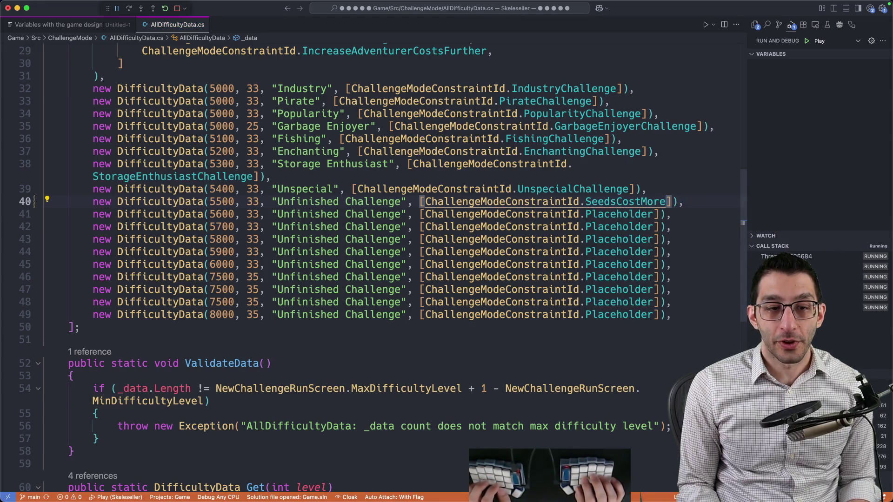
key("super+z")
key("super+z")
key("super+z")
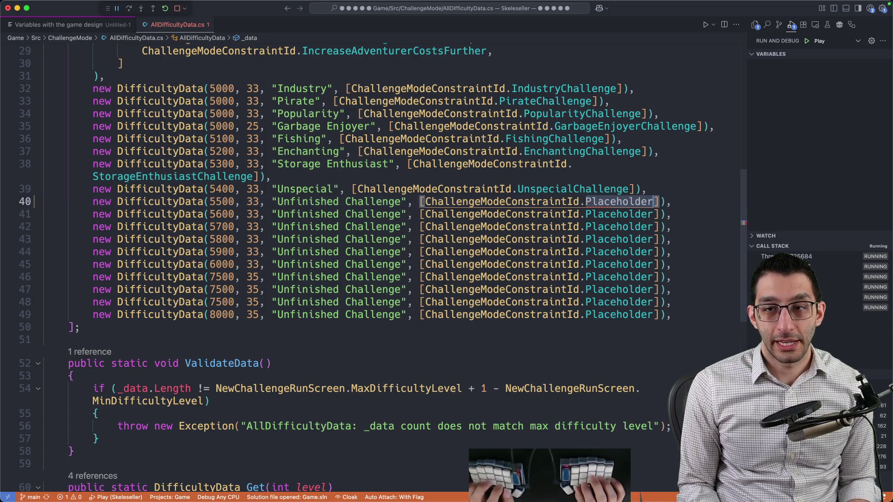
key("super+Tab")
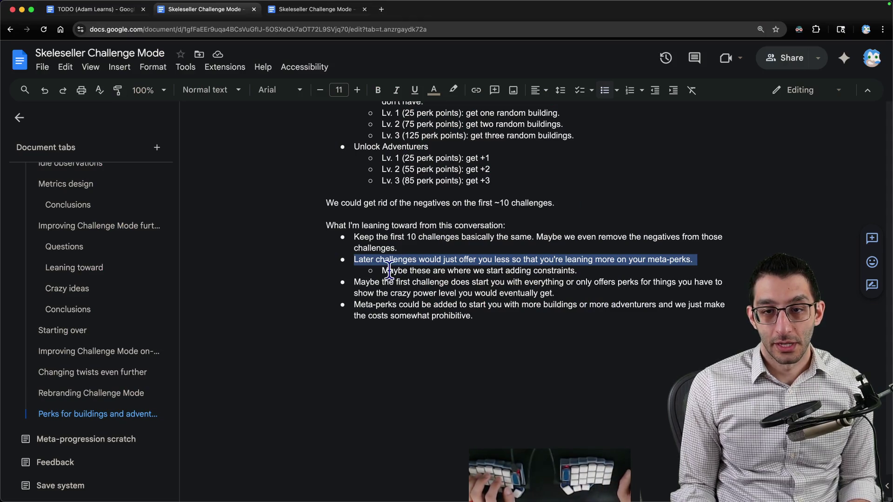
left_click_drag(355, 262, 598, 269)
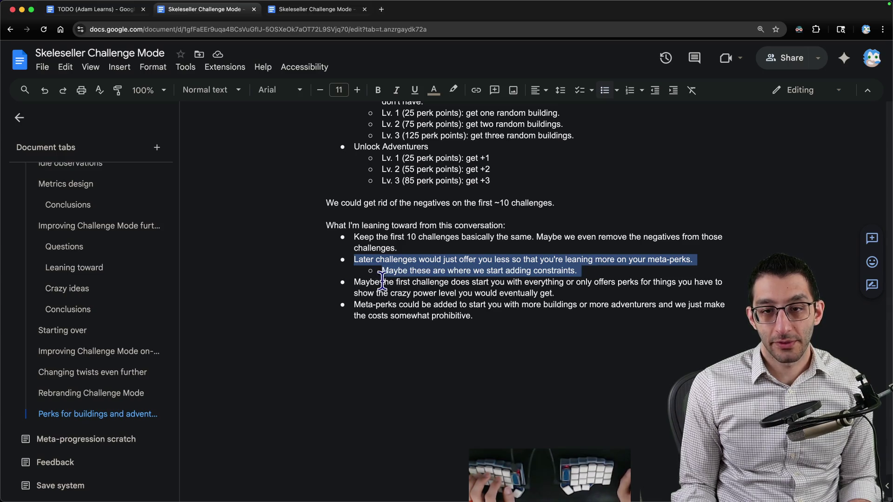
left_click_drag(352, 283, 583, 292)
left_click(584, 293)
left_click(384, 282)
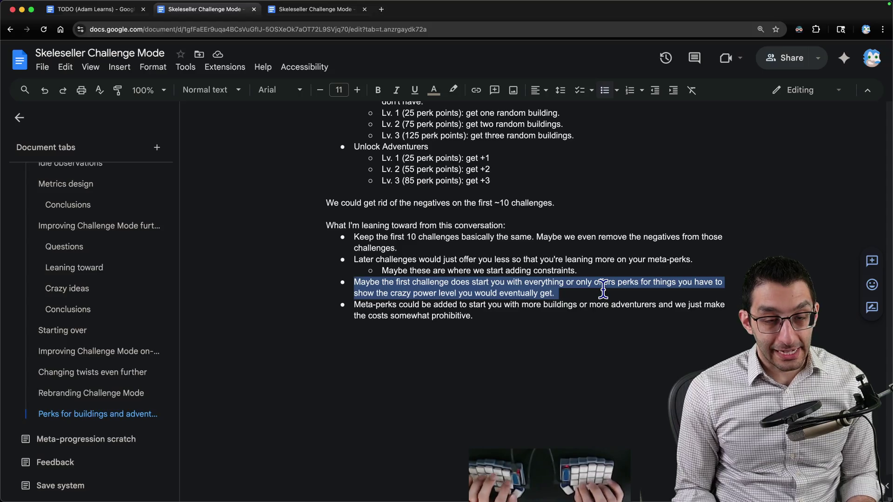
key("super+Tab")
type("MTX")
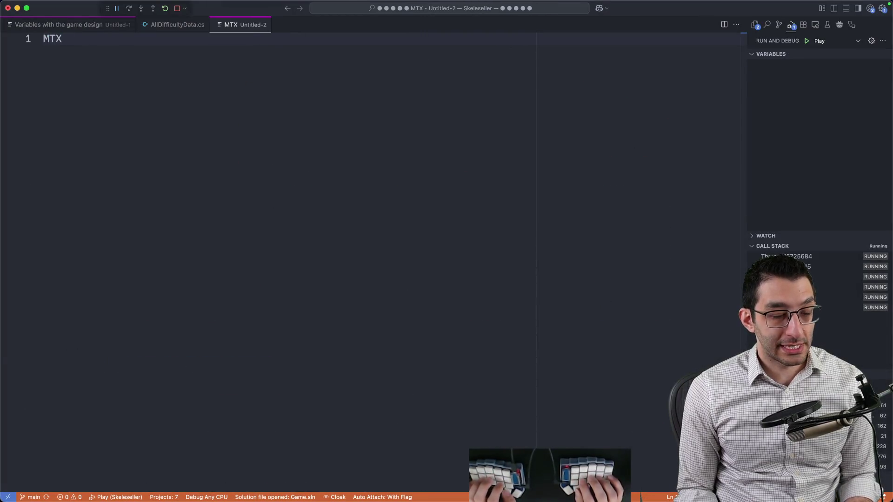
type(" that do this")
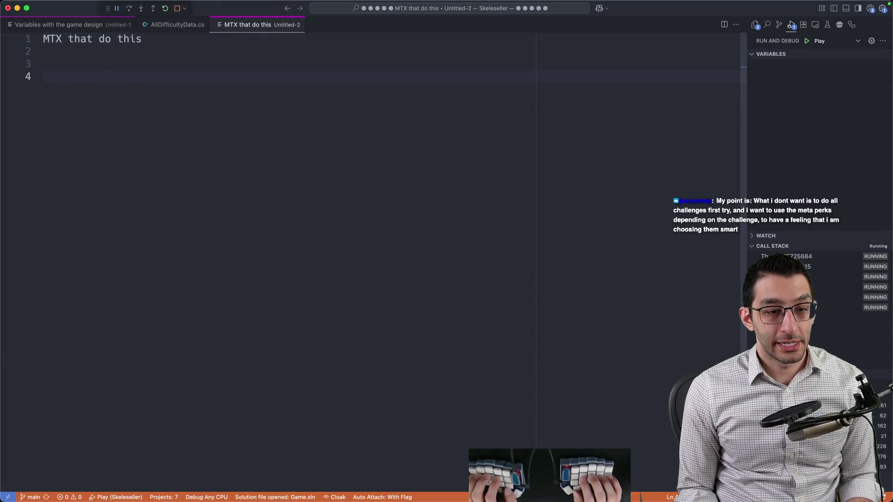
Type 'damage check' with the indented sub-line 'pay money -> you always pass that check'
type("damage check")
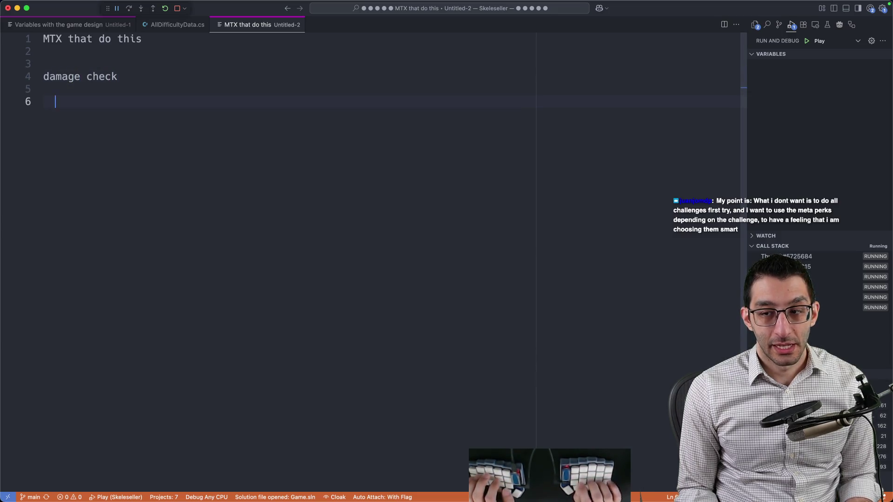
key("Tab")
type("pay")
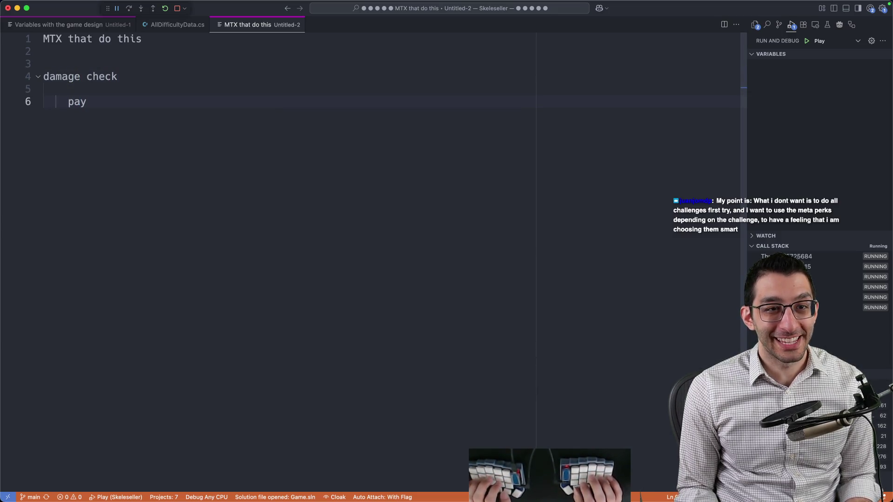
type(" money -> you alway")
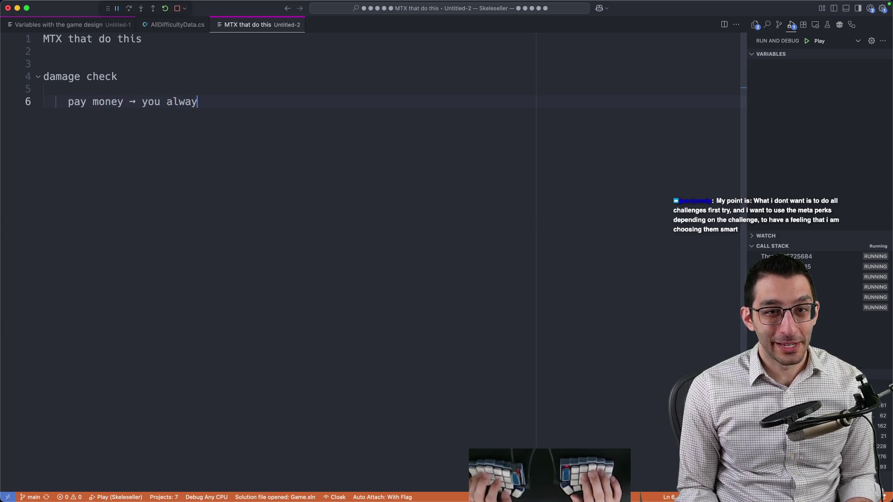
type("s pass that check")
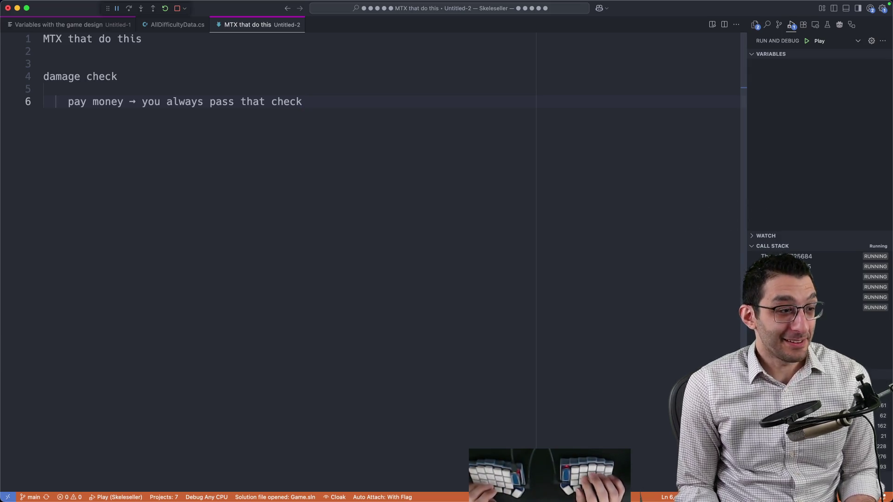
key("shift+Up")
key("shift+Up")
key("shift+Home")
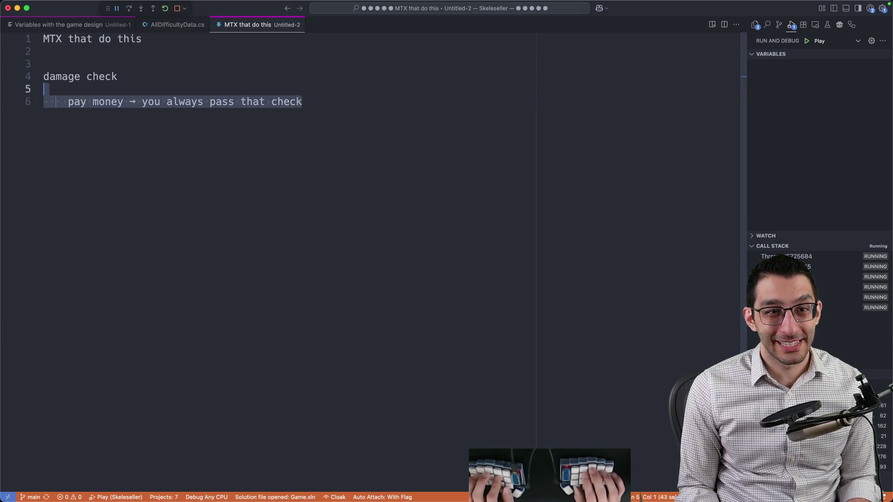
key("Right")
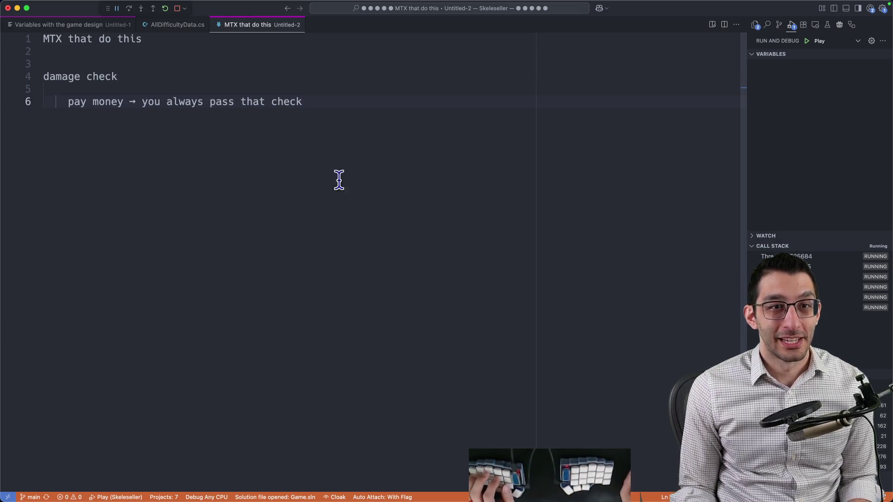
Move the Variables note tab back to first position, then return to the design doc
left_click(107, 26)
mouse_move(107, 26)
left_mouse_down()
mouse_move(62, 36)
mouse_move(330, 96)
left_mouse_up()
mouse_move(195, 105)
left_mouse_down()
mouse_move(67, 23)
mouse_move(33, 26)
left_mouse_up()
left_click(296, 165)
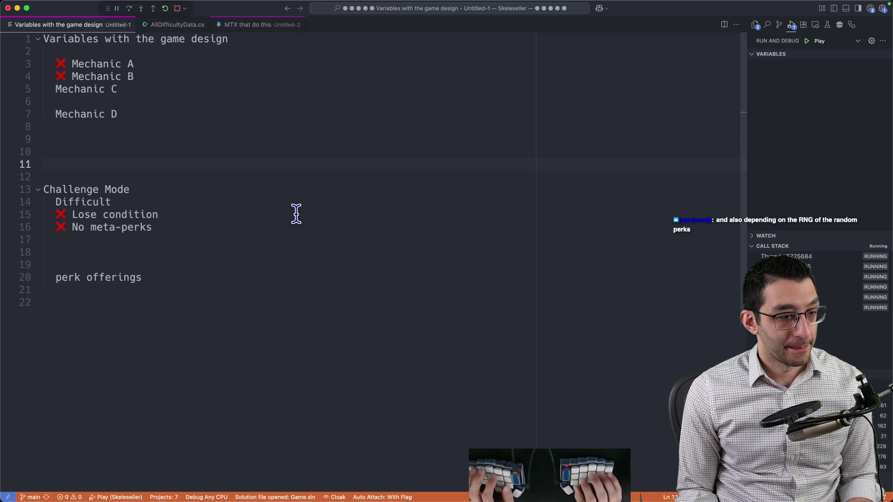
key("super+Tab")
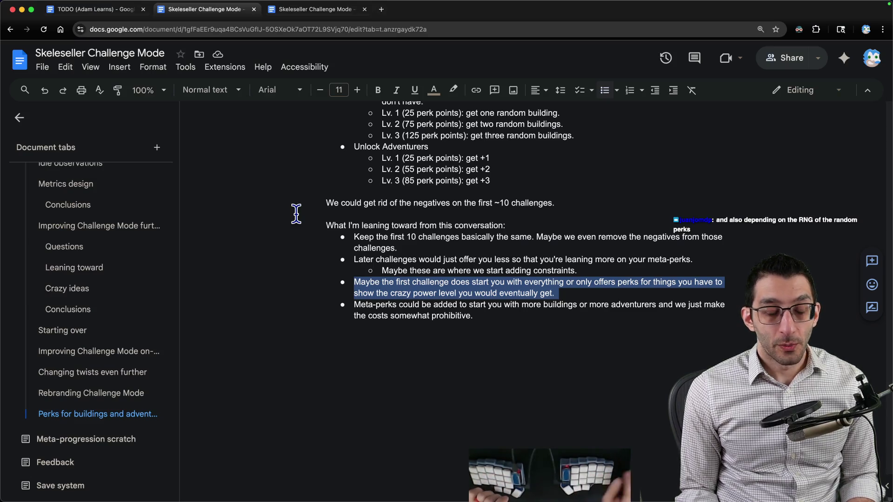
Leave the list with a new plain paragraph after the 'prohibitive.' meta-perks bullet
key("super+Tab")
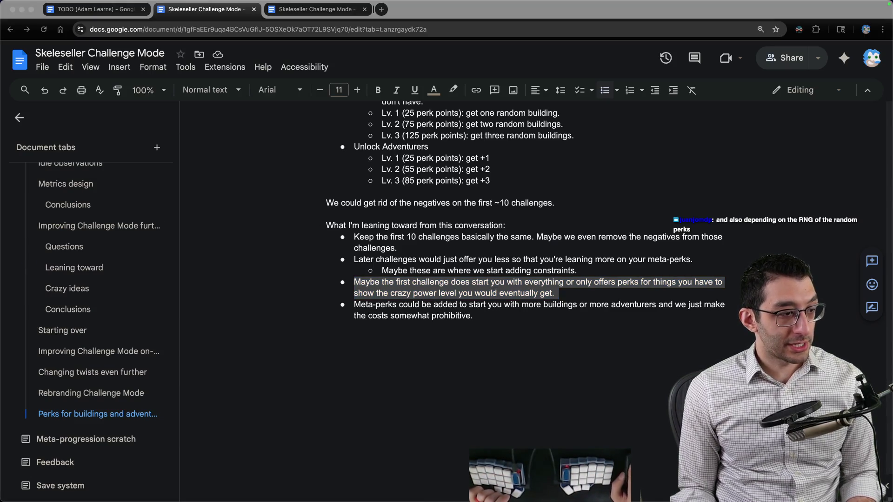
key("super+Tab")
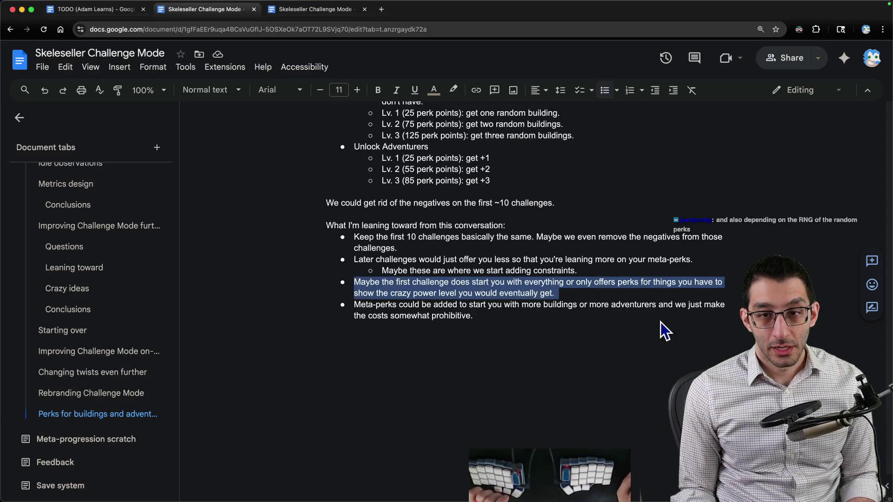
left_click(548, 318)
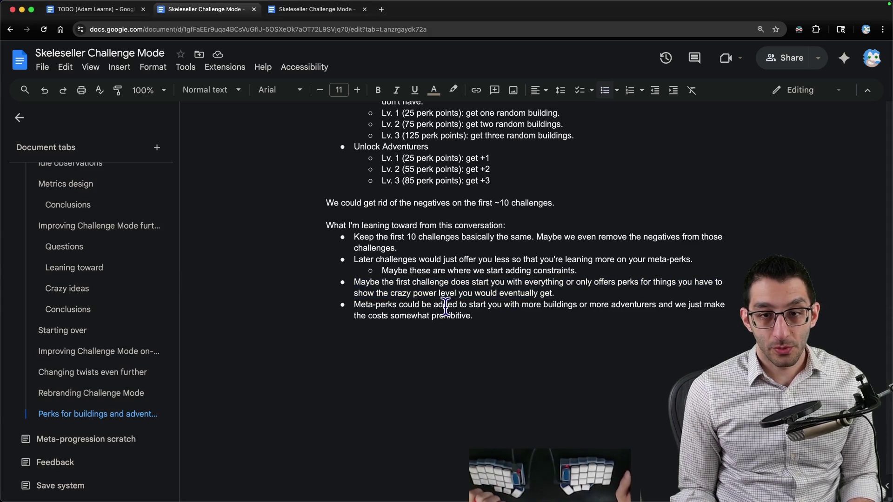
left_click_drag(506, 314, 312, 306)
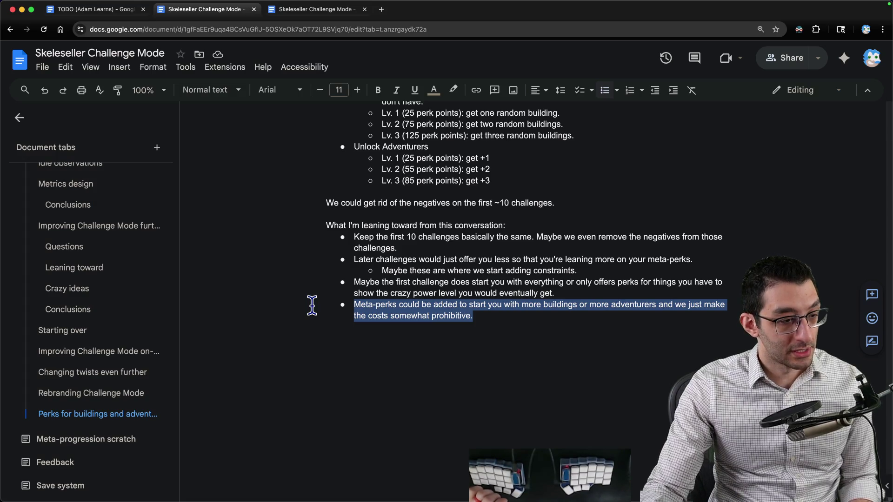
left_click(571, 336)
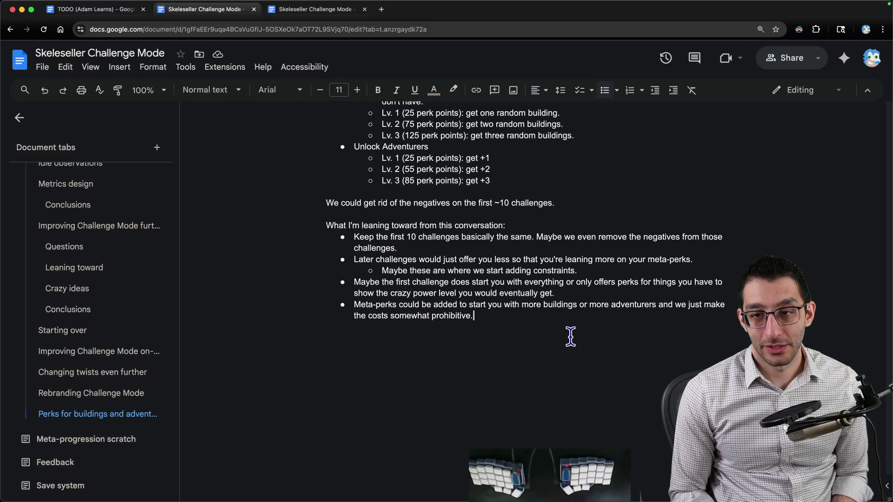
key("Return")
key("Return")
key("Return")
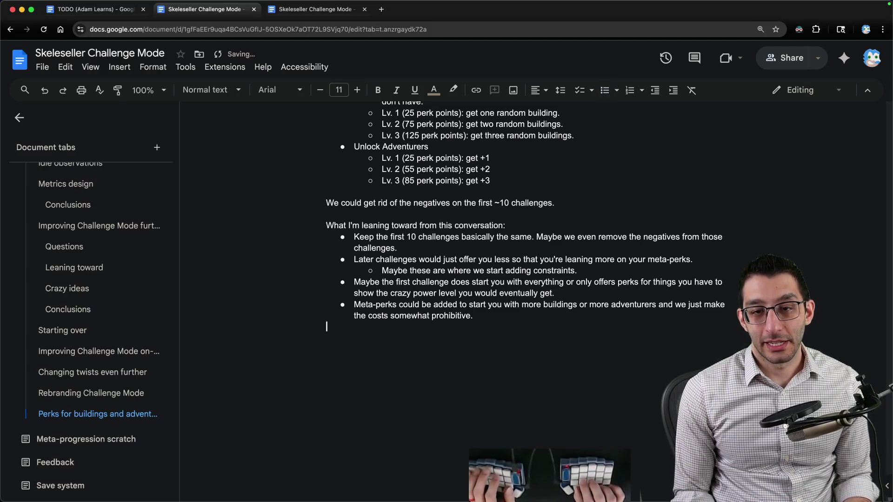
Add a 'Questions:' heading with a bullet asking whether to change meta-perks to make challenges clearer
type("Questions:")
key("Return")
type("* ")
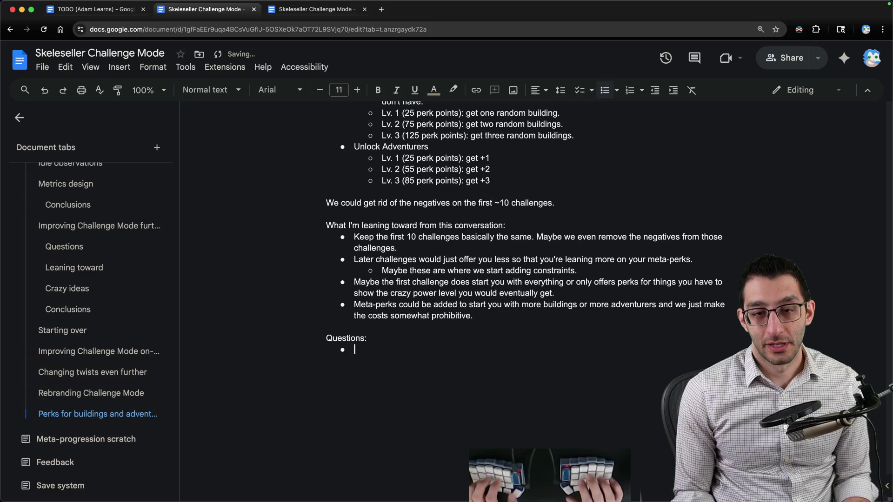
type("Would we change meta-perks?")
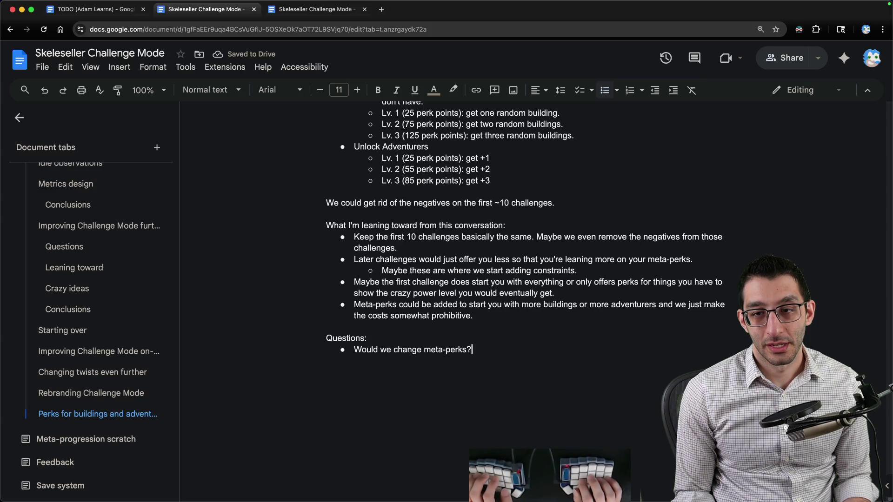
type(" I think")
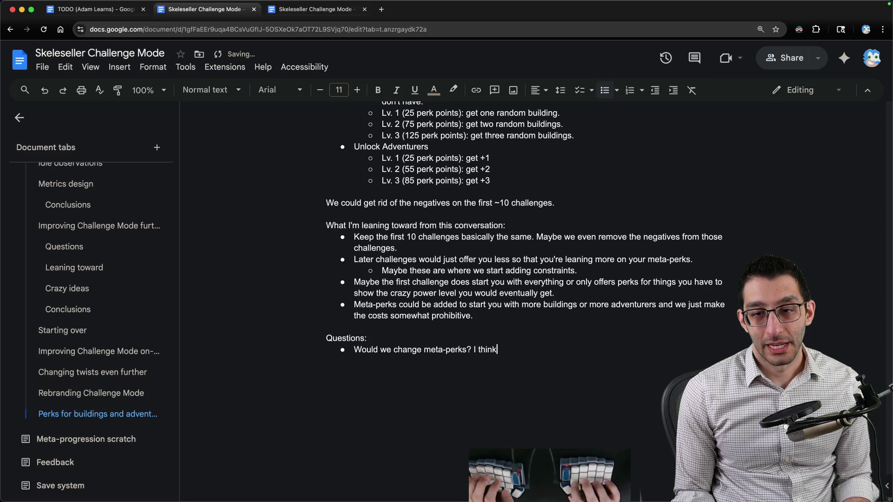
type(" we needo something ")
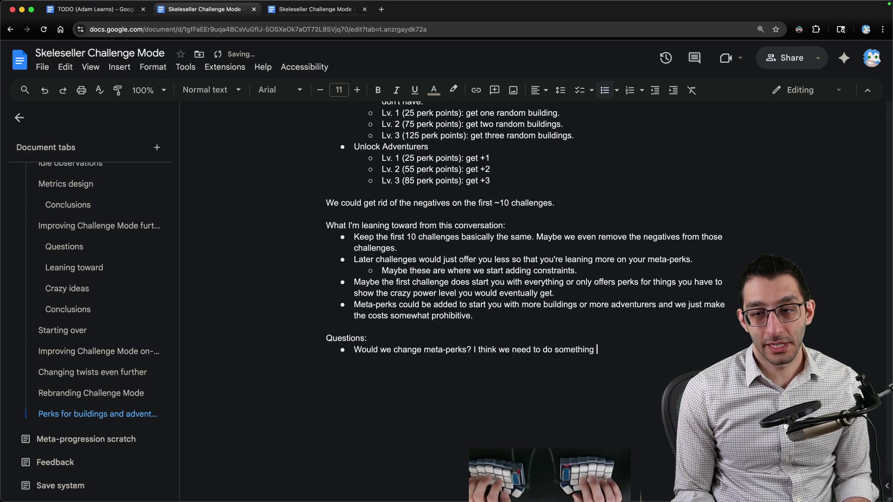
type("to make it clearer which ones work")
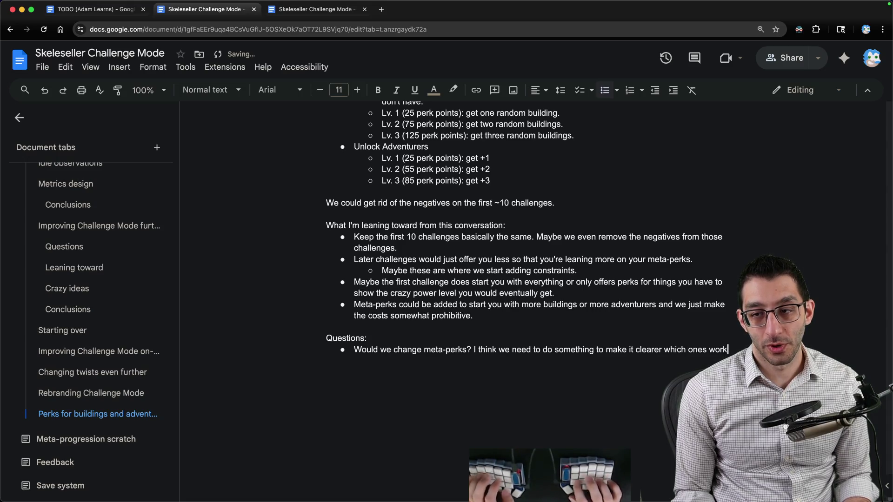
type(" with the current challenge")
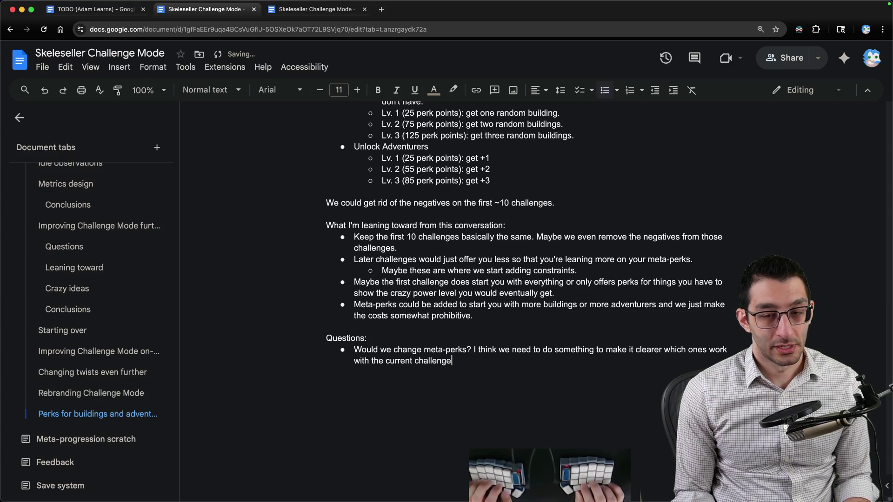
type(" at the very")
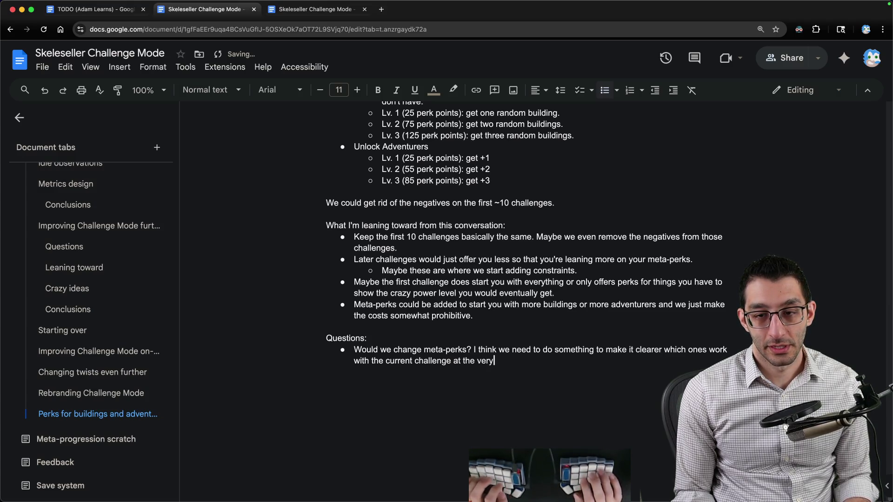
type(" least Some have lit")
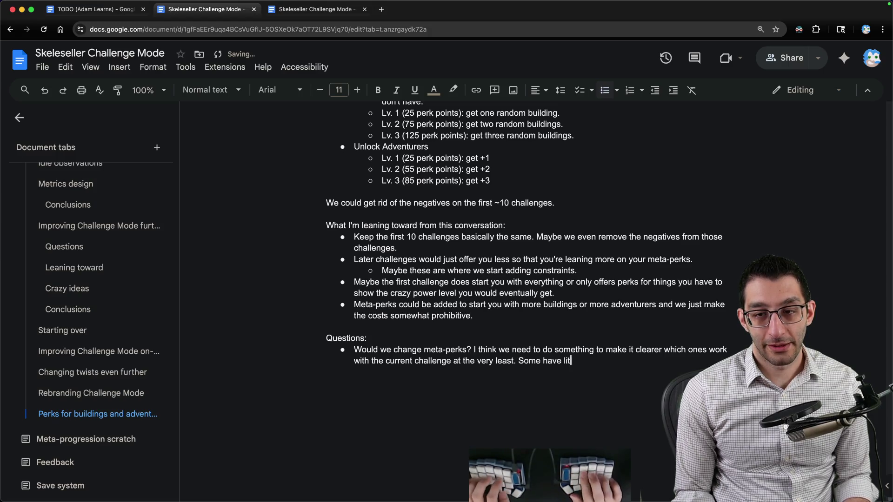
type("erally no purpose ")
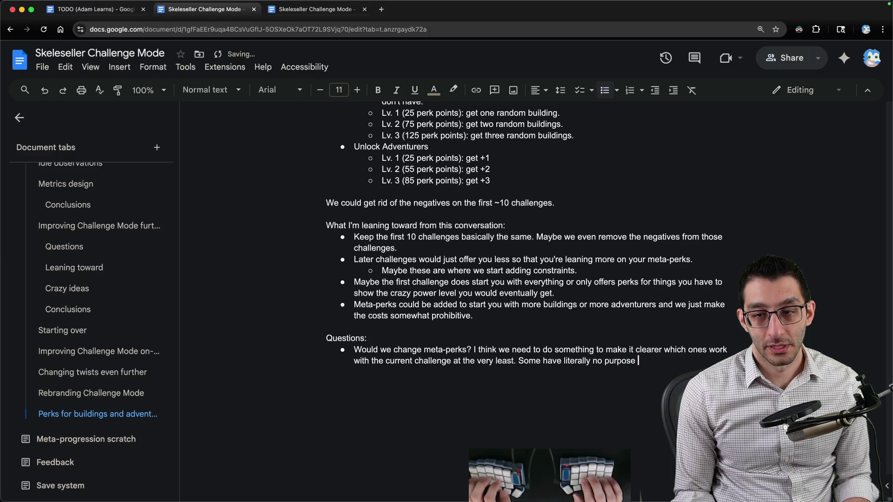
type("(e.g. Clear Rocks is a")
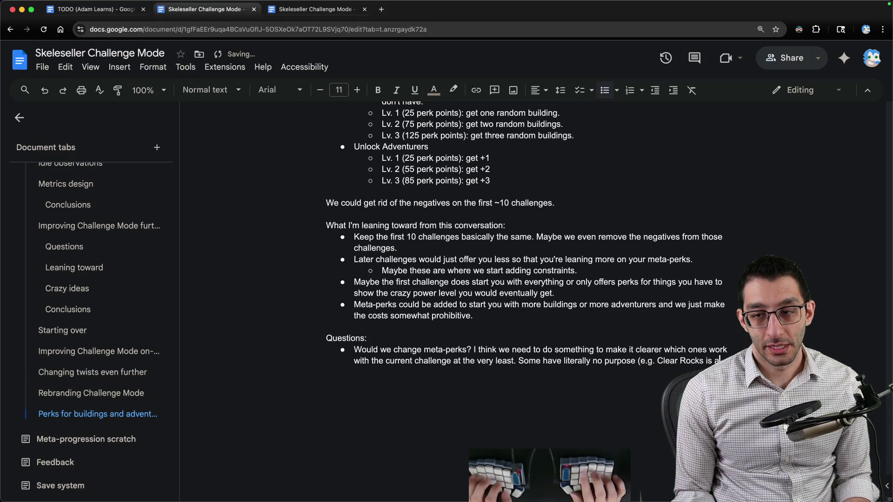
type("lready given to you")
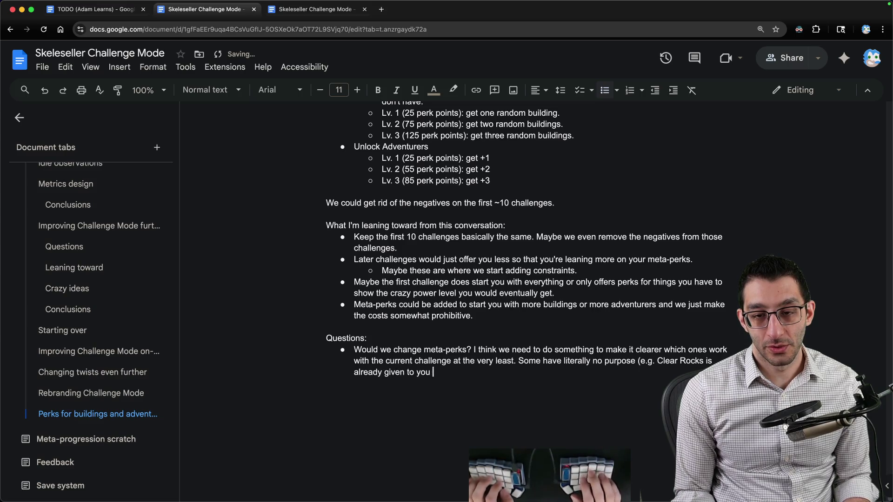
type("farming challenge).")
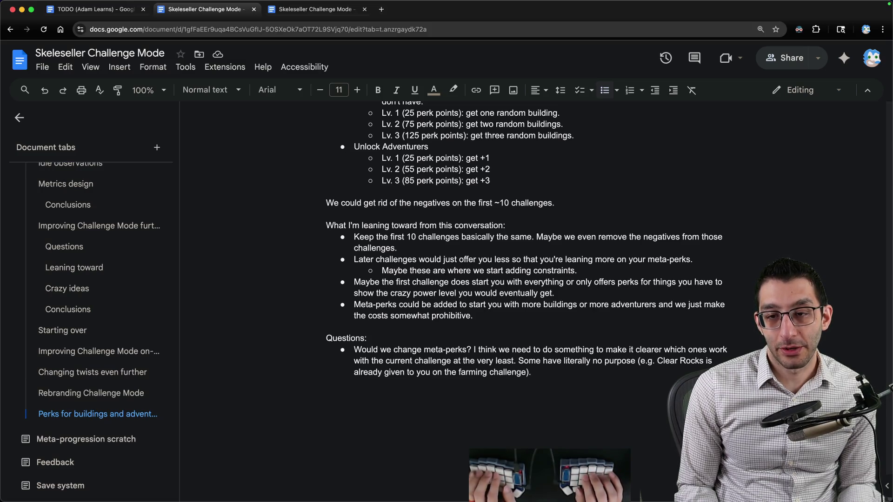
key("Up")
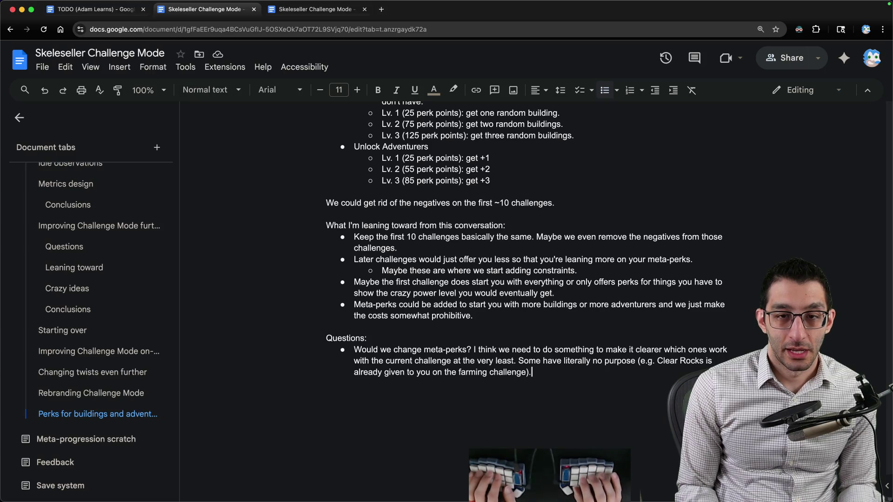
scroll(577, 339, "down", 3)
Nest follow-up ideas: limit equipped meta-perks to X, and expand X slightly per challenge beaten
key("Return")
key("Tab")
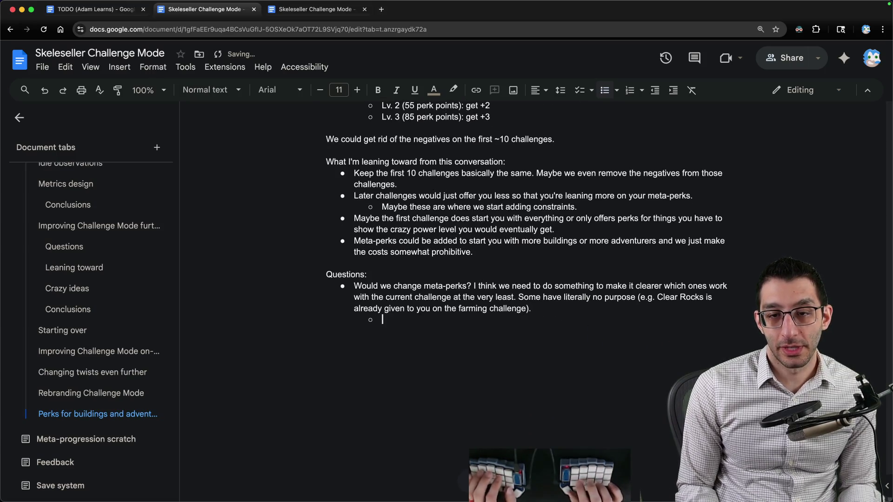
type("What if we only allowesdy u")
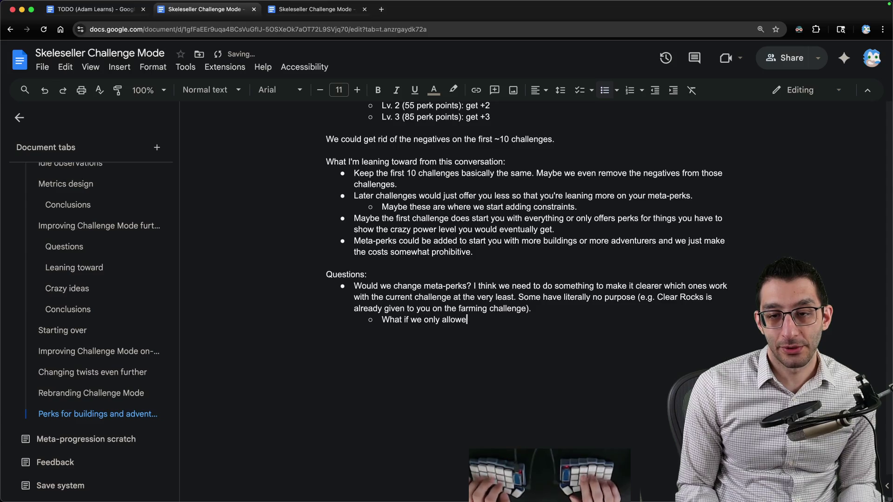
type("ou to hav")
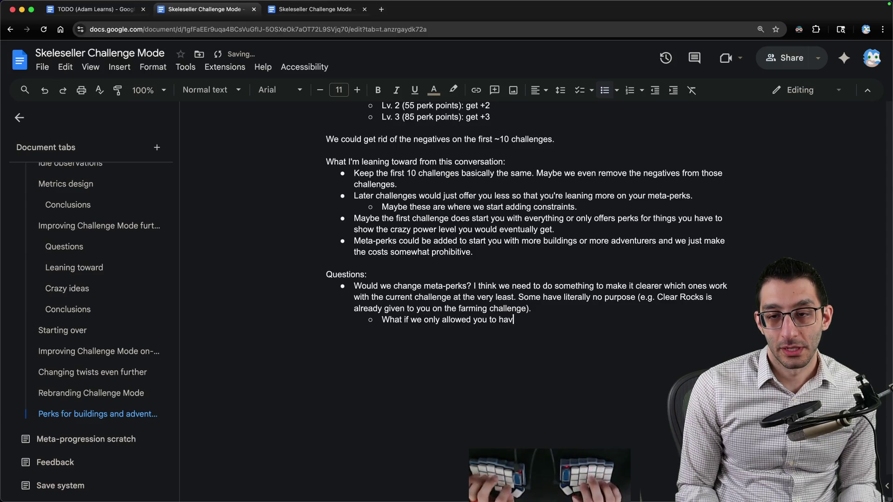
type("e X eq")
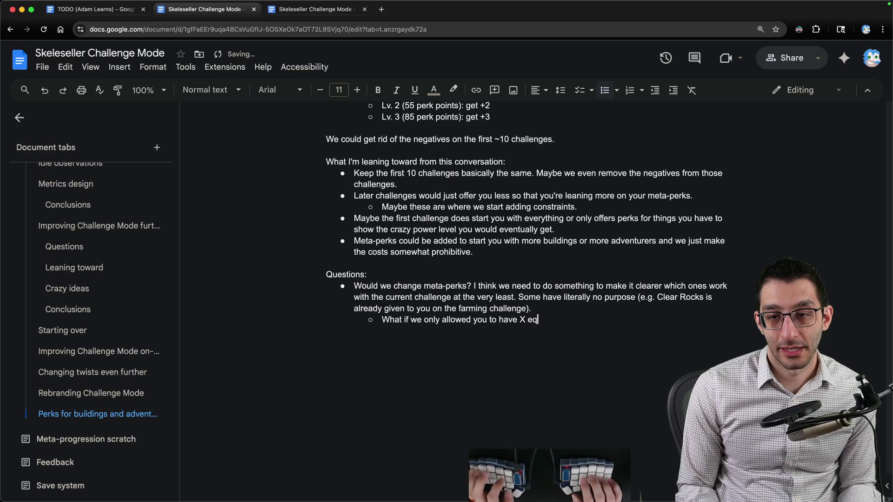
type("uipped meta-perks?")
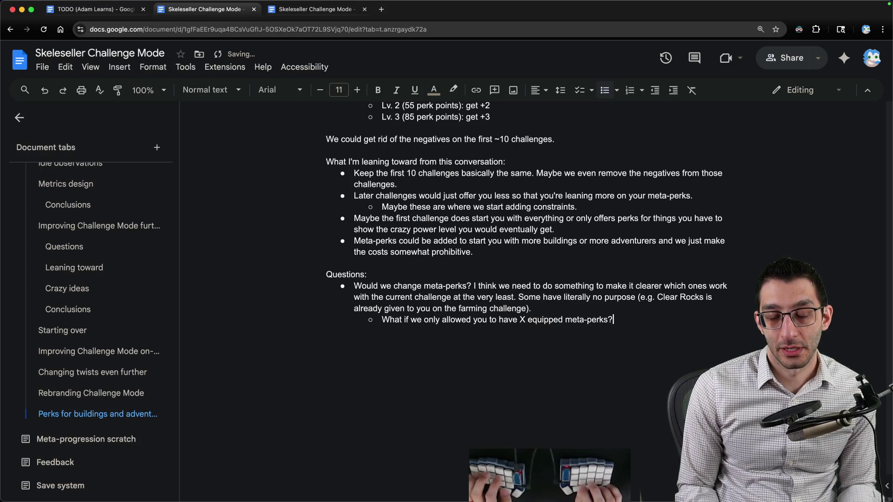
key("Return")
key("Tab")
type("Maybe y")
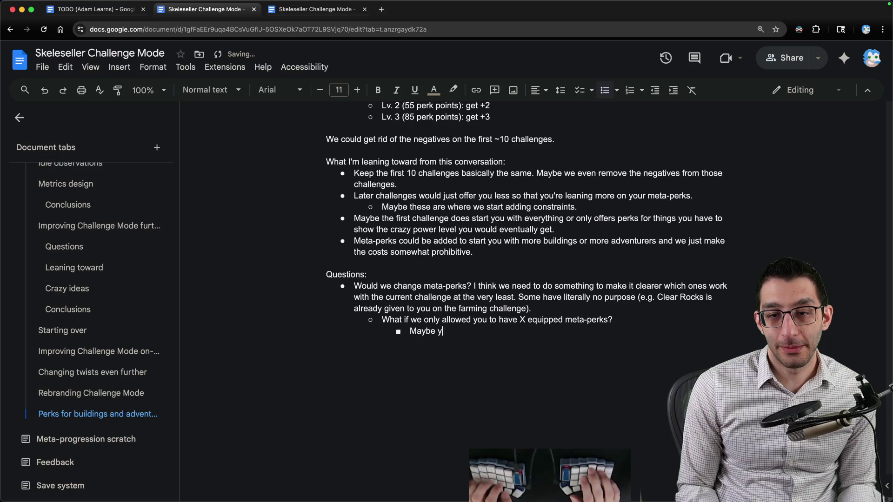
type("ou could expand X slightly as you go.")
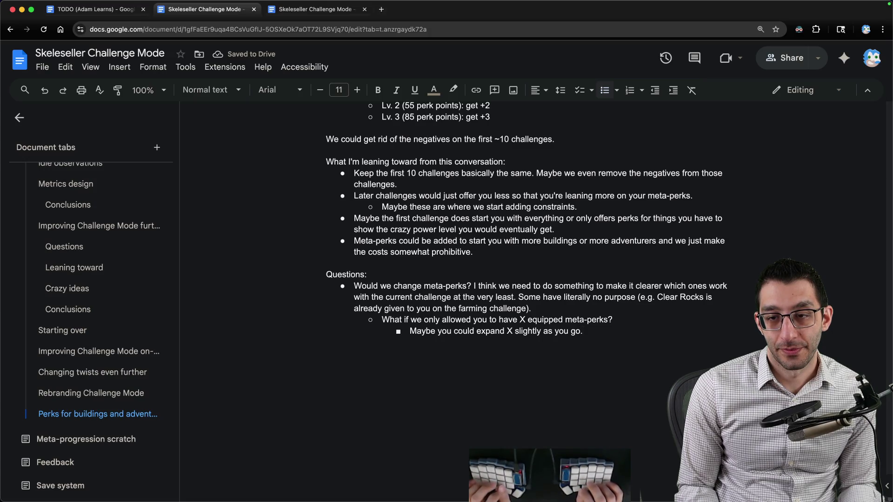
key("BackSpace")
key("BackSpace")
key("BackSpace")
type("beat challenges")
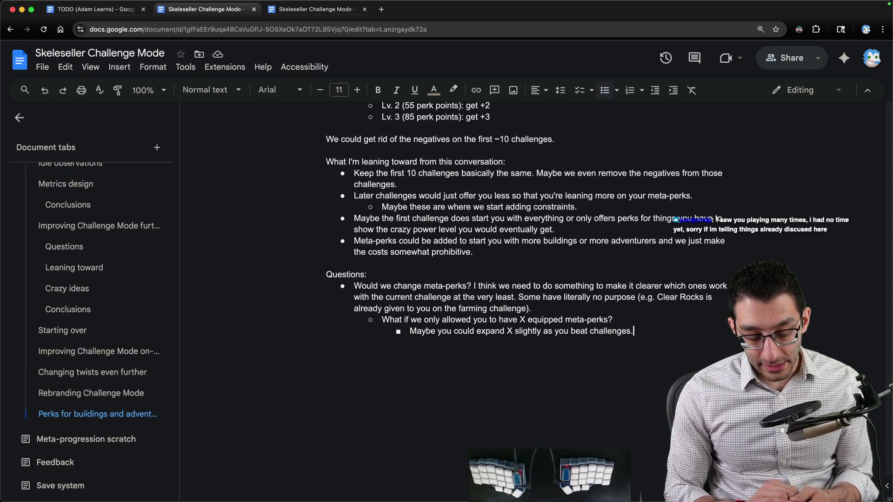
key("Return")
key("Return")
key("Return")
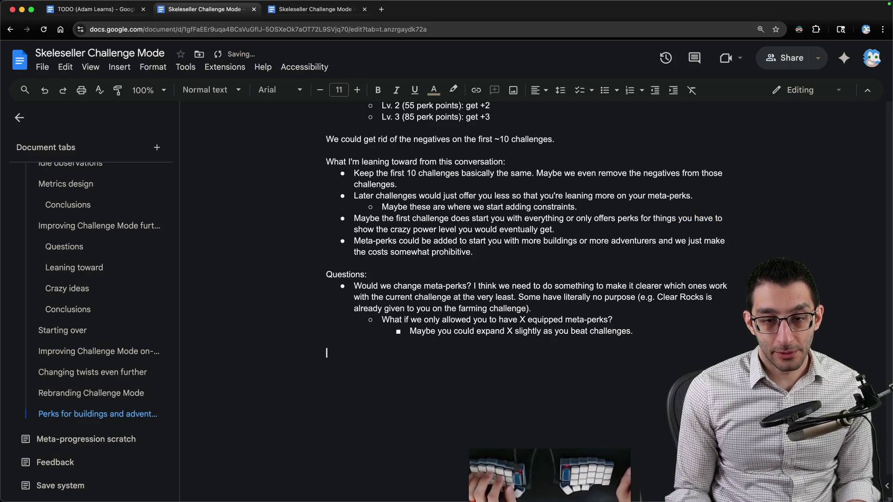
Delete the stray 'feel' and 'experience' lines below the Questions list
scroll(677, 345, "down", 2)
type("feel ")
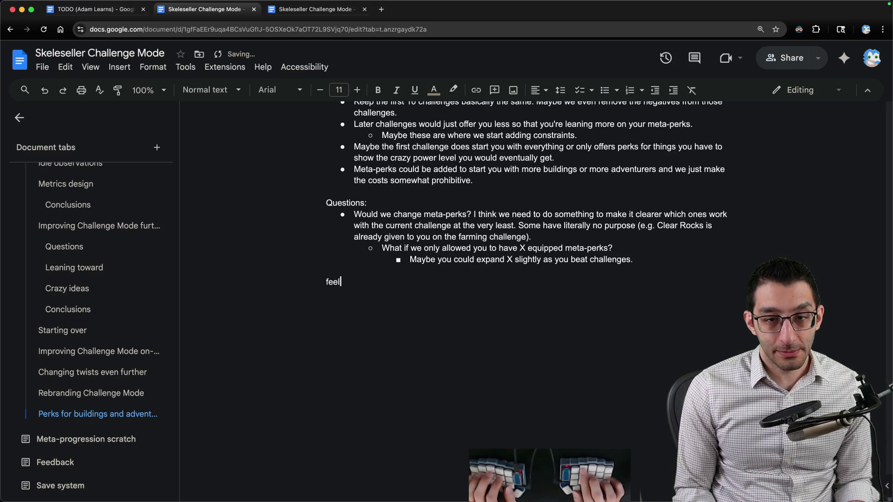
type("experi")
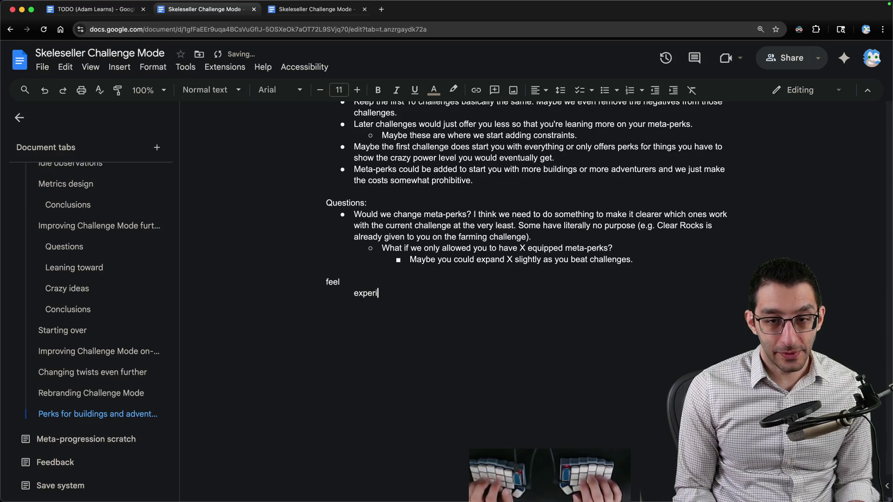
type("ence")
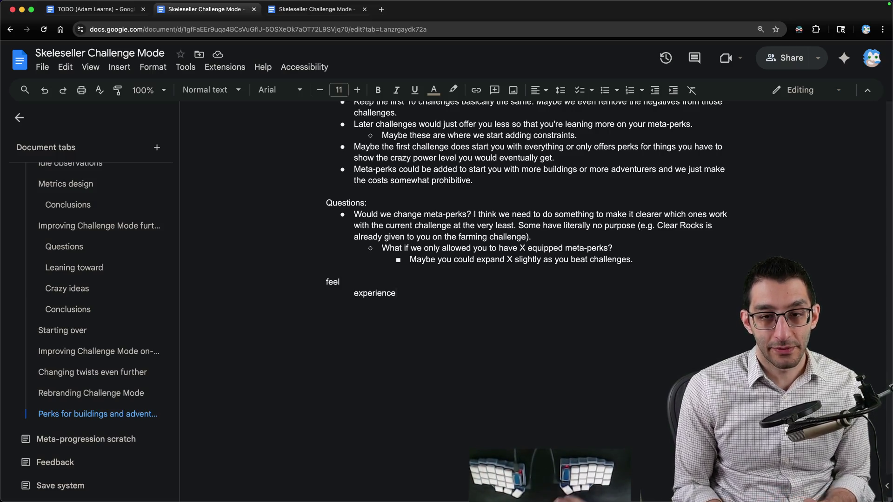
key("shift+Up")
key("shift+Up")
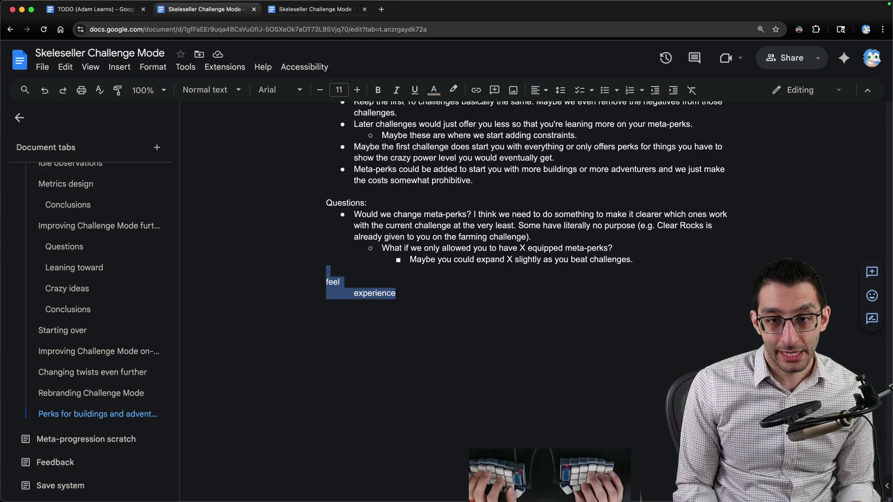
key("BackSpace")
Add the question bullet 'Should we rename the mode entirely?'
scroll(661, 340, "up", 3)
scroll(660, 314, "down", 3)
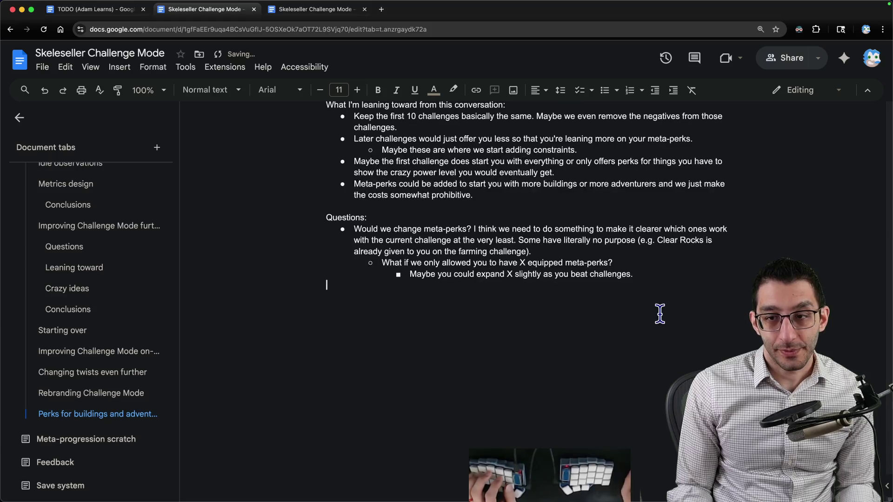
key("ctrl+shift+8")
type("Should w")
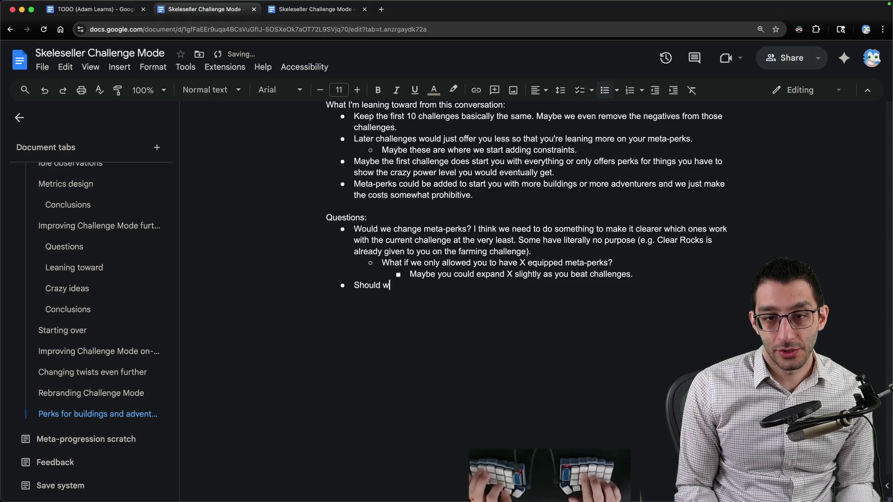
type("e rename the mode entirel")
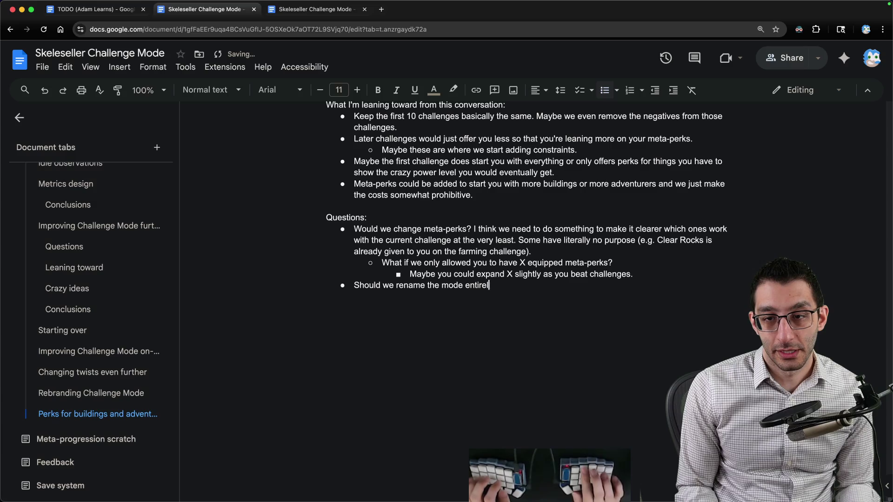
type("y?")
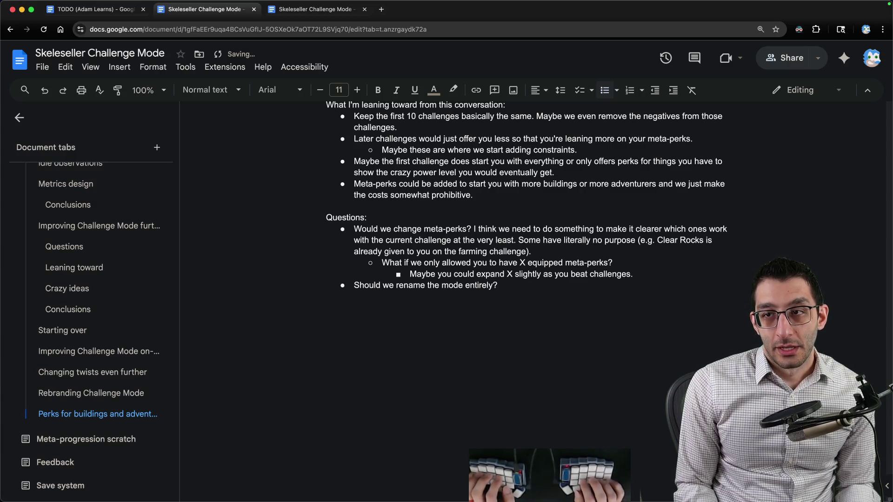
left_click(650, 479)
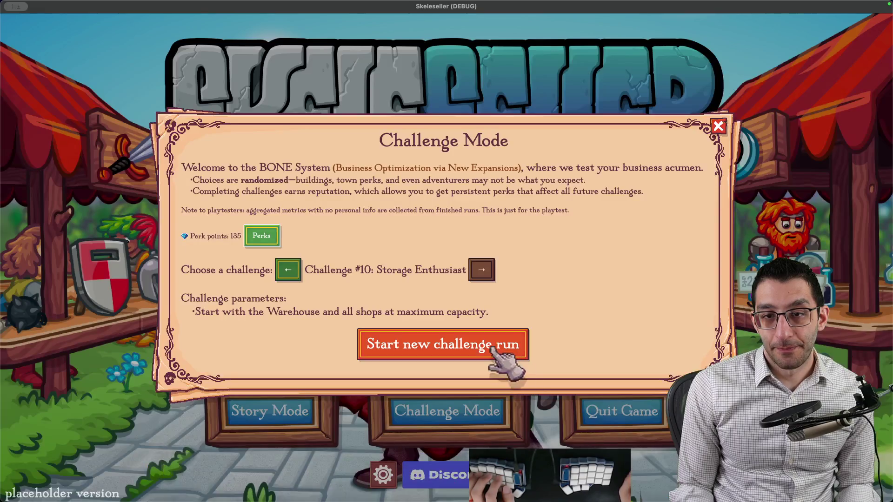
Cycle through challenges back to Farming, then forward to Adventuring and Industry to compare them
left_click(298, 272)
left_click(298, 272)
left_click(298, 272)
left_click(298, 272)
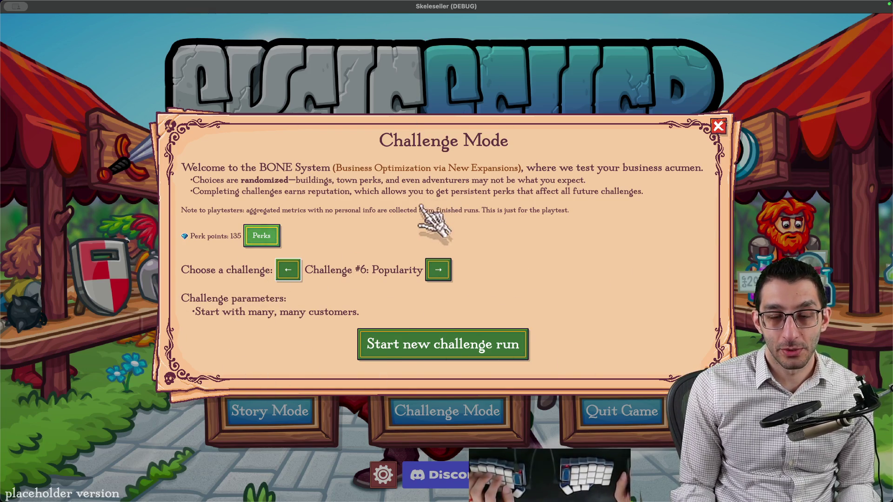
left_click(288, 264)
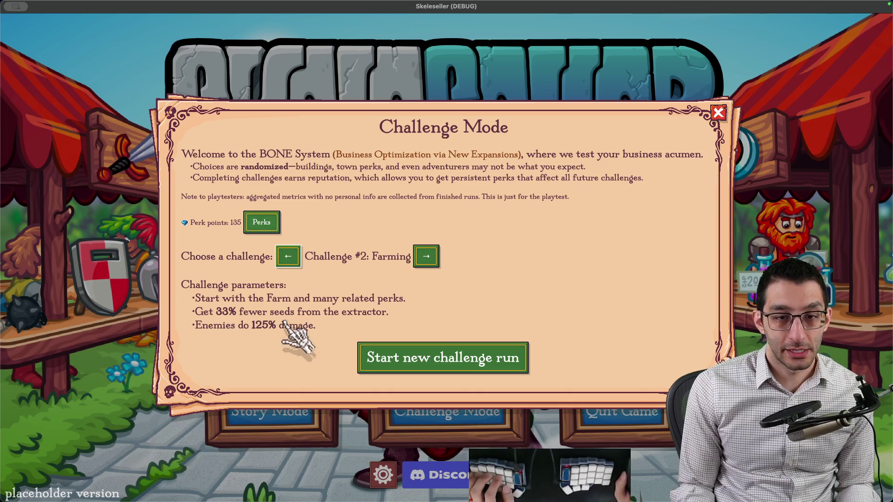
left_click(434, 256)
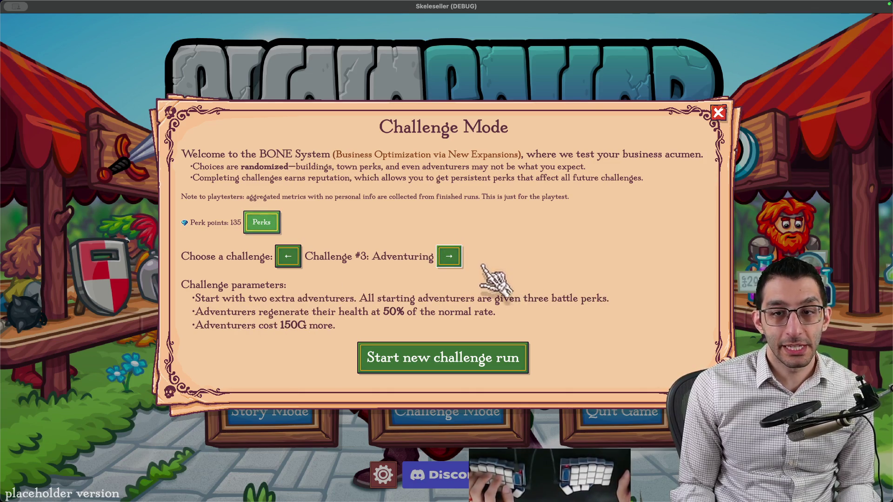
left_click(449, 256)
key("super+Tab")
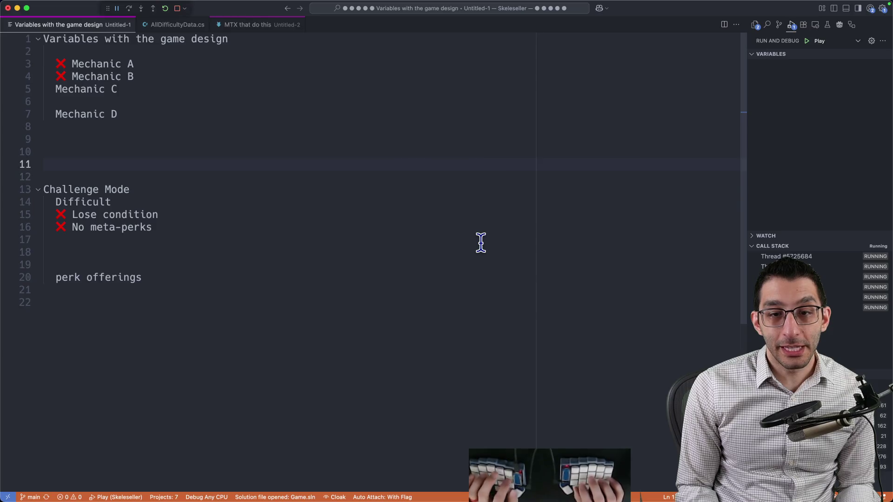
Return from the game-design variables note to the Skeleseller Challenge Mode document
key("super+Tab")
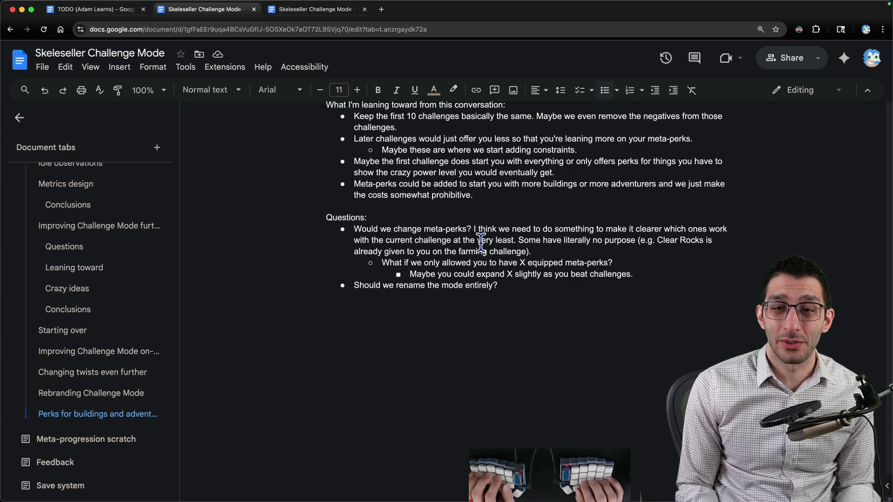
Add a bullet proposing a customizable final challenge with picked difficulty modifiers, e.g. seeds cost more, one worker
key("Return")
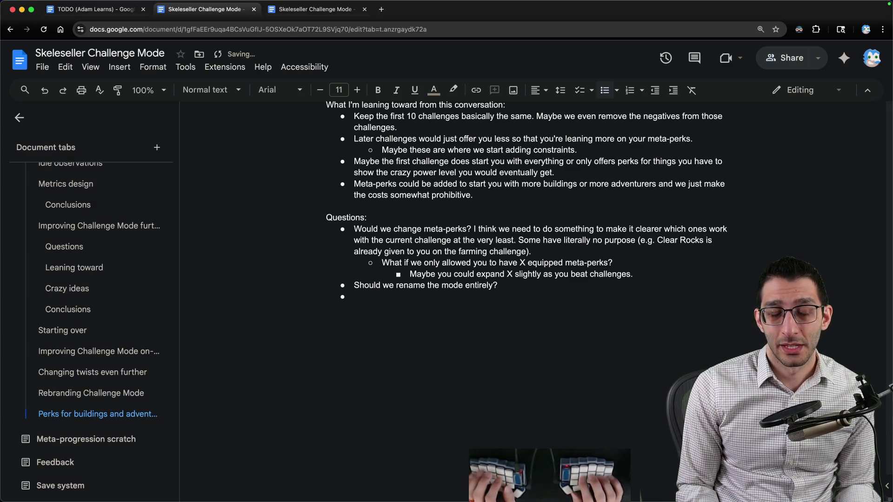
type("What if wehad a")
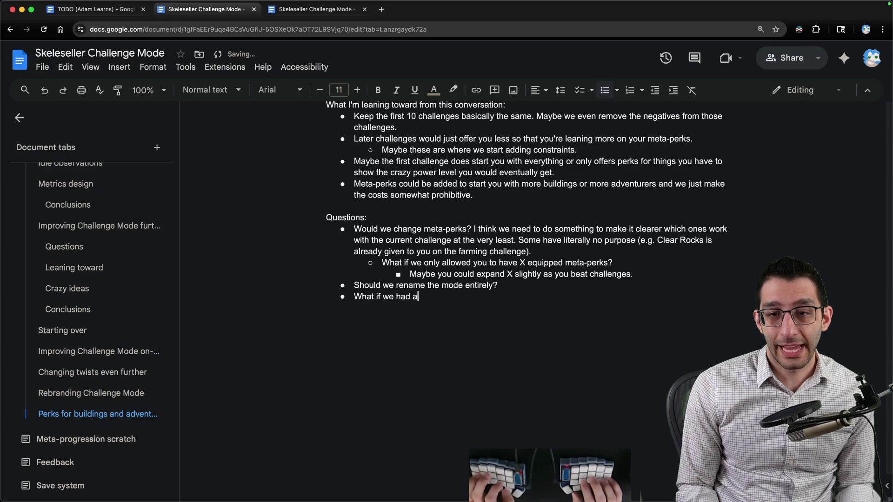
type("leng")
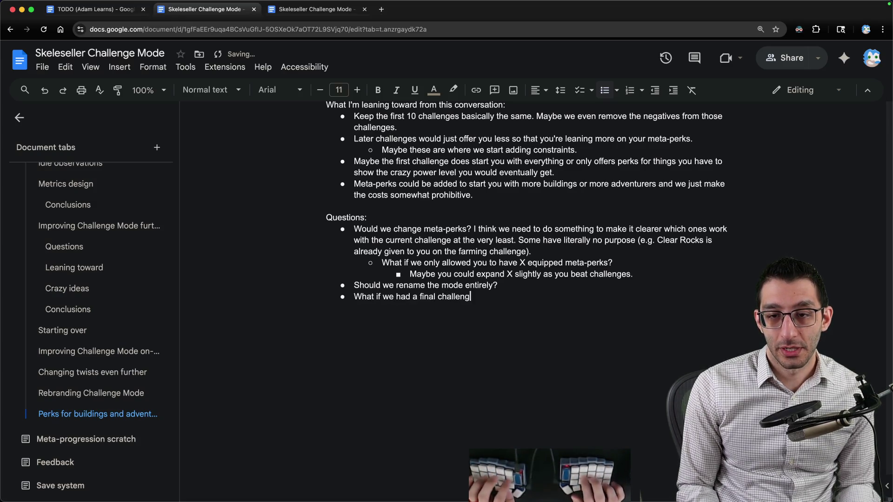
type("e that is more customir")
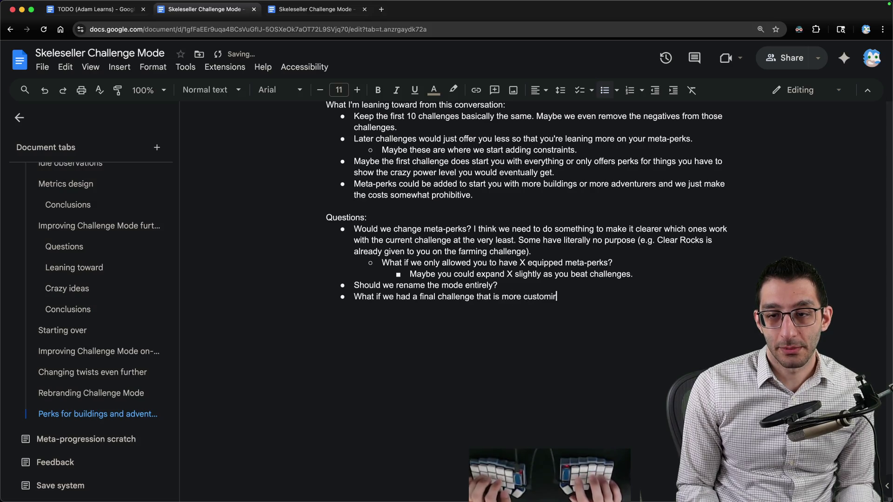
key("BackSpace")
type("zable that lets you")
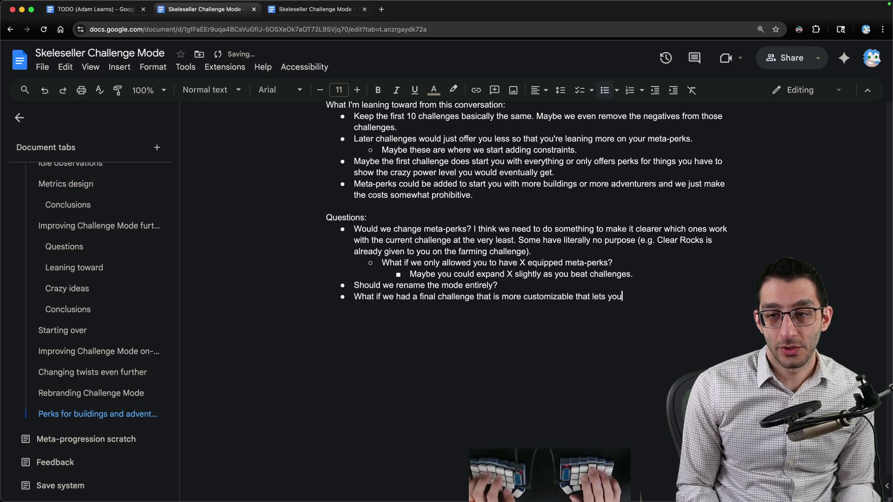
type(" pick how many difficulty m")
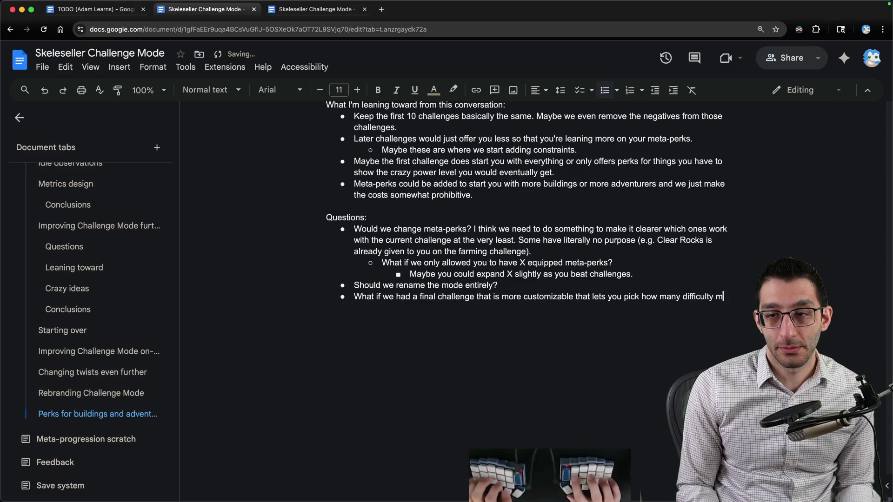
type("odifiers ")
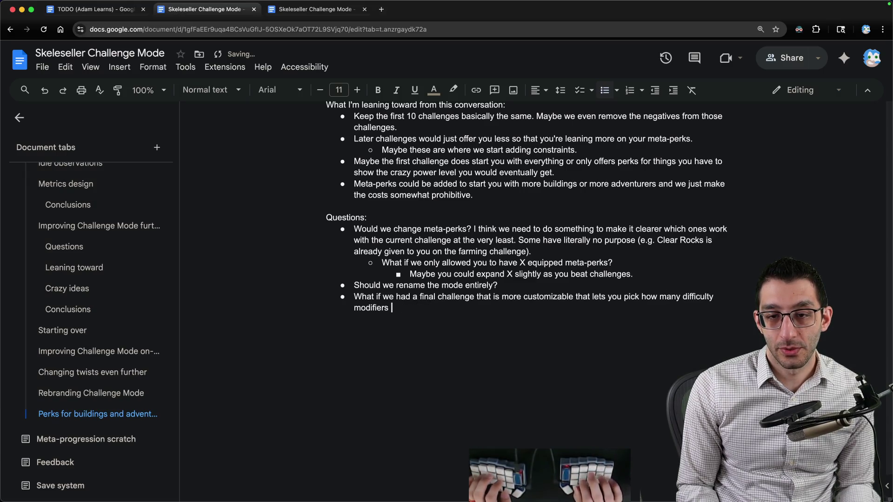
type("you wadd to the start")
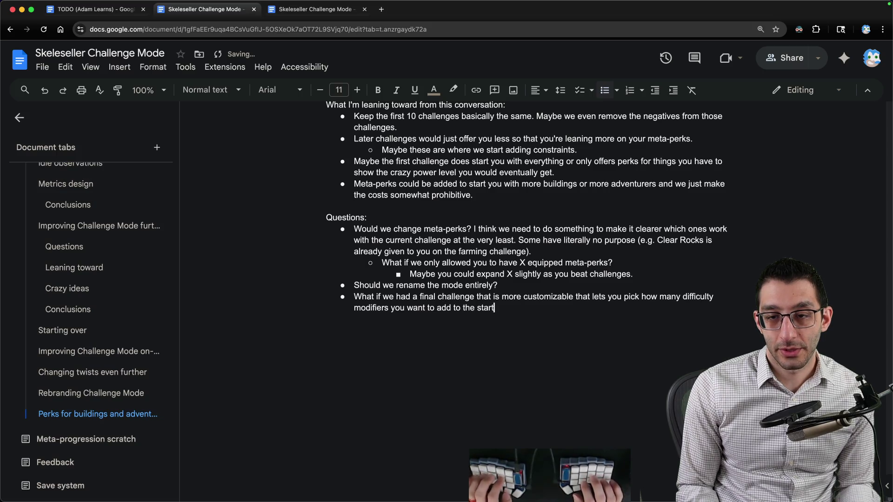
type(" of the run, then it ran")
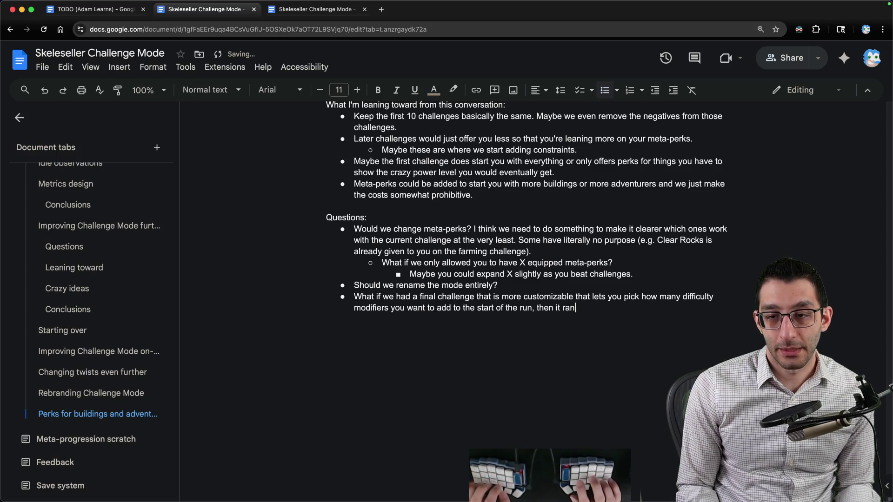
type("them?")
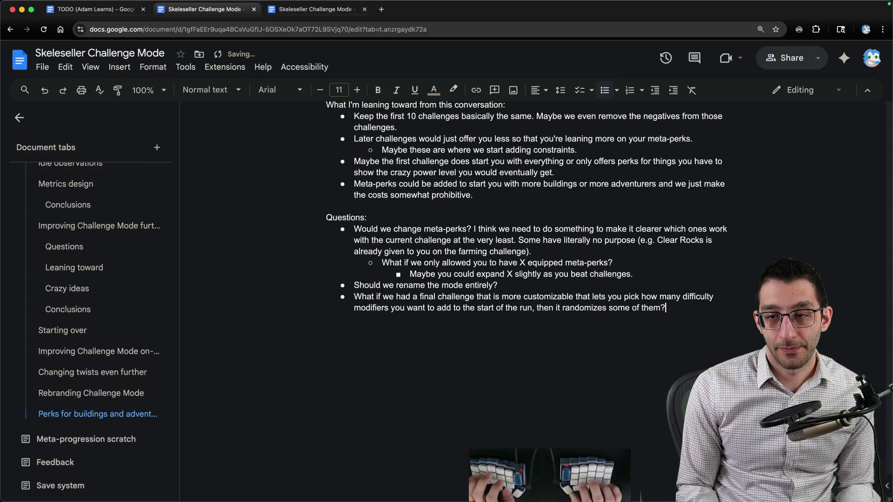
type(" E.g. \"for this")
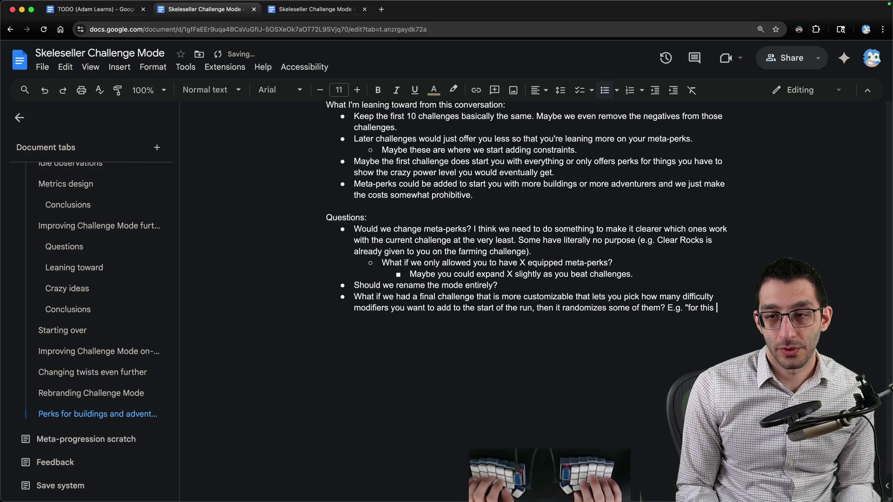
type("run, seeds cost more")
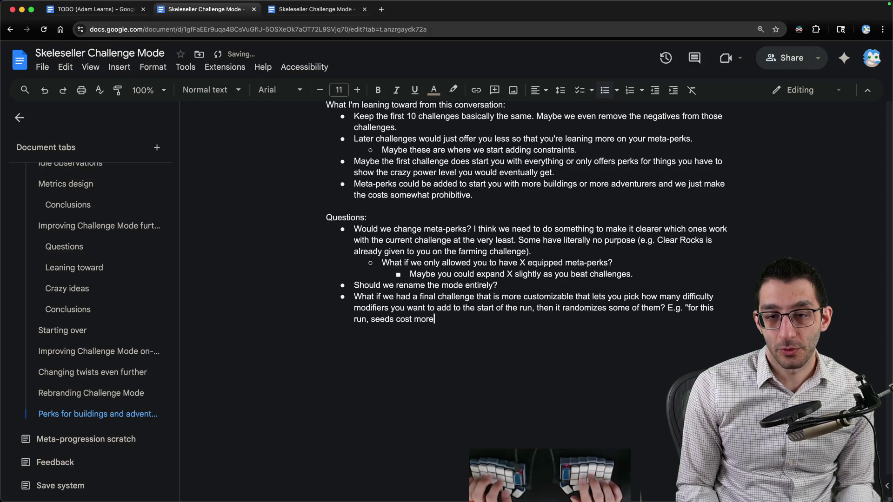
type(", adventure")
key("alt+BackSpace")
type("e ")
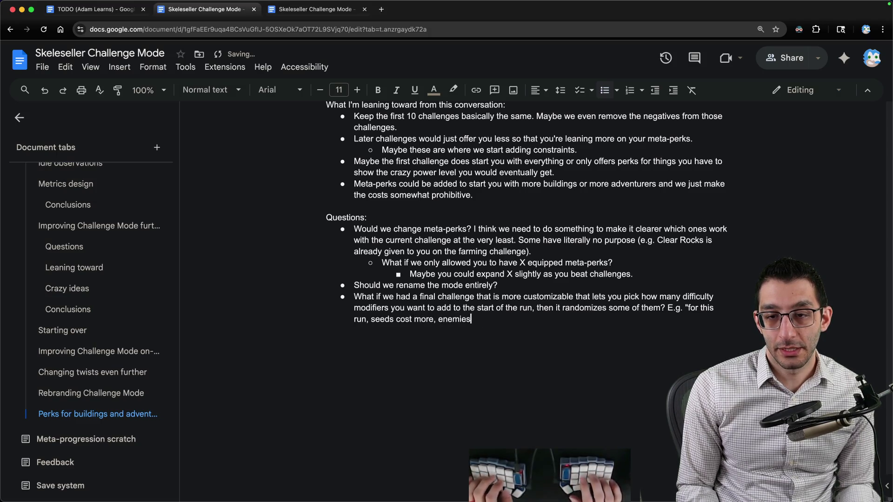
type("damage, ")
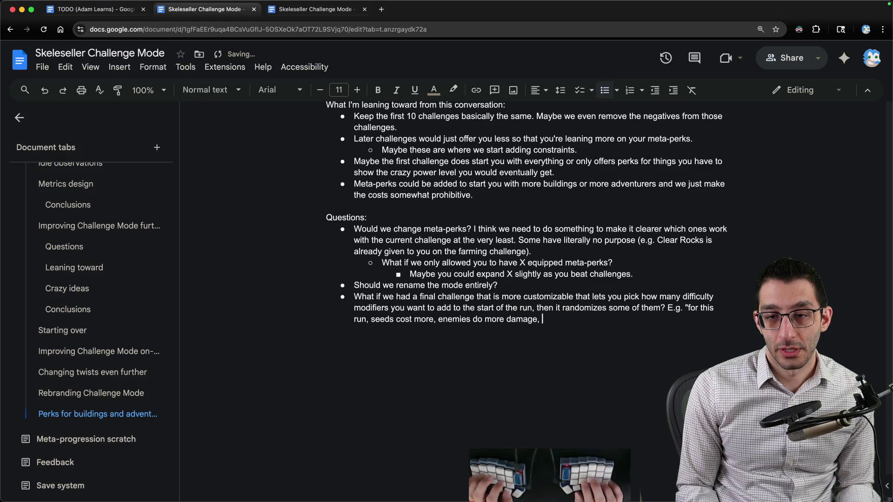
type("and ")
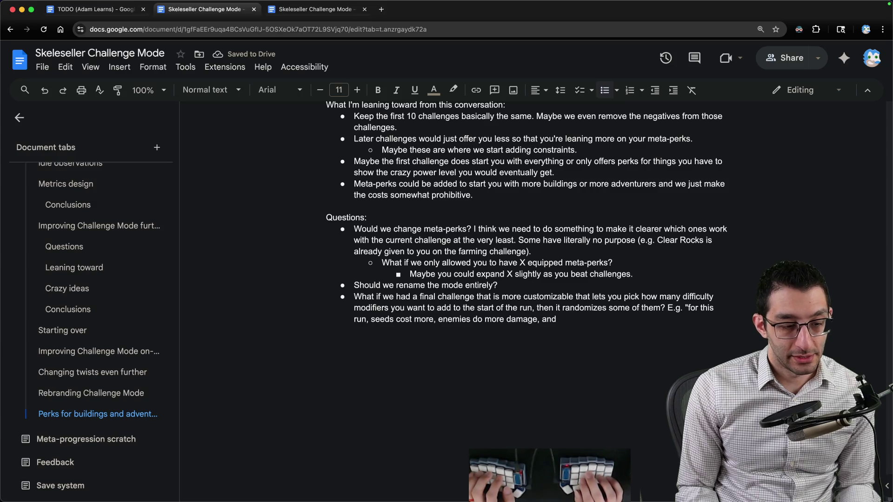
type("you only have one worker\".")
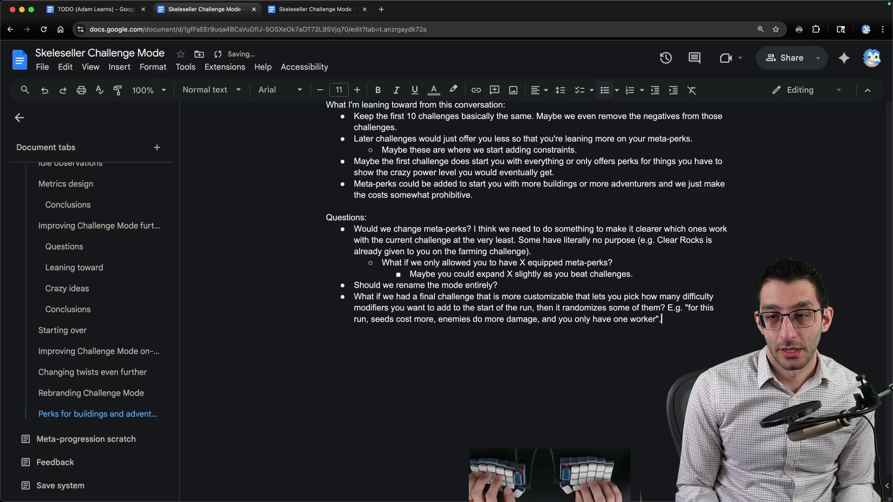
key("Return")
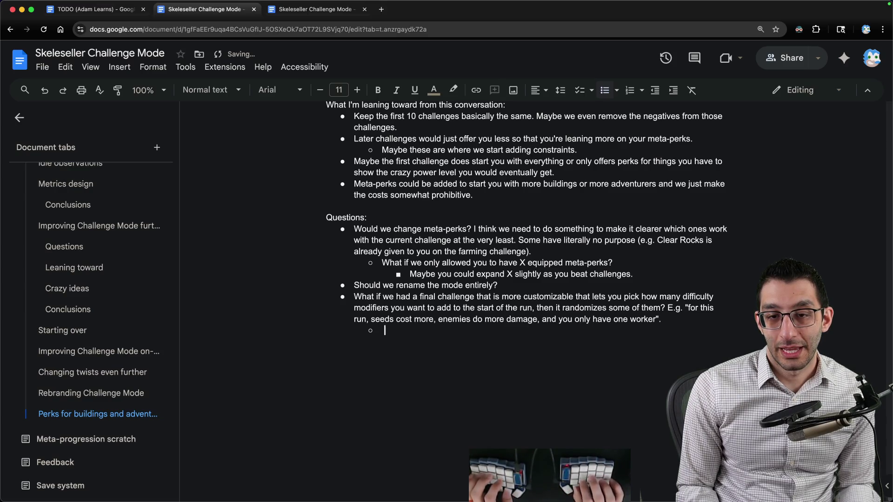
Write a sub-bullet suspecting players would dislike a challenge that isn't hand-crafted
type("I suspect people would think this fe")
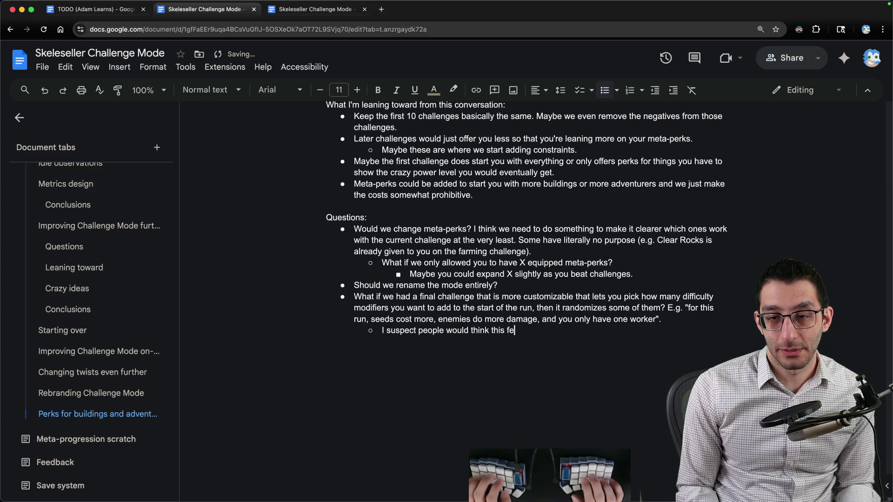
type("els bad because it's n")
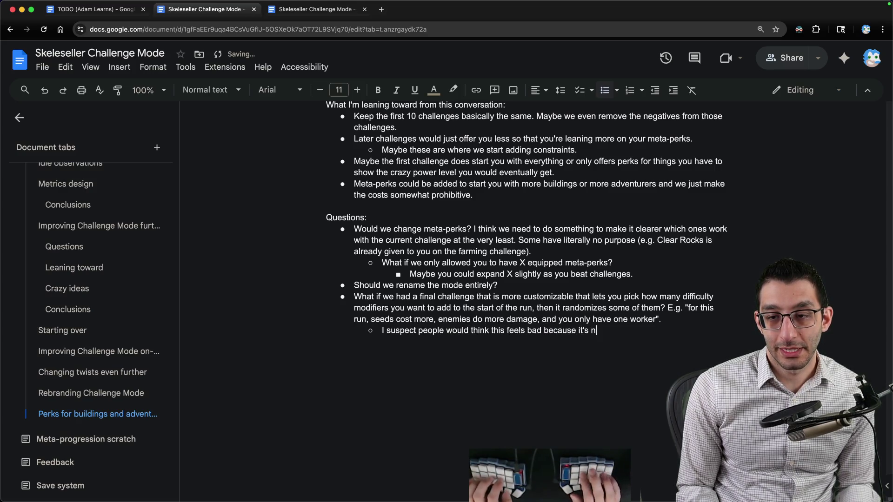
type("ot a challenge we hand")
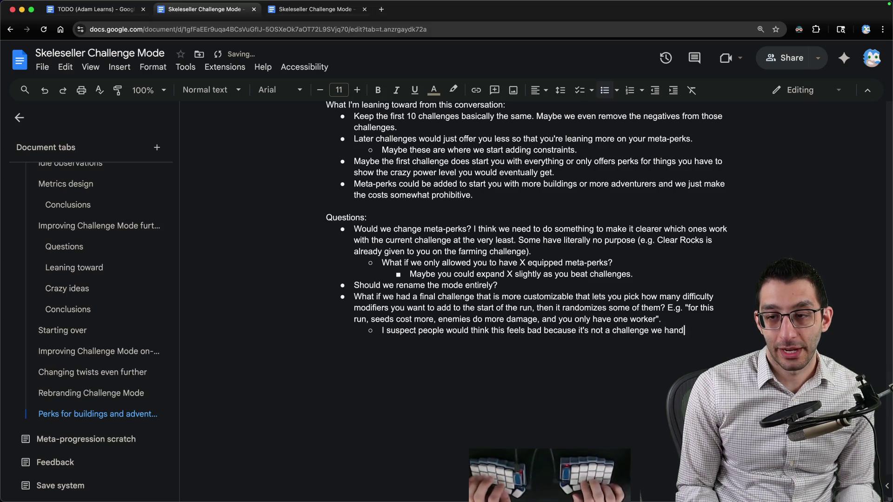
type("-crafte.")
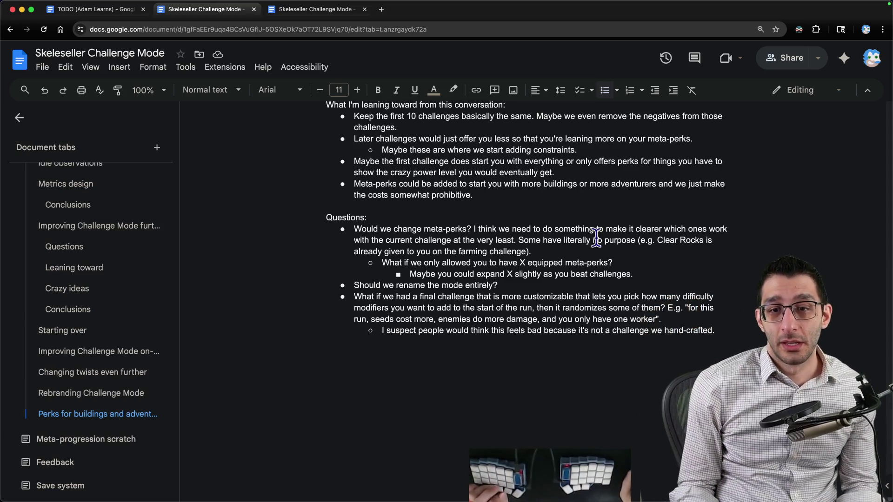
scroll(521, 280, "up", 3)
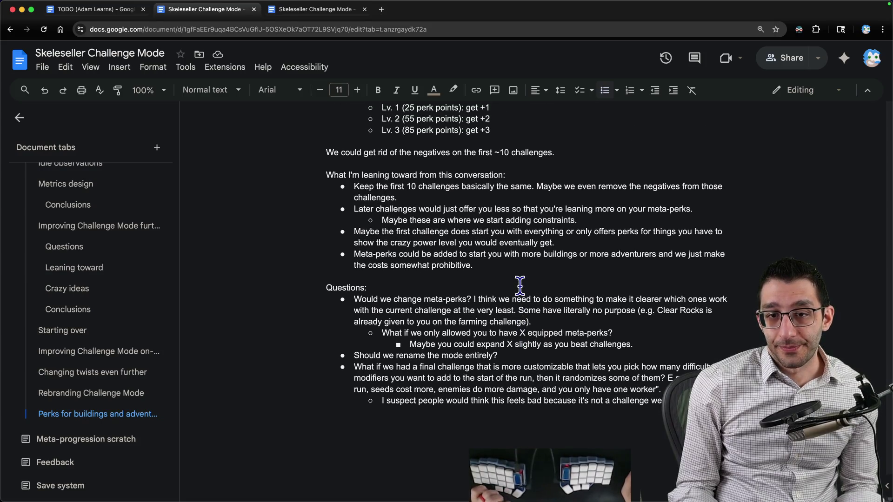
mouse_move(605, 479)
left_click(645, 477)
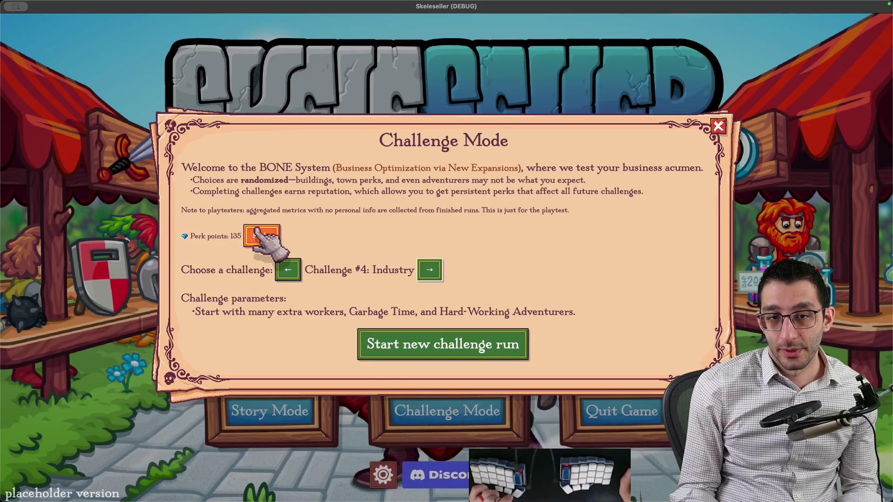
Browse the full meta-perk grid in the perks panel, then close it
left_click(257, 230)
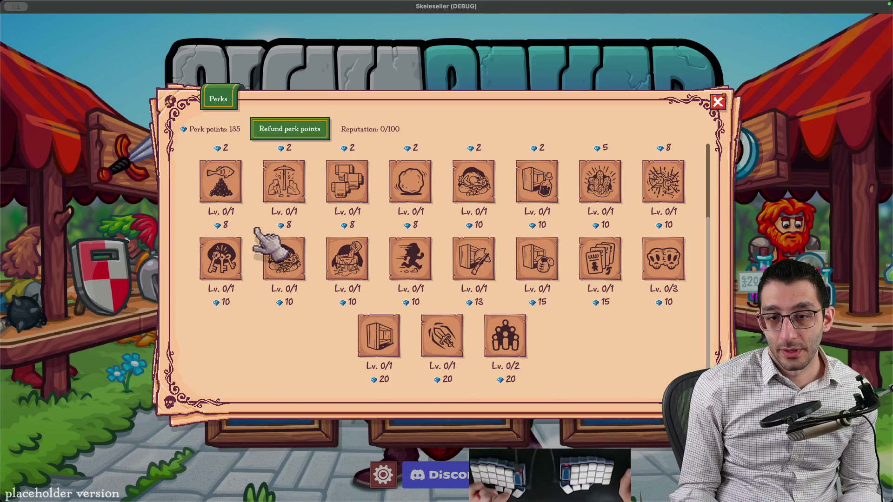
scroll(257, 233, "up", 3)
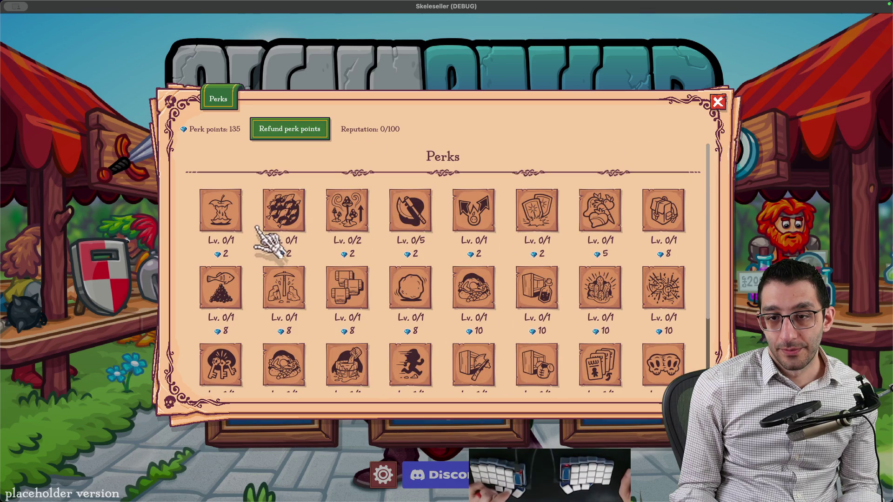
key("Escape")
key("super+Tab")
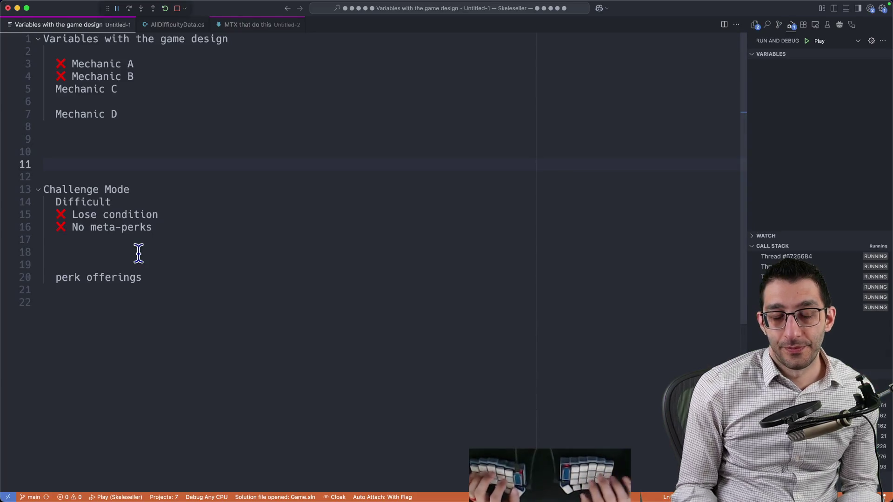
Reread the Discord playtest comment and place the cursor after the '~10 challenges' line in the doc
key("super+Tab")
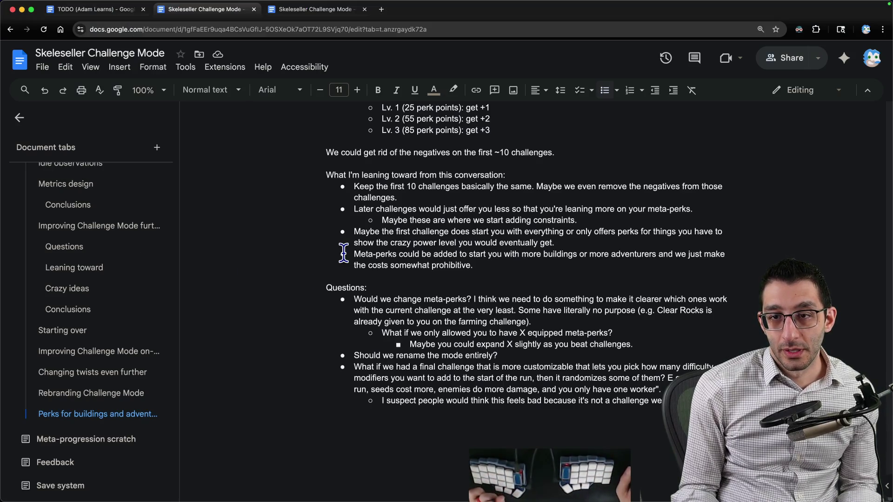
key("super+Tab")
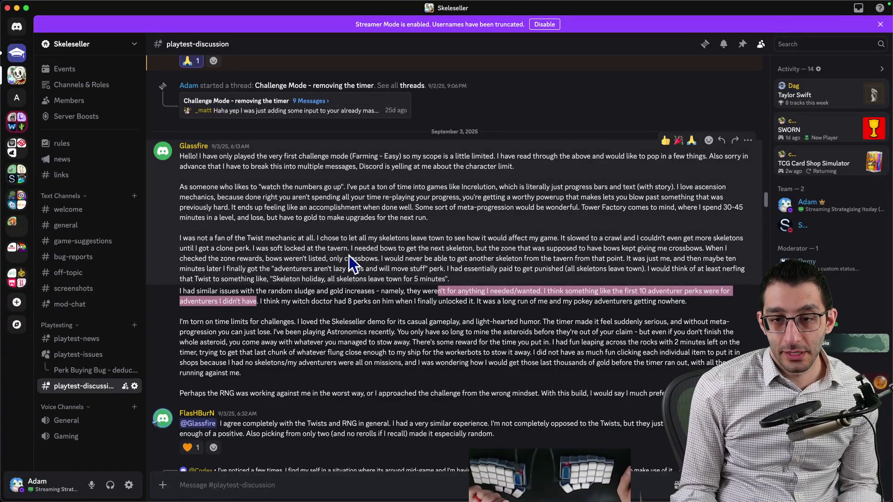
scroll(349, 256, "up", 1)
key("super+Tab")
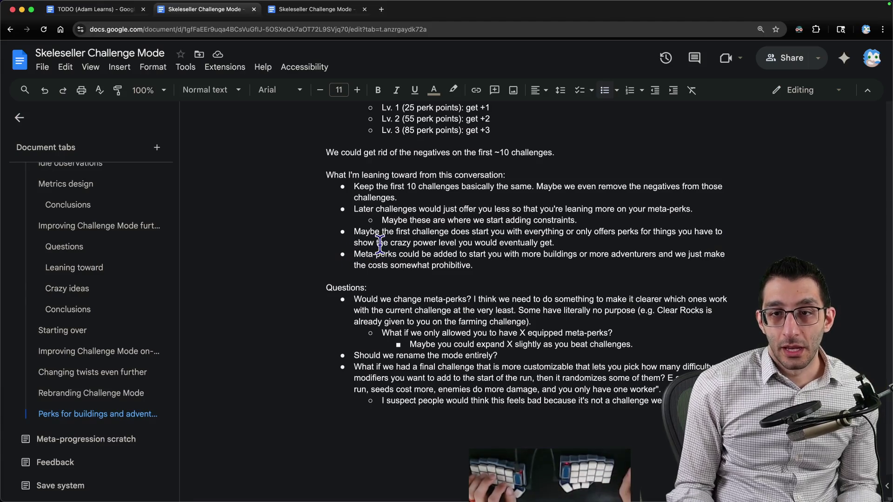
left_click(623, 148)
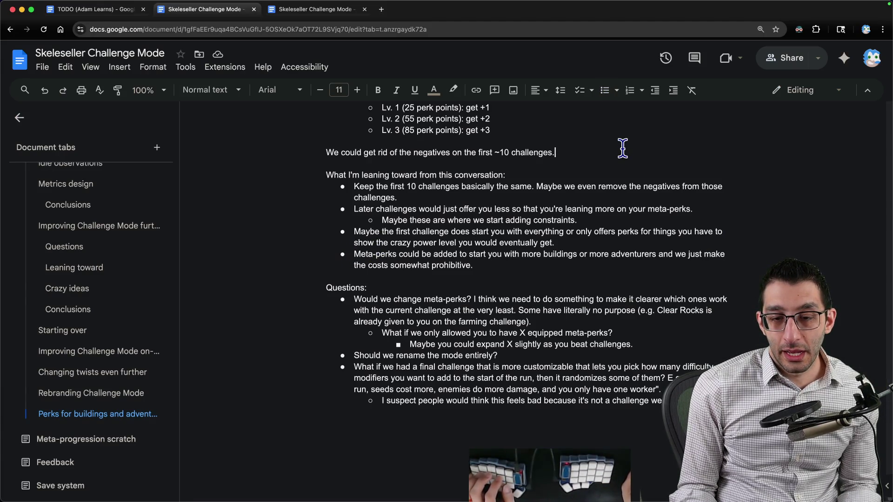
key("super+Tab")
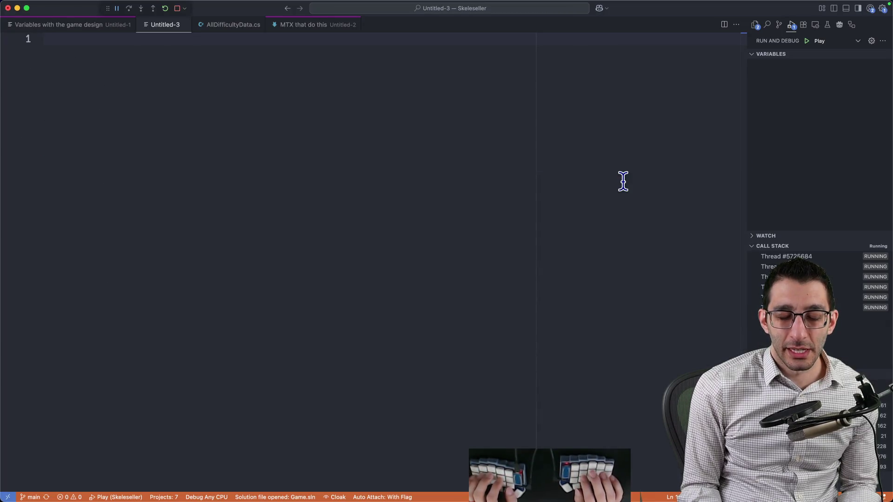
Type a note about a roguelike where you can't lose and choices pay off over a long horizon
type("roguelike where you")
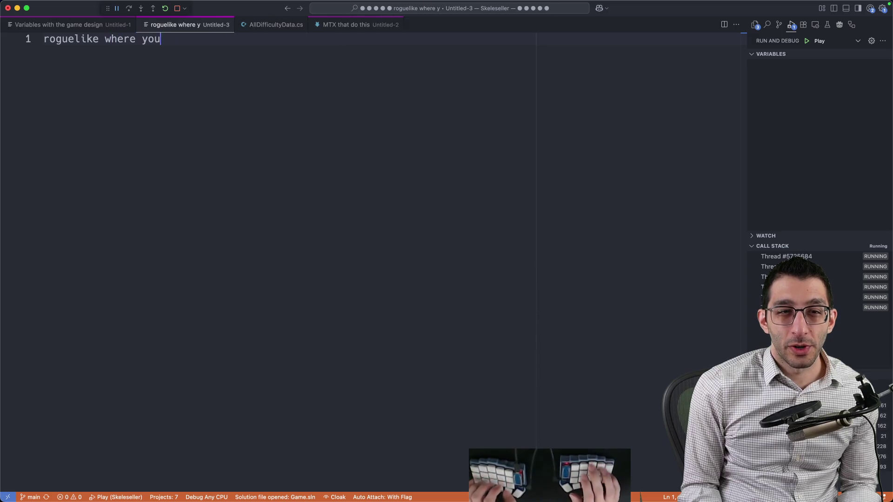
type(" can't lose and you can")
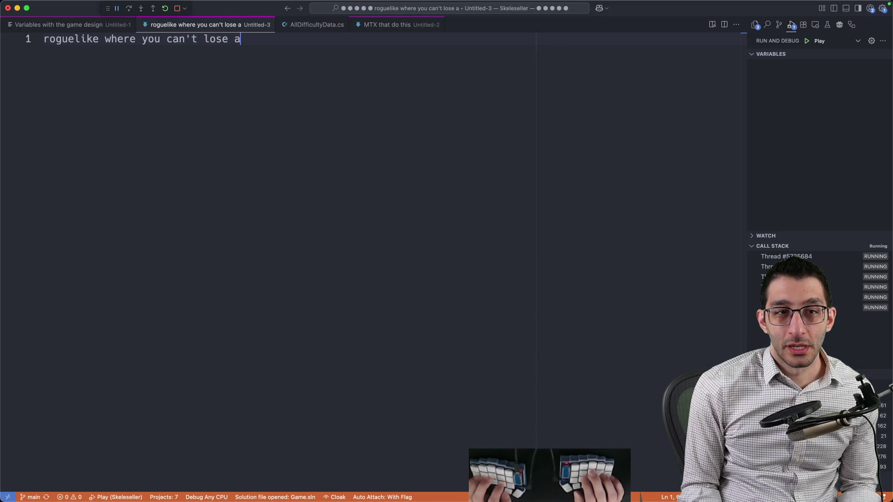
type(" be offered ")
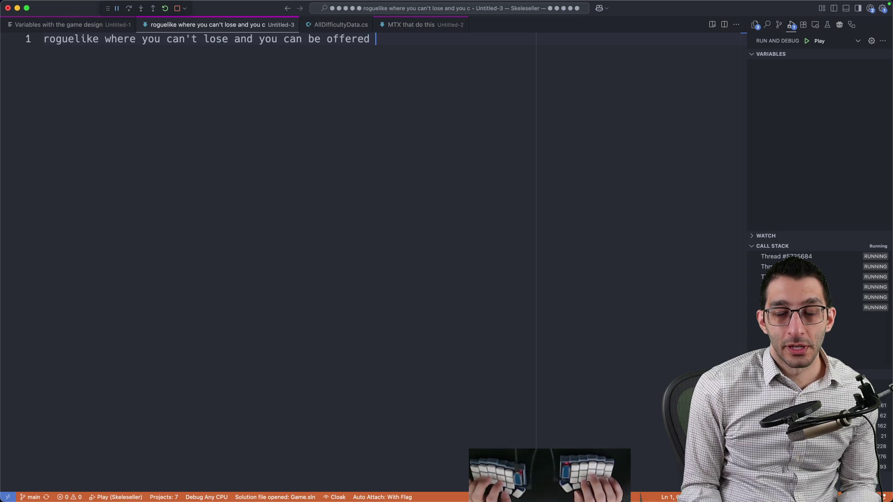
type("choices tha")
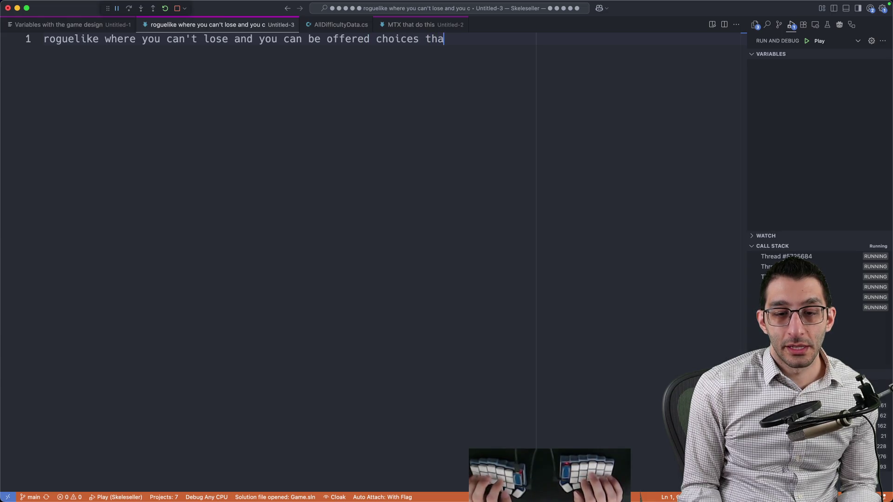
type("t don't help you R")
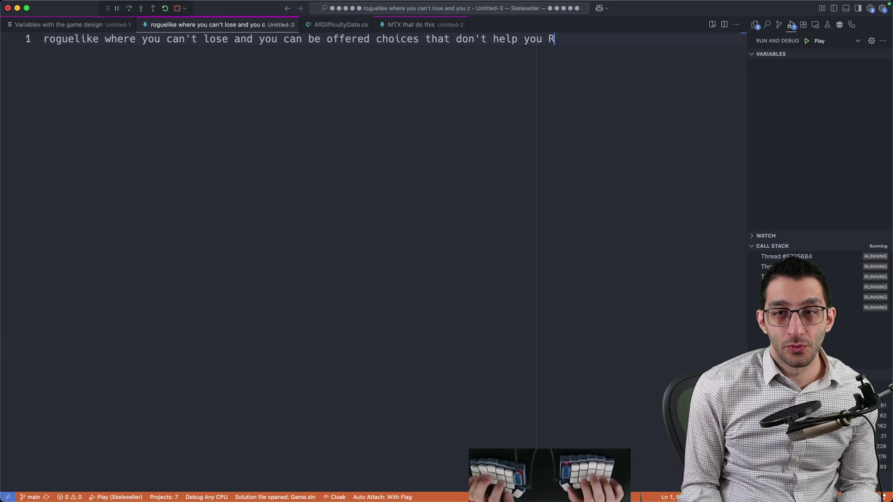
type("IGHT NOW but will be guar")
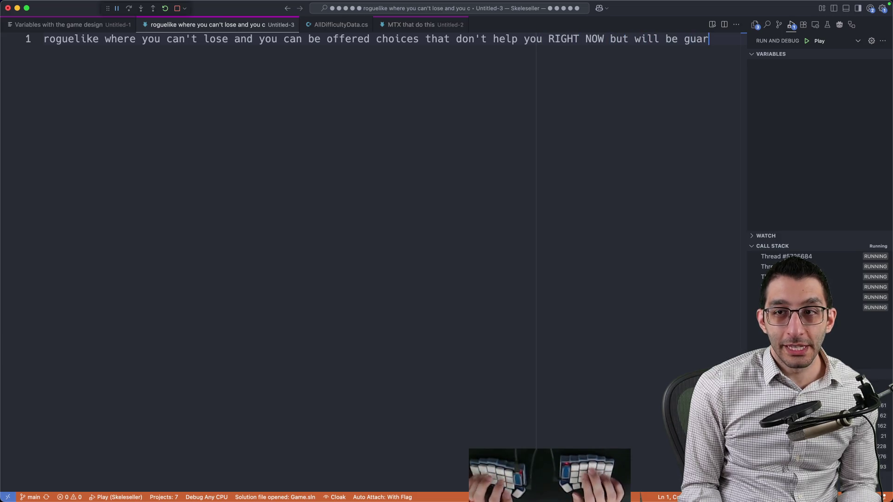
type("anteed to help you on a")
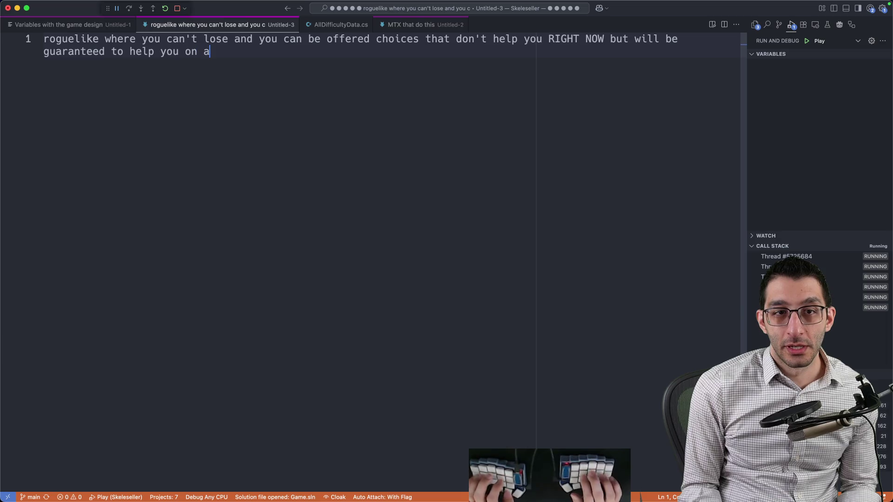
type(" long enough time horizon")
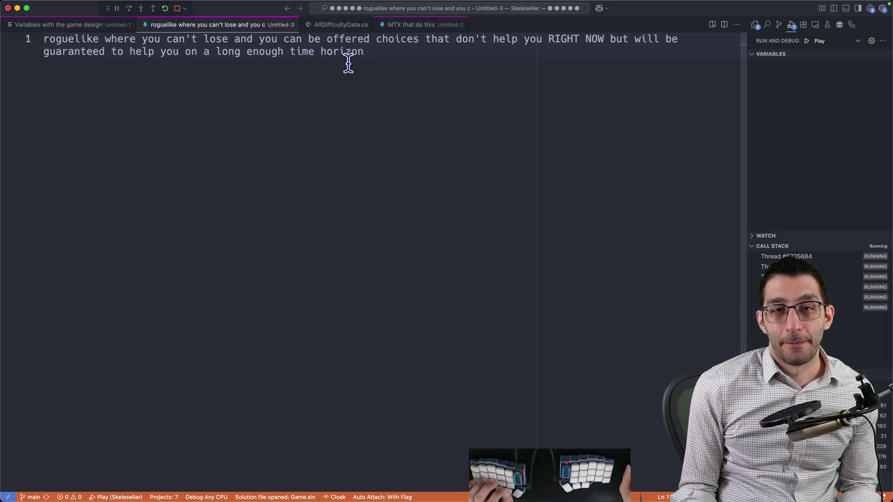
mouse_move(366, 53)
left_mouse_down()
mouse_move(241, 39)
mouse_move(245, 52)
mouse_move(462, 76)
left_mouse_up()
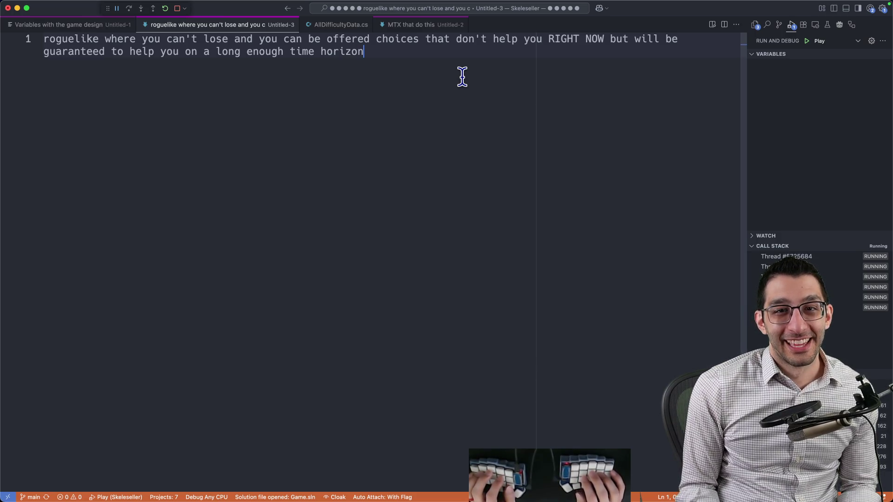
key("super+a")
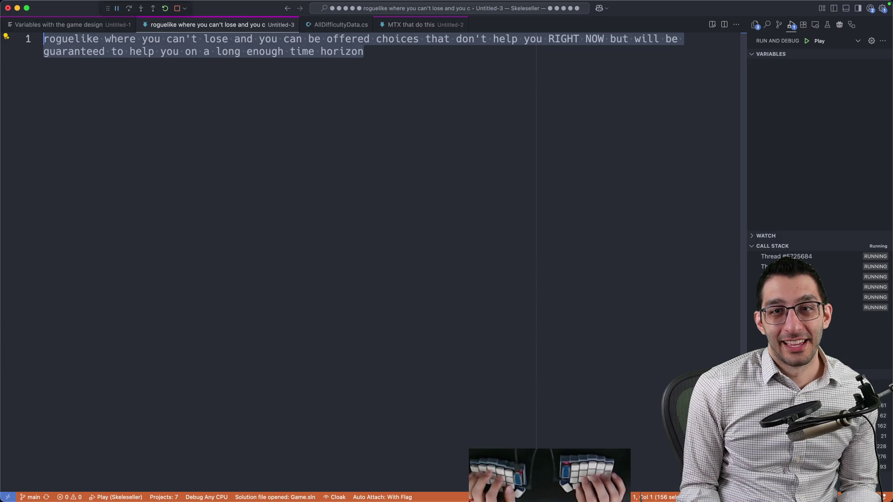
key("Right")
key("super+a")
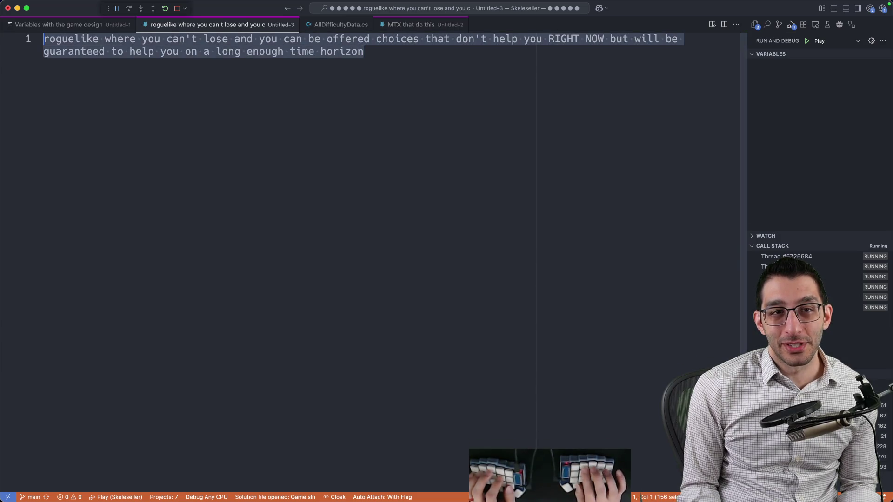
key("Left")
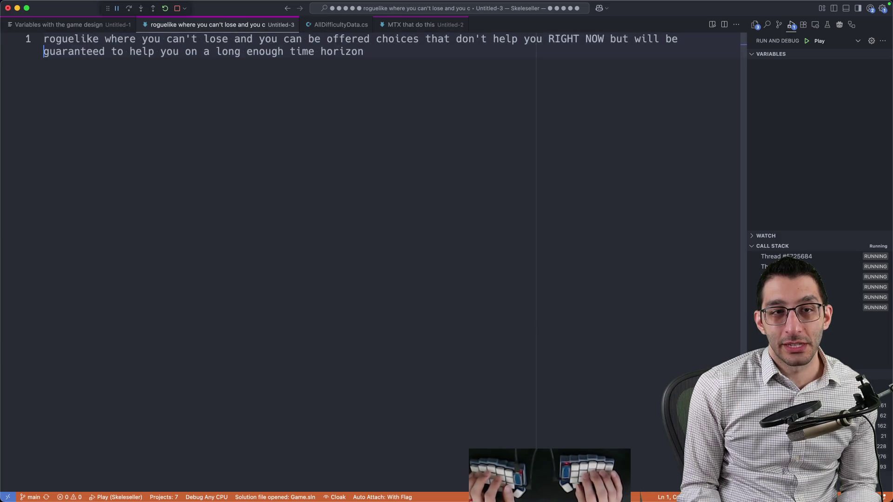
key("super+a")
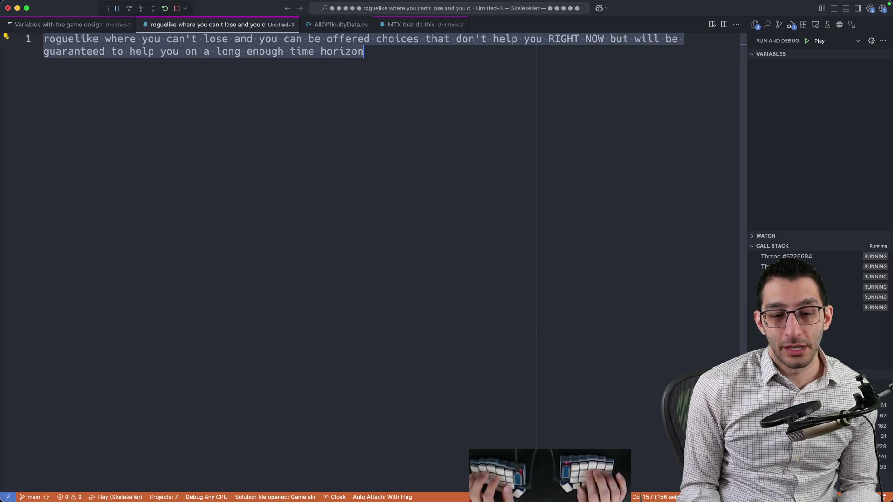
key("Right")
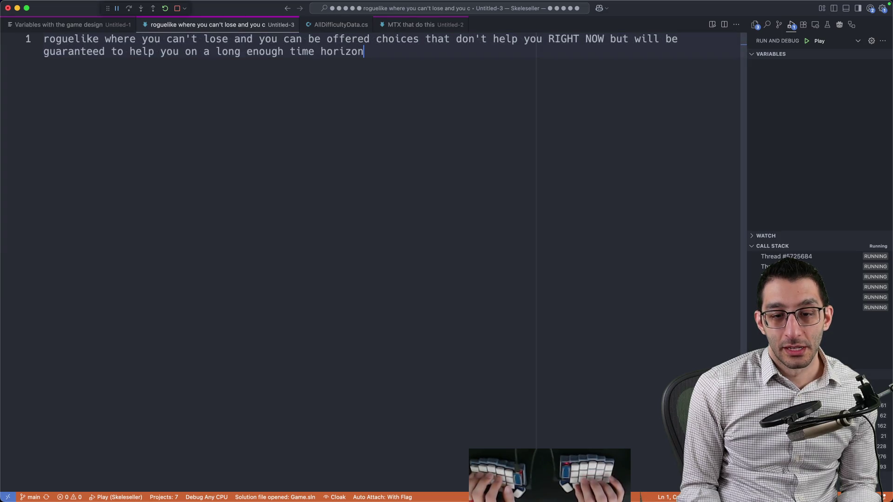
key("Return")
key("Return")
key("Return")
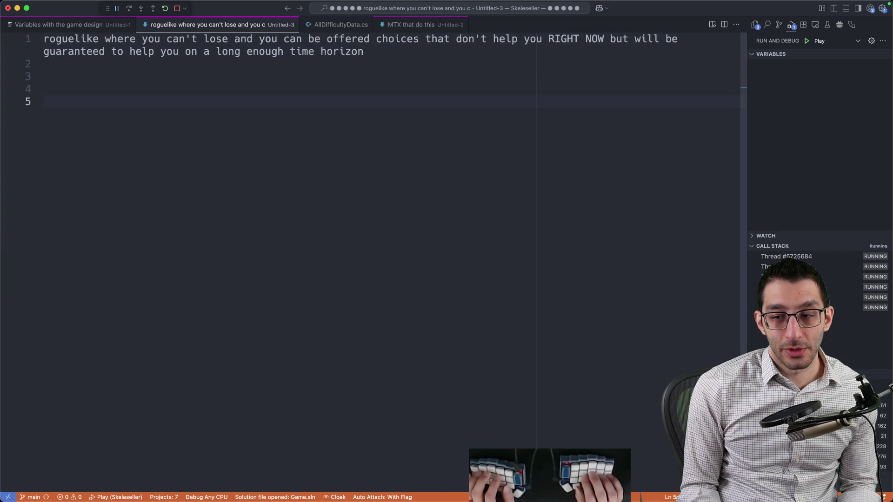
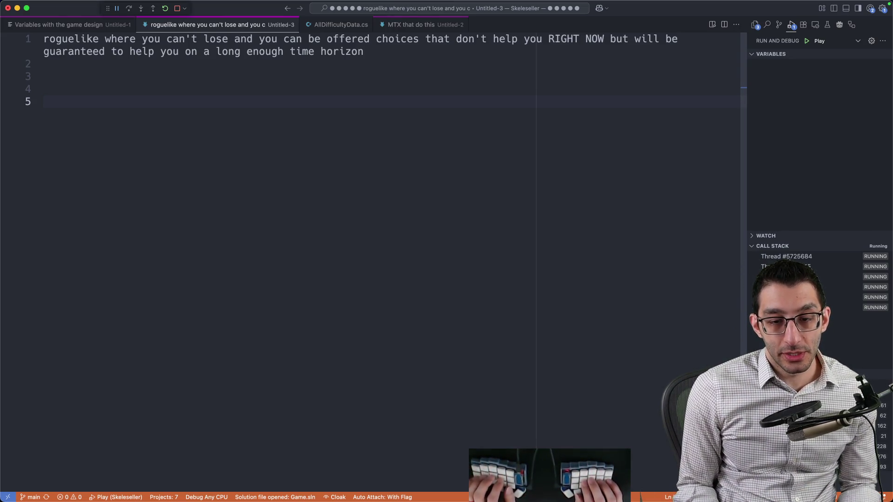
Type 'challenge' with an indented note that each win adds random negative modifiers
type("challenge")
key("Return")
key("Tab")
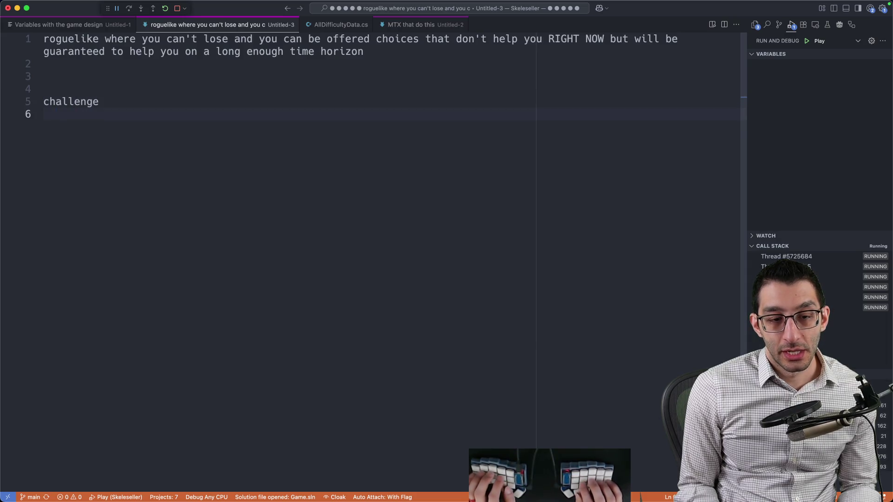
type("every time you beat it, co")
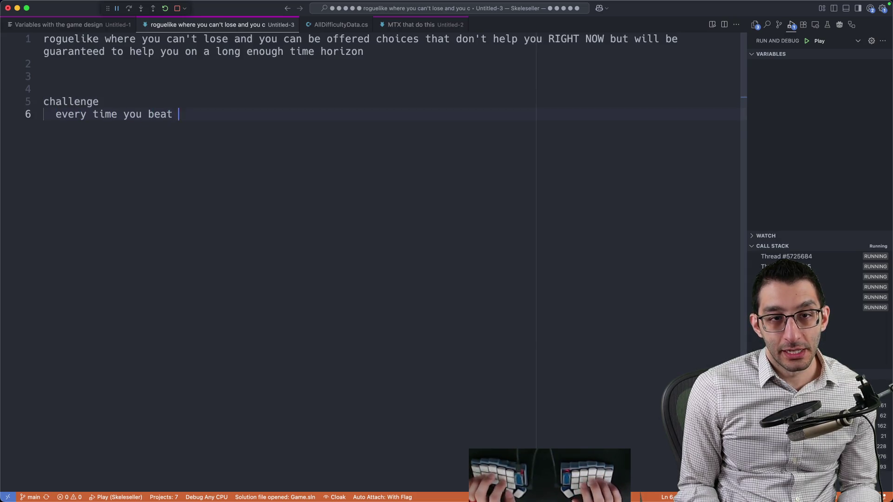
key("BackSpace")
key("BackSpace")
type("you could have it add in")
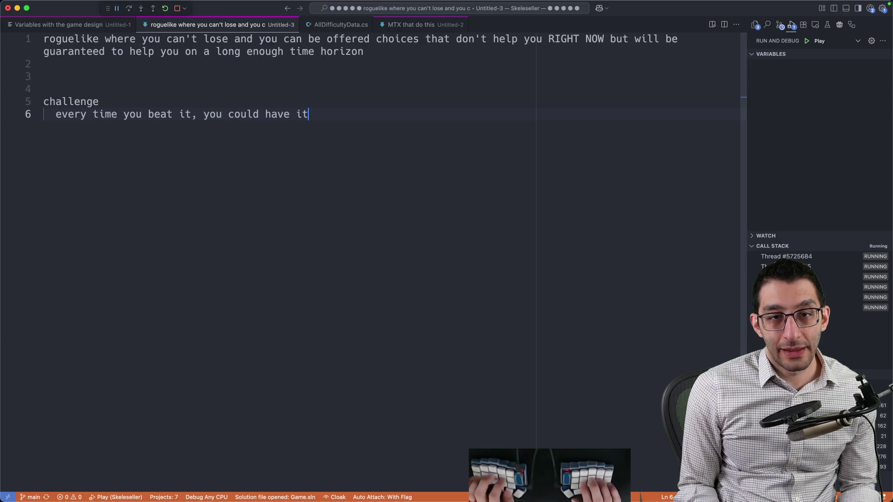
key("alt+BackSpace")
key("alt+BackSpace")
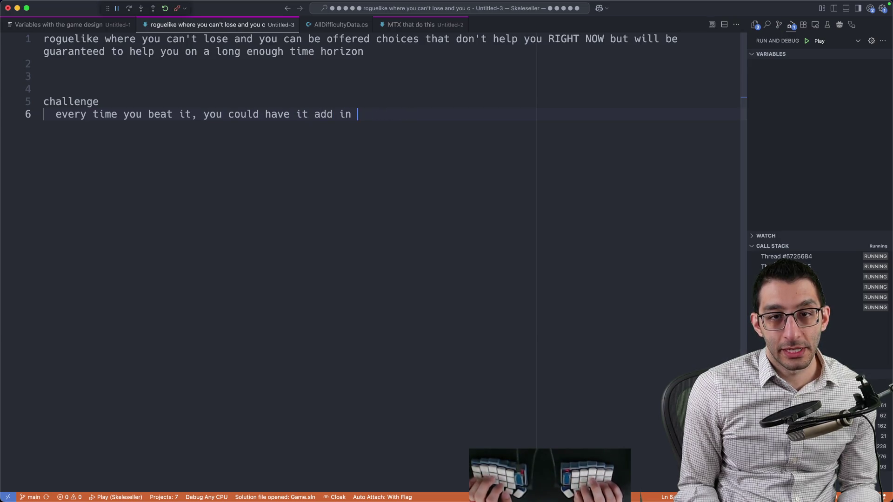
type("X random negative modifiers")
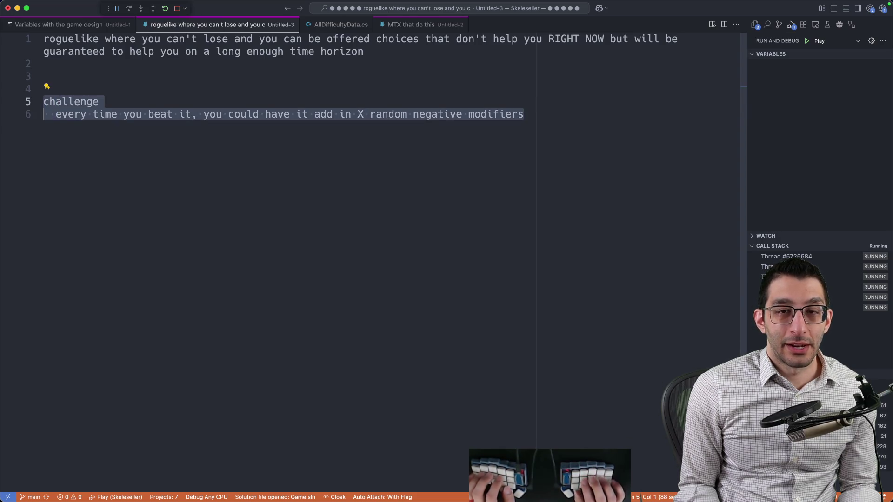
Review the finished challenge note and add a blank line below it
key("Down")
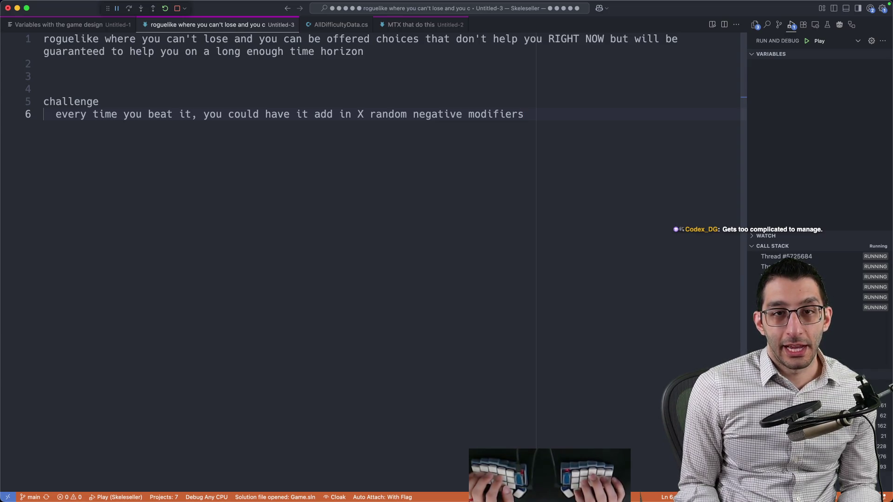
key("shift+Up")
key("shift+Home")
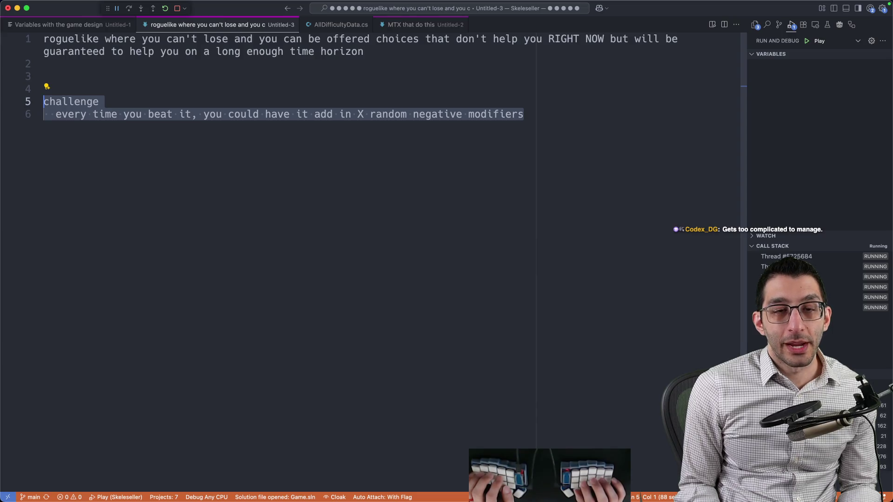
key("Right")
key("Return")
key("Return")
key("Return")
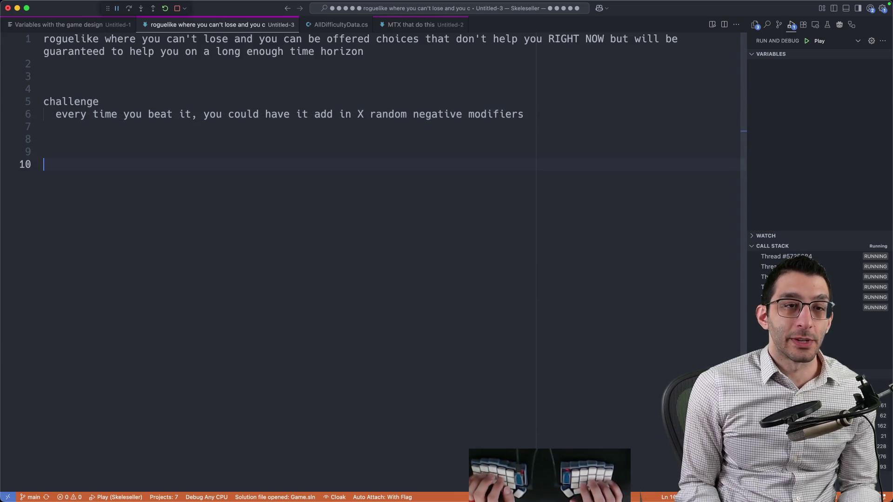
Add the line 'Easy / Medium / Hard / Very Hard' beneath the challenge note
type("AEasy / Medium / ")
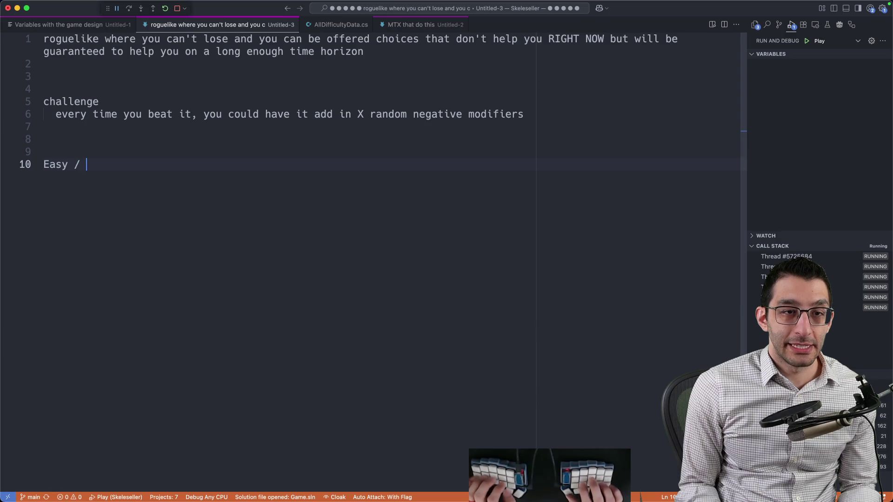
type("Hard / Very Hard")
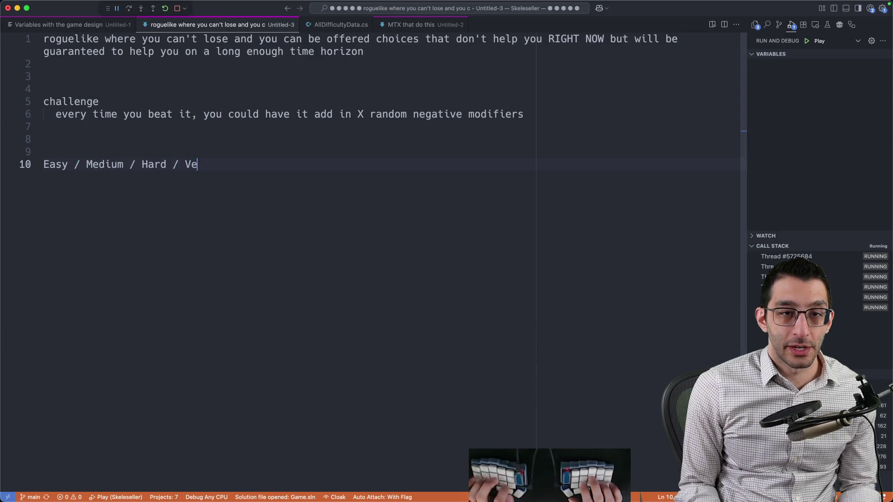
mouse_move(251, 168)
left_mouse_down()
mouse_move(44, 166)
mouse_move(9, 154)
left_mouse_up()
left_click(248, 171)
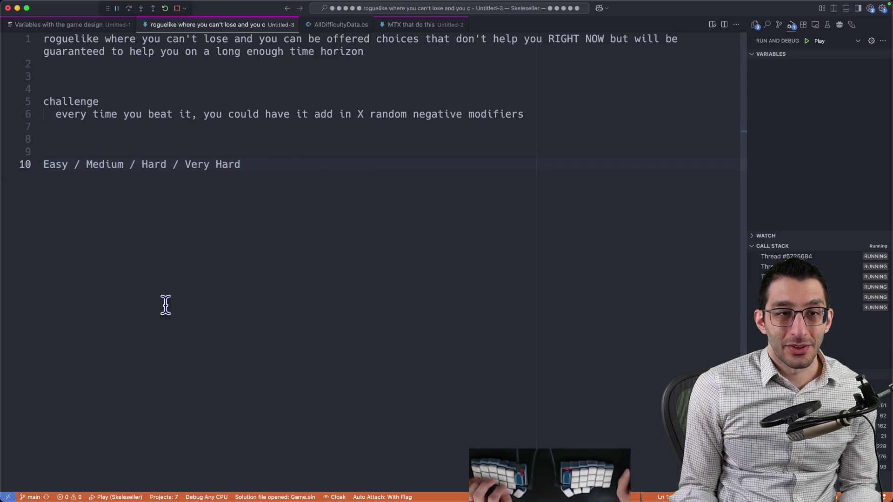
double_click(56, 165)
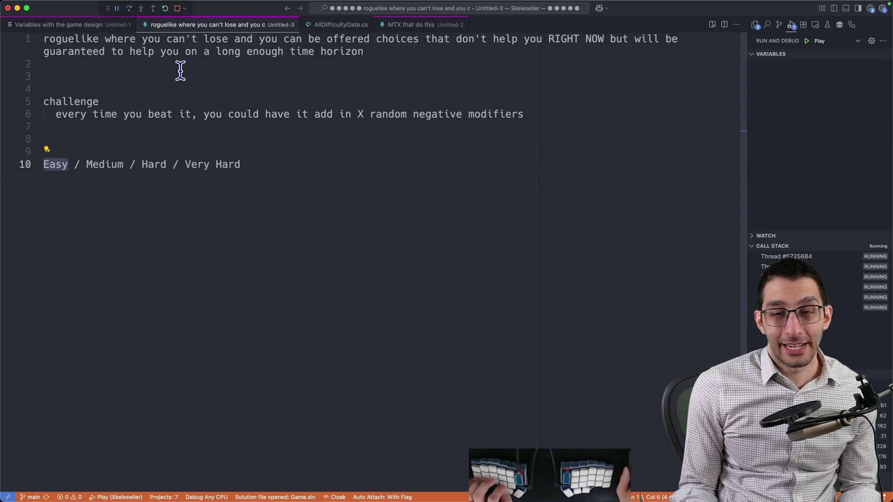
left_click_drag(366, 114, 407, 114)
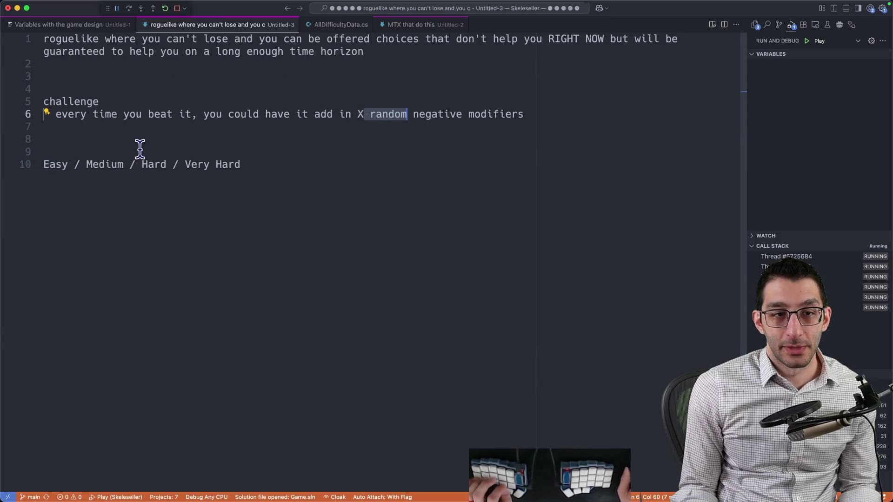
left_click(45, 166)
Review the Medium, Hard and Very Hard tiers, keeping the line intact, and add blank lines
double_click(105, 165)
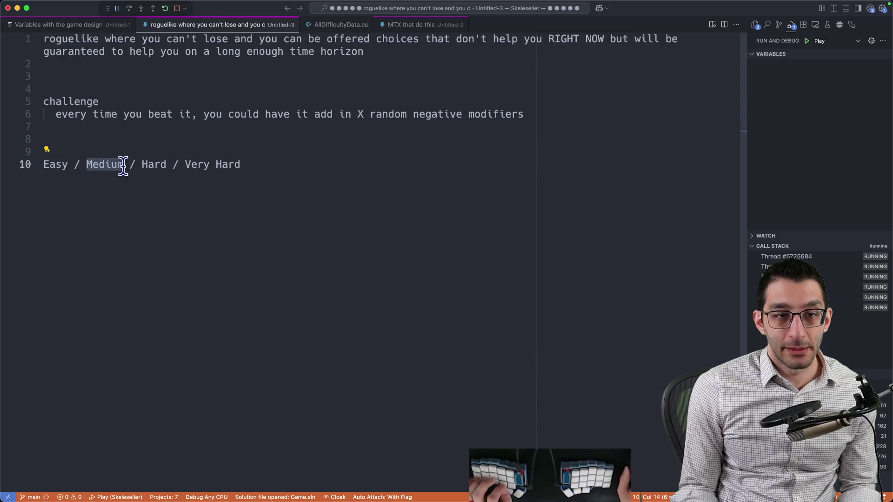
double_click(153, 164)
left_click_drag(187, 164, 278, 168)
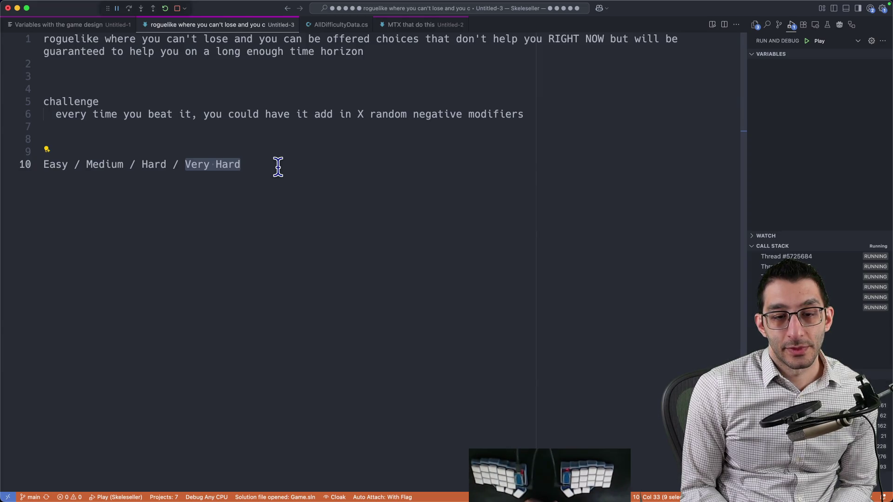
key("BackSpace")
key("super+z")
key("Right")
key("Return")
key("Return")
key("Return")
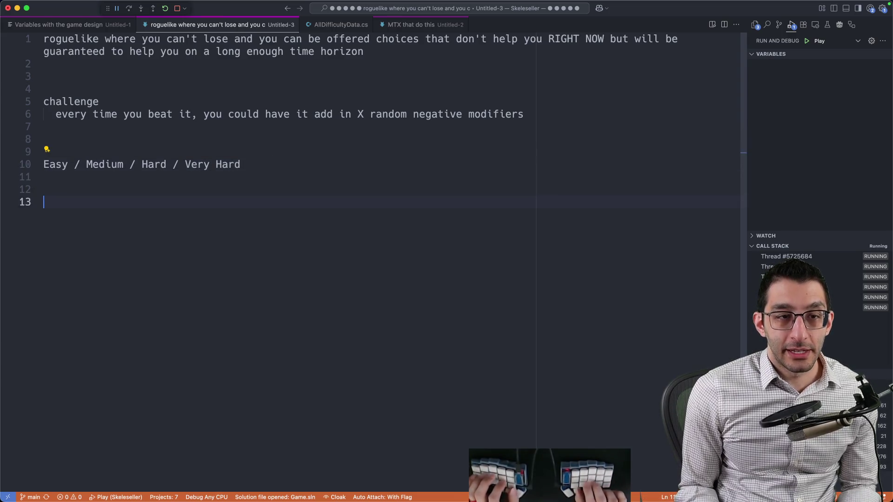
Write the base game versus new mode note: casual, laid-back, own-pace fun
key("Return")
key("Return")
type("new mode: match most of")
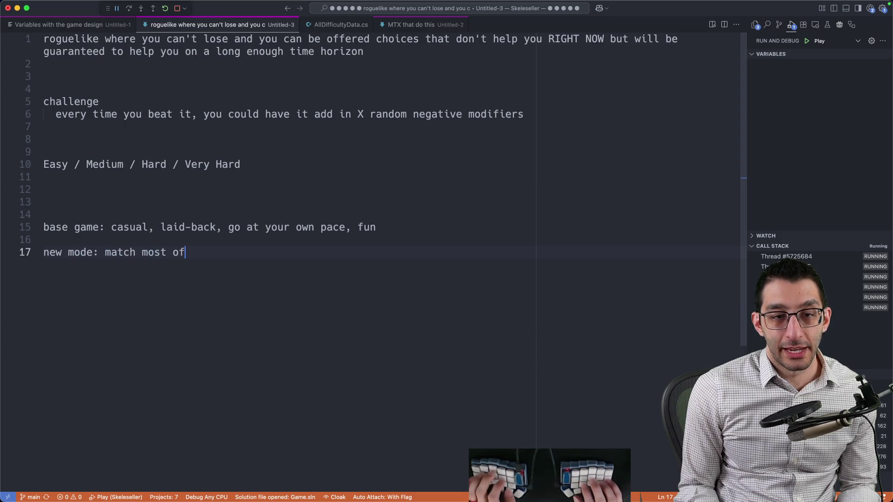
type("that")
key("Return")
key("Tab")
type("casual, laid-back, fun")
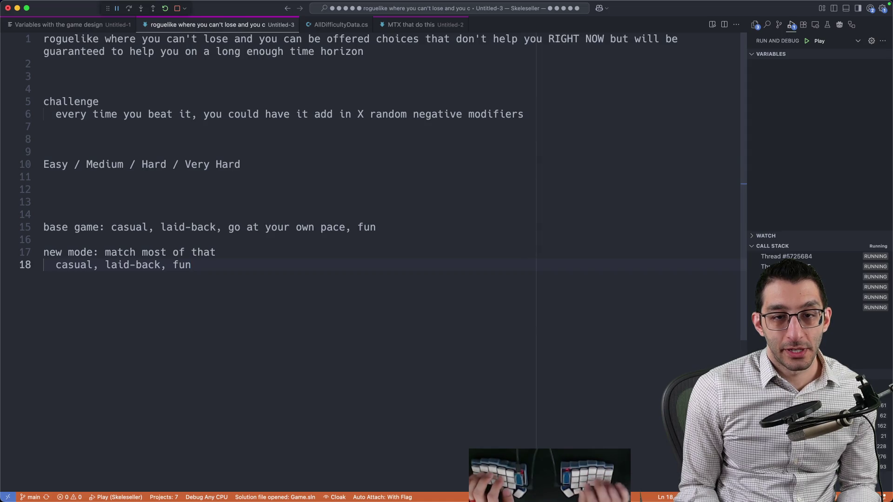
Highlight 'go at your own pace', then go to Discord's playtest-discussion channel
left_click_drag(228, 227, 335, 228)
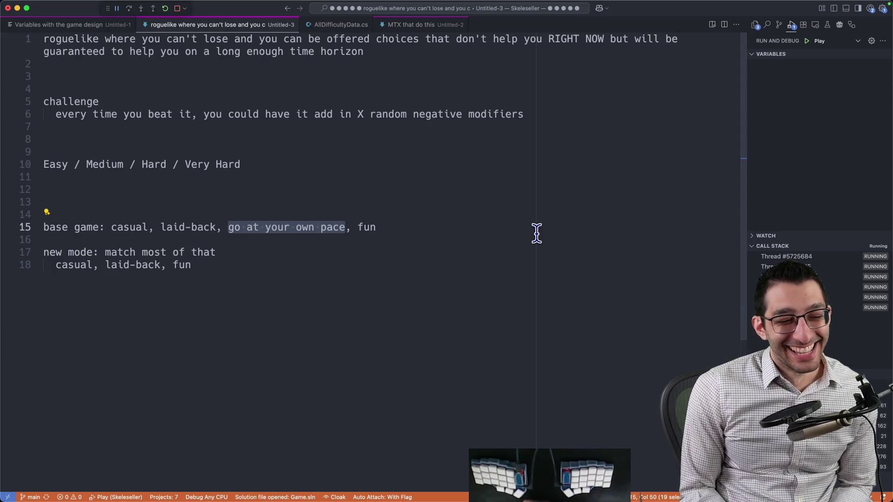
key("super+Tab")
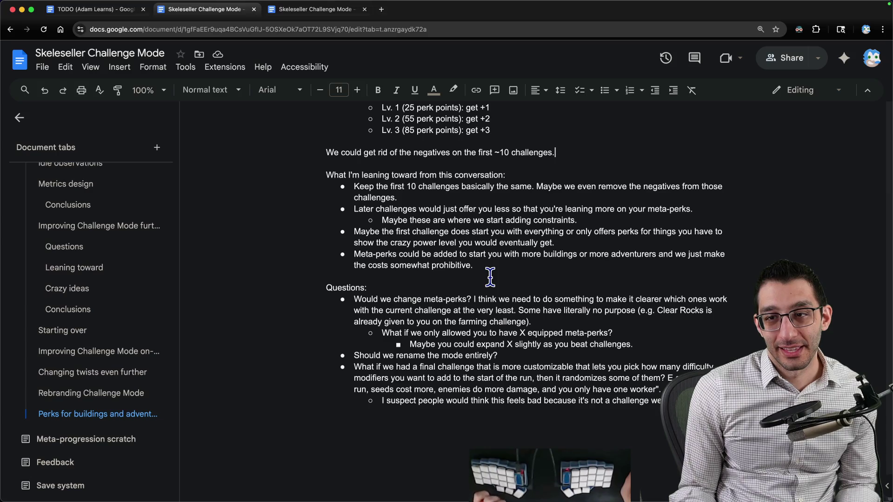
key("super+Tab")
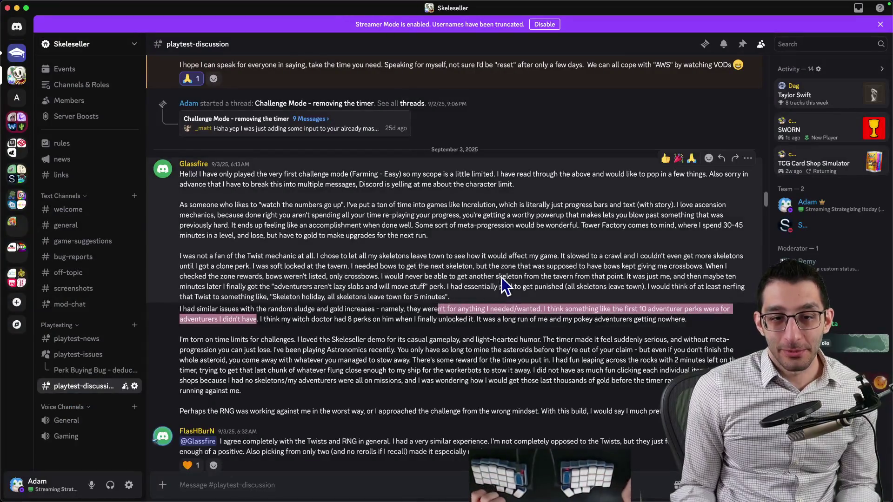
Scroll back through #playtest-discussion to the Aug 7–8 Hard-mode feedback and 'Business failed!' screenshot
scroll(498, 289, "down", 10)
scroll(515, 270, "up", 20)
scroll(507, 275, "up", 20)
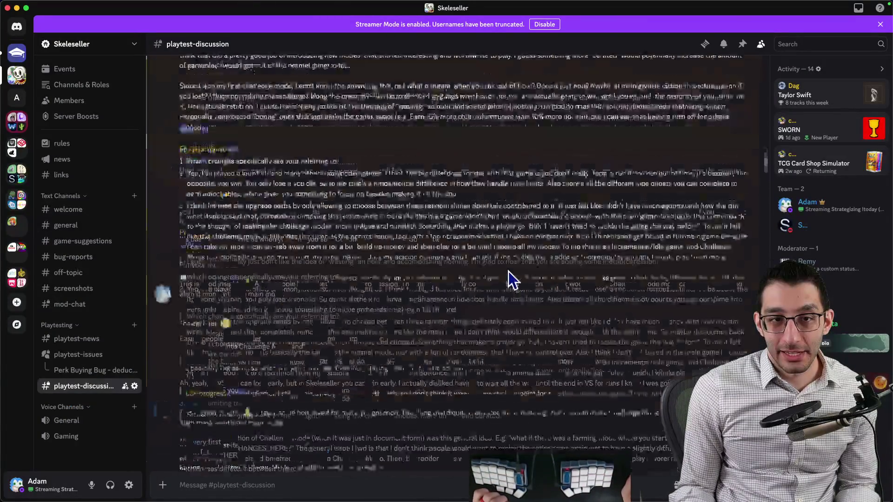
scroll(502, 276, "up", 20)
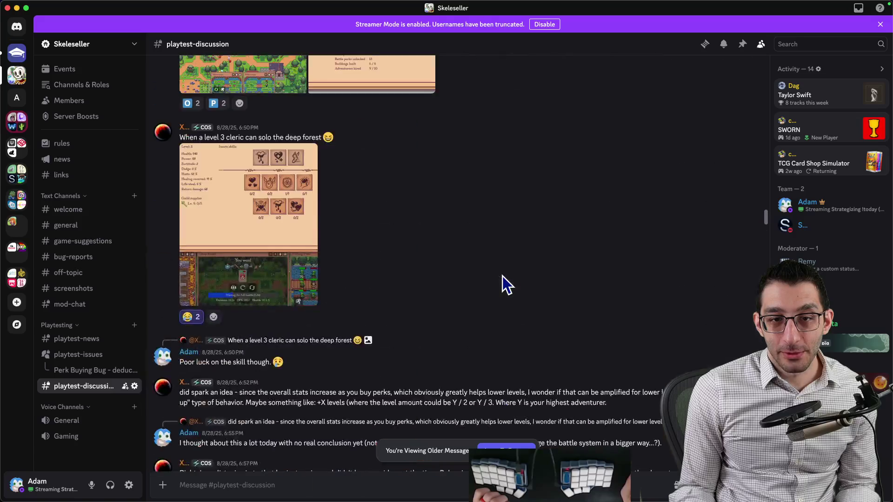
scroll(501, 276, "up", 20)
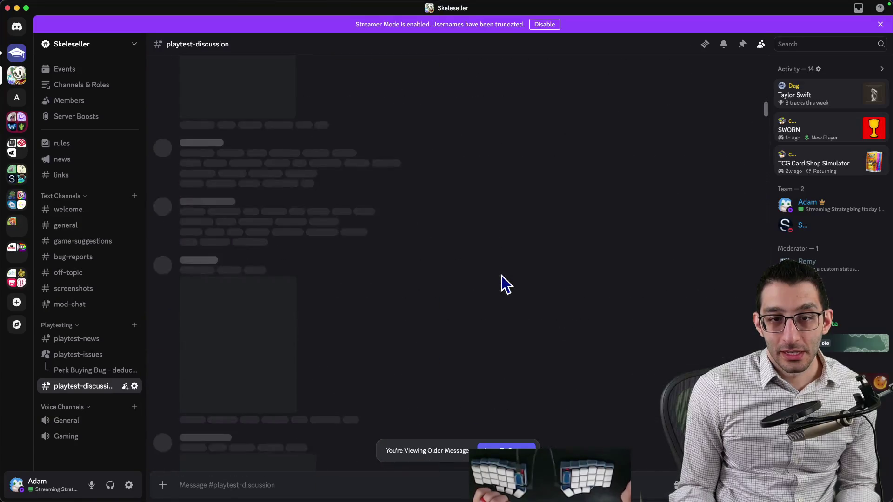
scroll(502, 276, "up", 20)
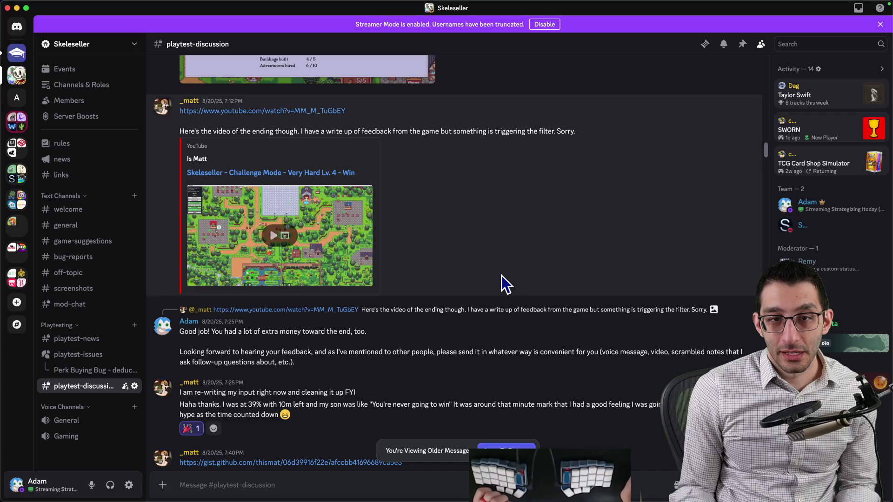
scroll(501, 276, "up", 20)
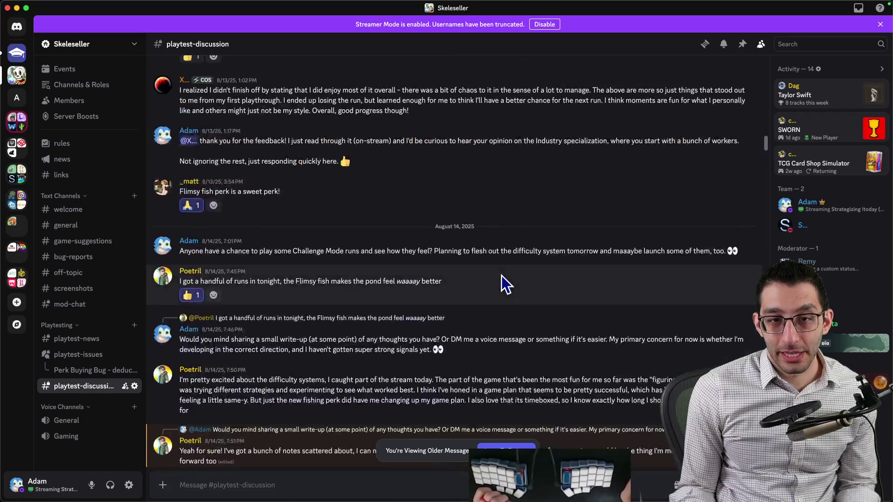
scroll(502, 275, "up", 20)
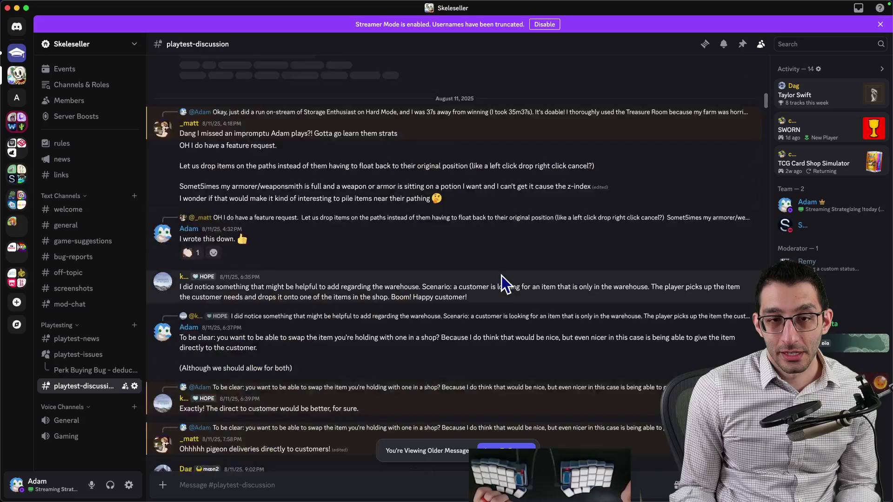
scroll(501, 276, "up", 20)
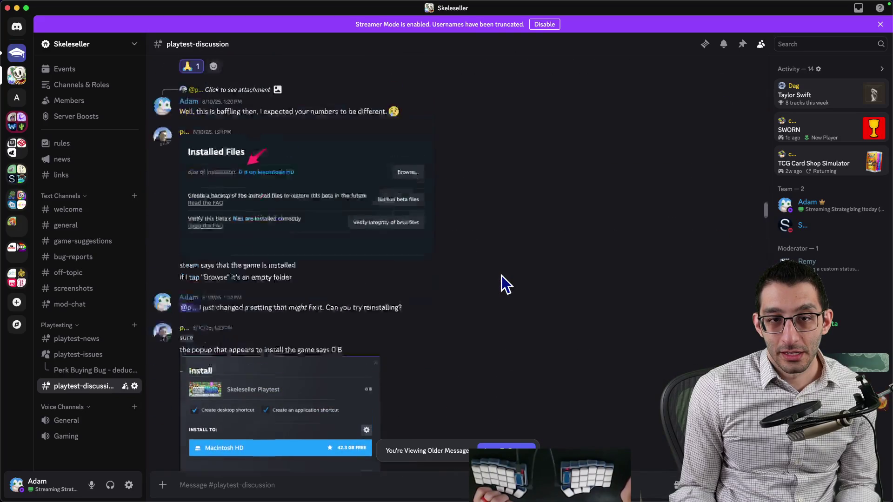
scroll(501, 275, "up", 20)
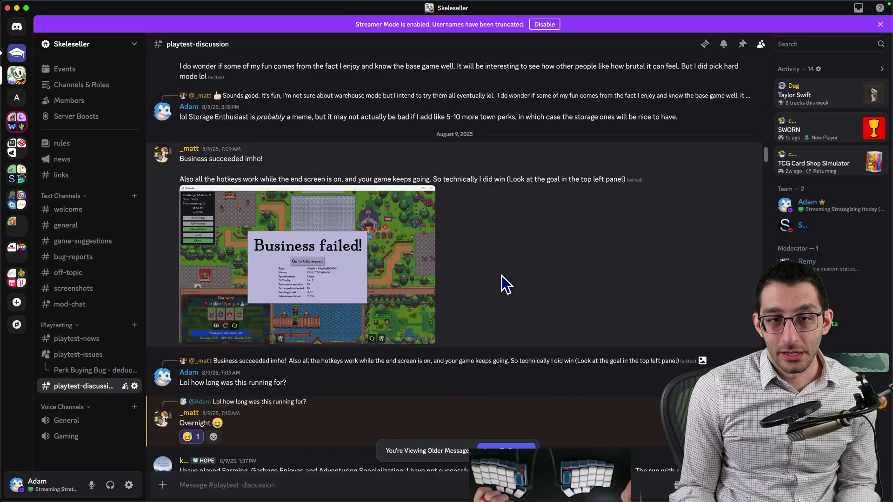
scroll(501, 275, "up", 10)
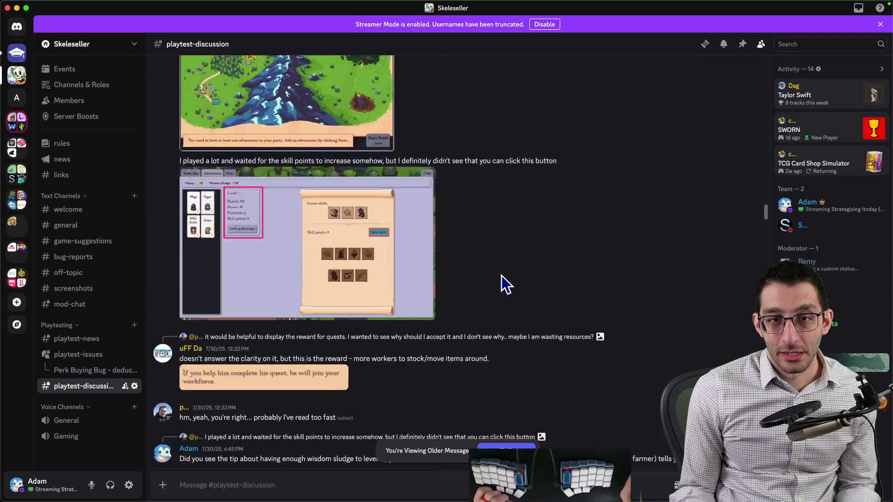
scroll(501, 276, "up", 15)
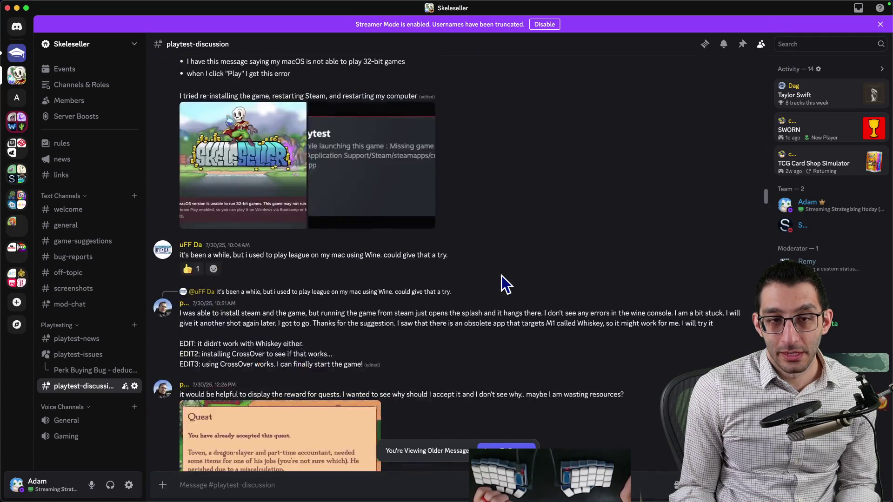
scroll(502, 275, "up", 10)
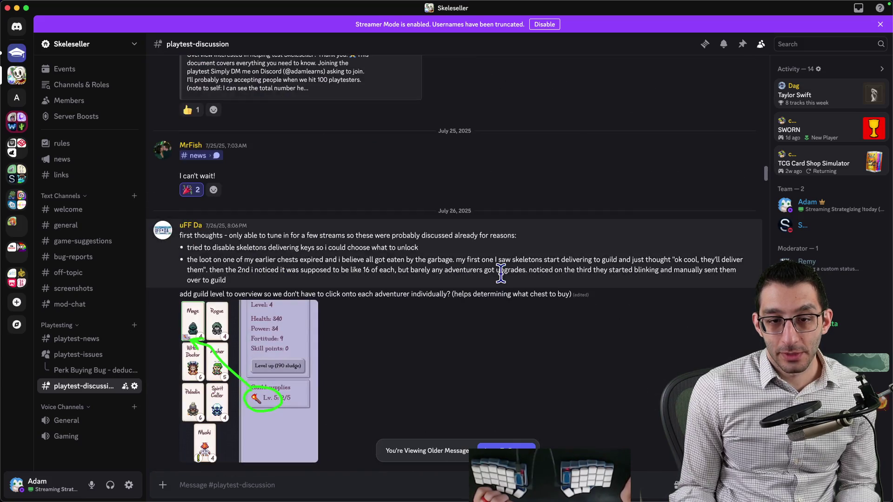
scroll(501, 275, "up", 20)
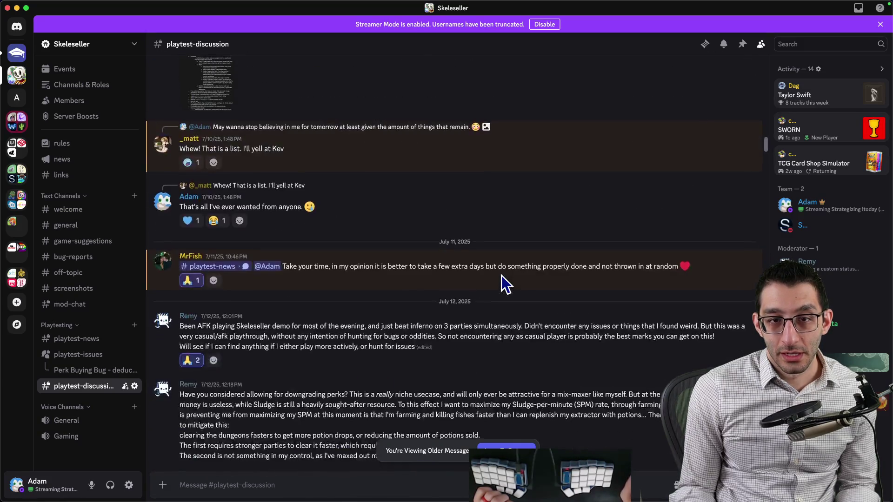
scroll(505, 284, "up", 20)
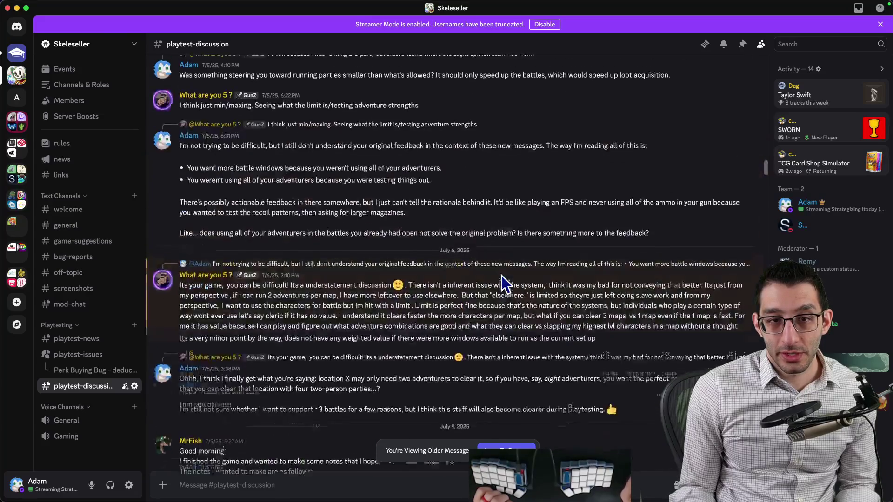
scroll(501, 276, "up", 20)
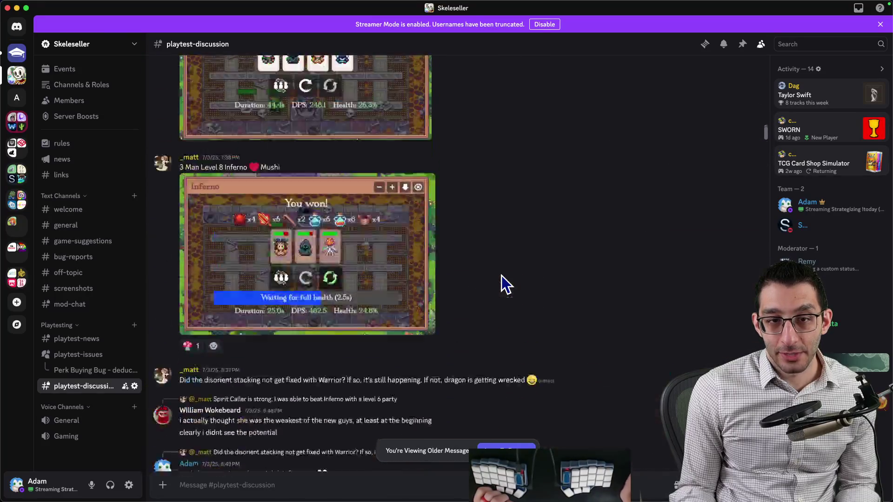
scroll(502, 275, "up", 5)
scroll(501, 288, "down", 20)
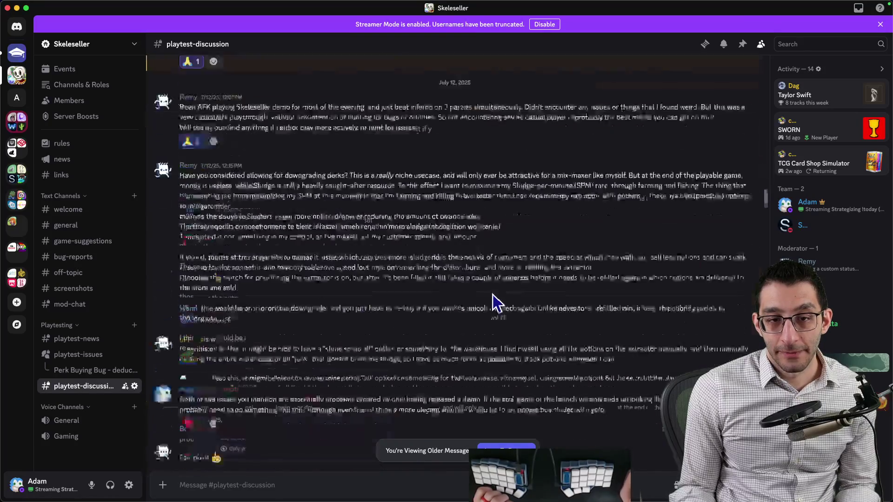
scroll(495, 308, "down", 20)
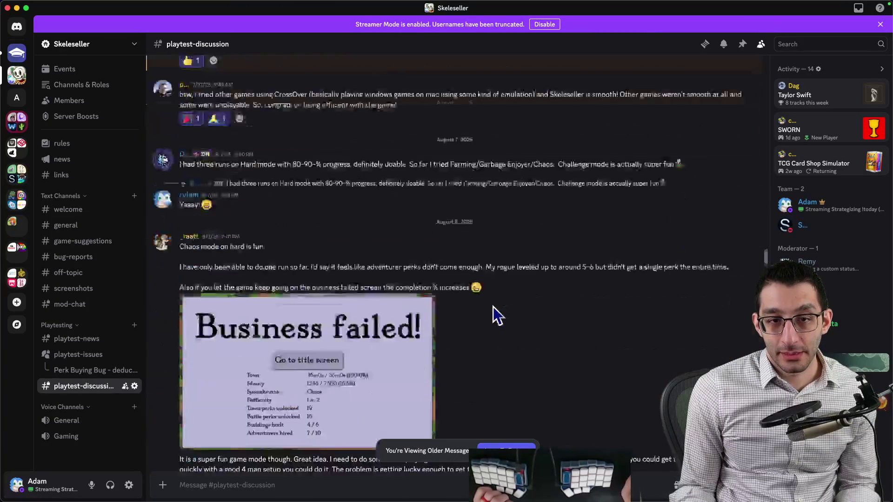
Highlight the 'Chaos mode on hard is fun', 80-90% Hard progress, and 'still fun' remarks
left_click_drag(180, 124, 266, 124)
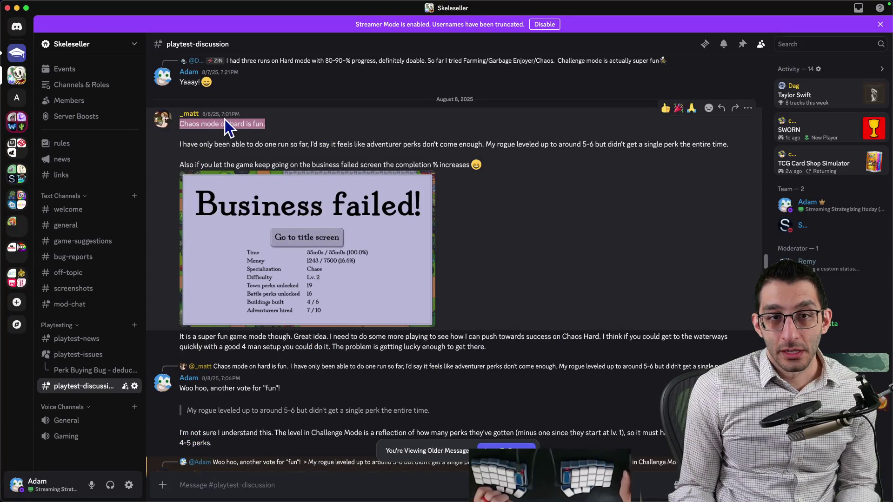
mouse_move(274, 2)
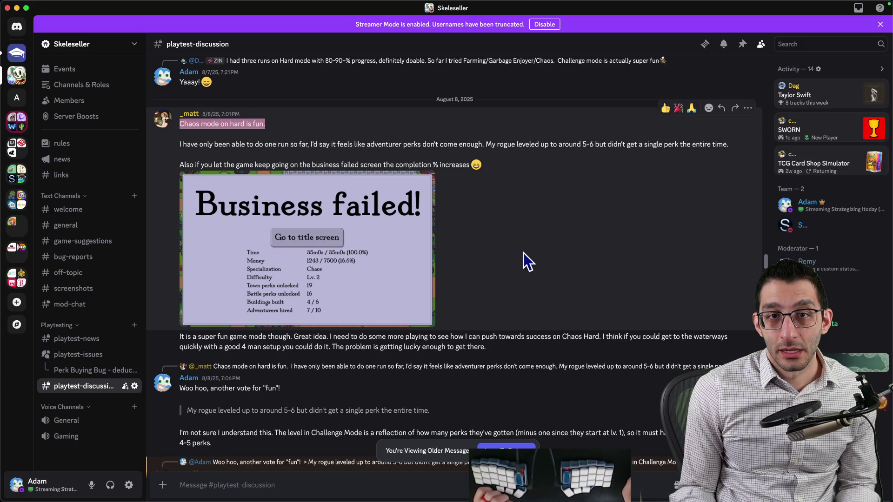
scroll(524, 251, "up", 4)
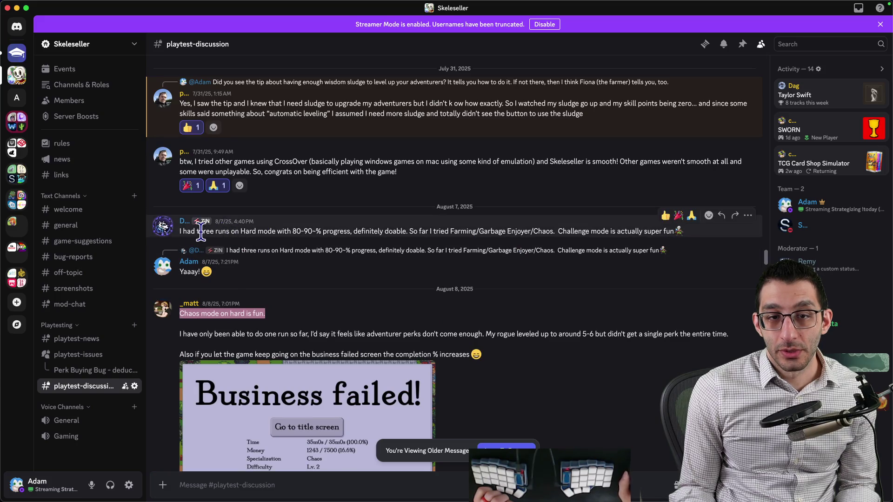
left_click_drag(187, 231, 582, 233)
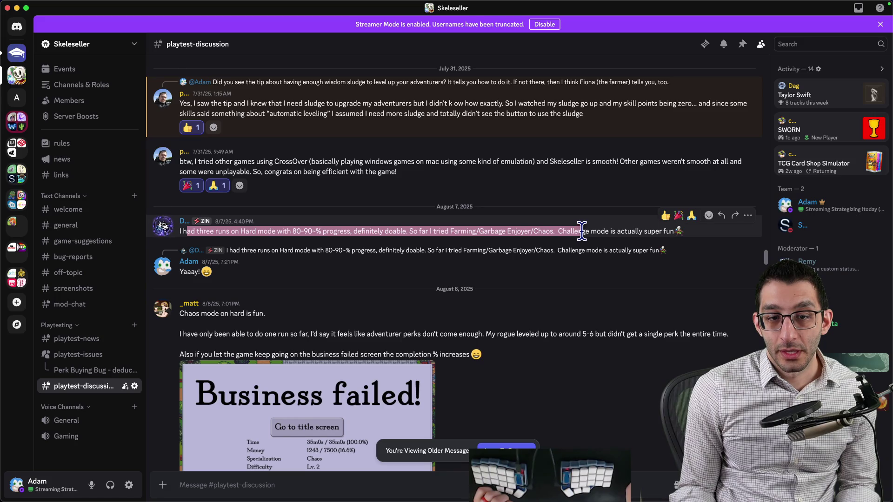
scroll(582, 234, "down", 3)
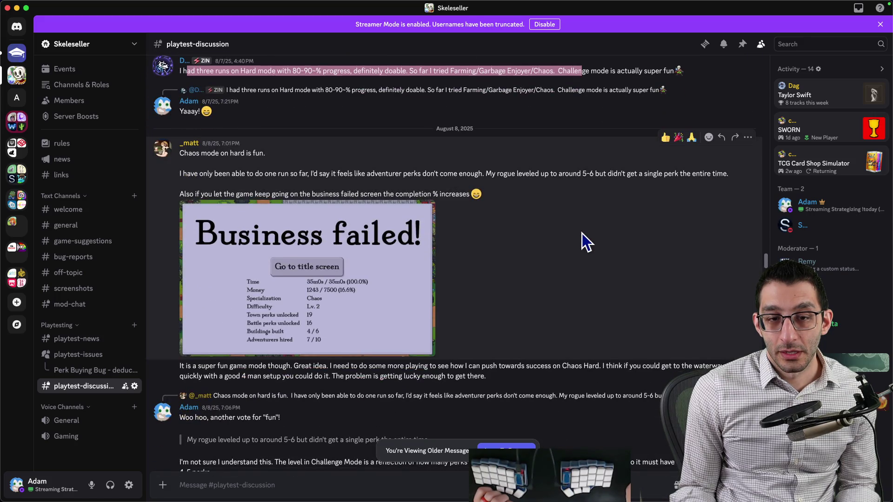
scroll(582, 234, "down", 3)
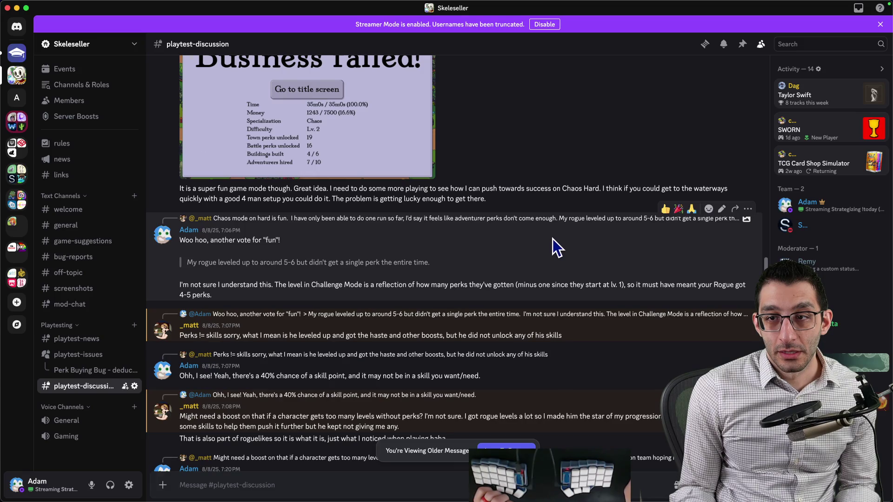
scroll(542, 239, "down", 10)
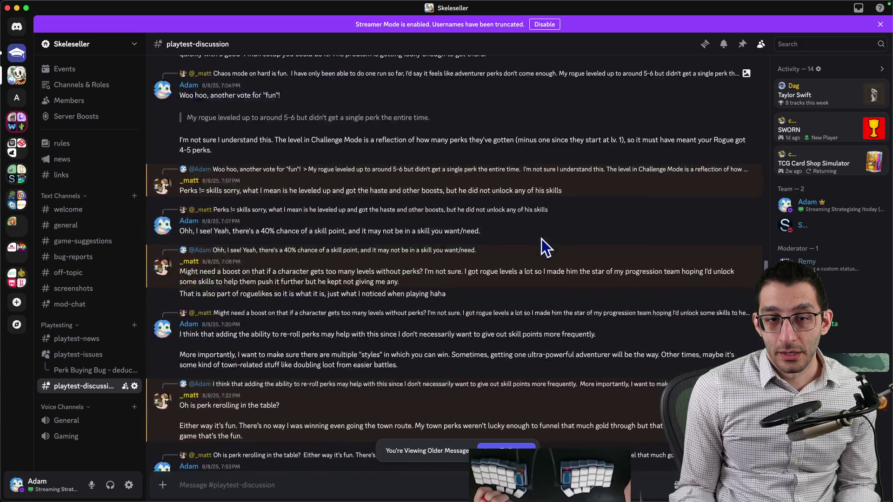
scroll(539, 238, "down", 10)
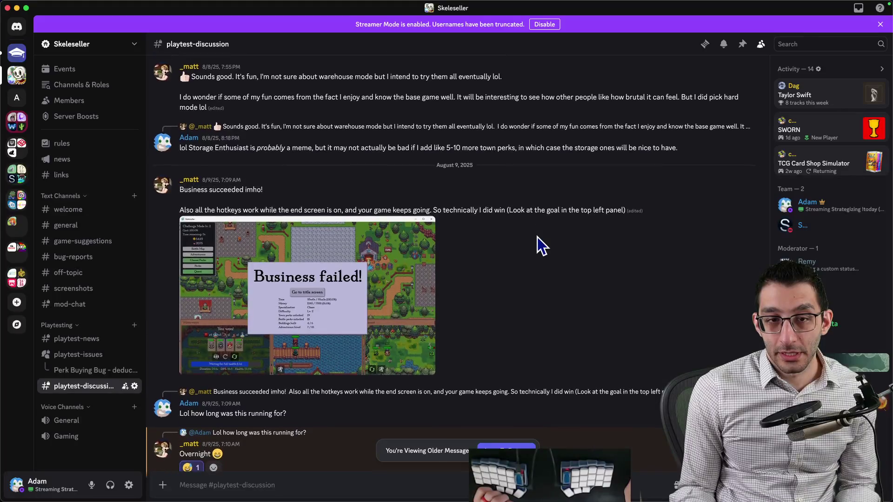
scroll(536, 239, "up", 1)
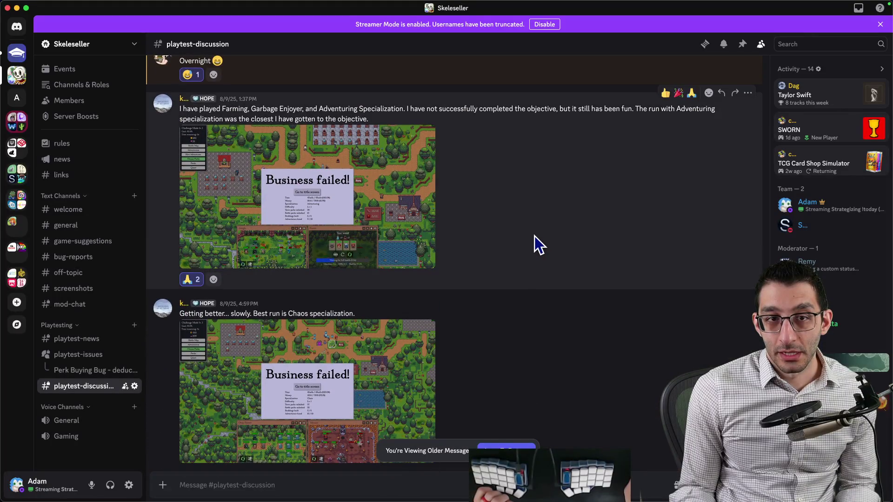
mouse_move(493, 110)
left_mouse_down()
mouse_move(639, 114)
mouse_move(582, 122)
left_mouse_up()
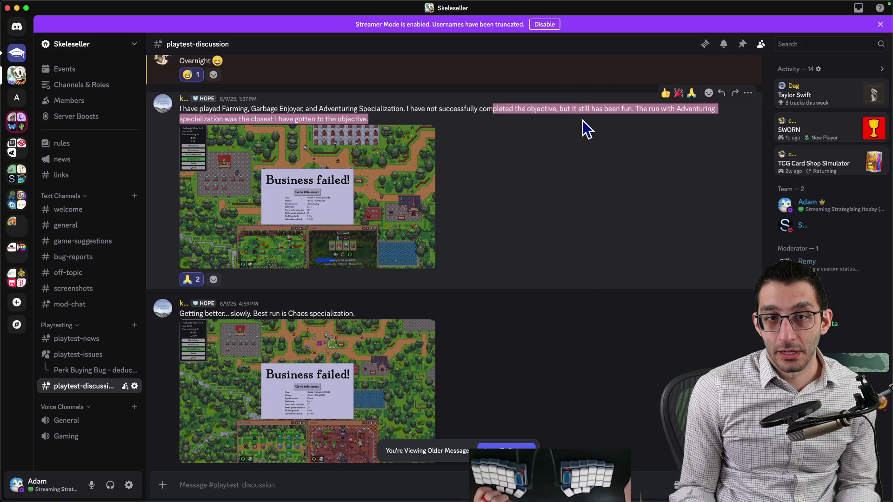
Highlight the comments about remaining building upgrades and chasing every town perk
scroll(580, 125, "down", 5)
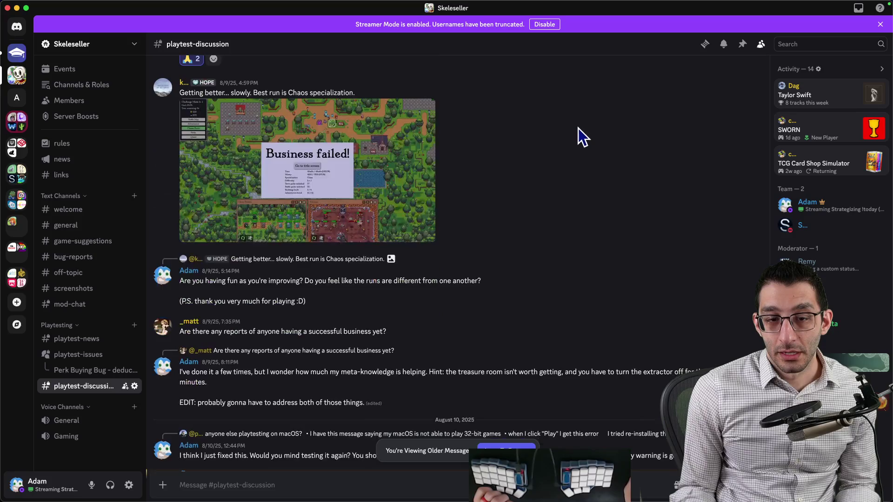
scroll(579, 128, "down", 5)
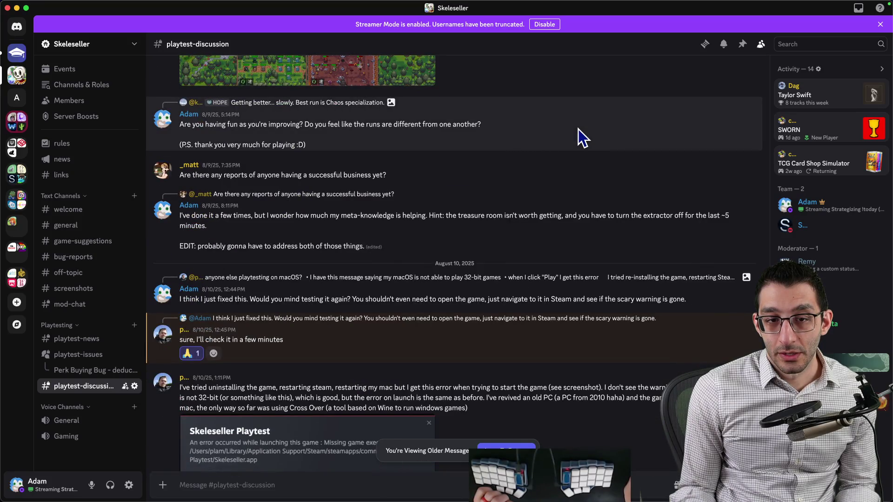
scroll(579, 129, "down", 10)
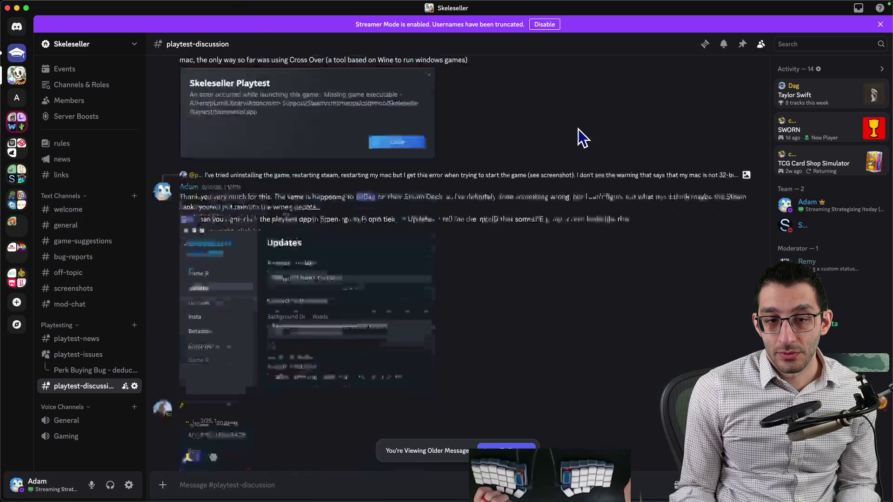
scroll(568, 135, "down", 20)
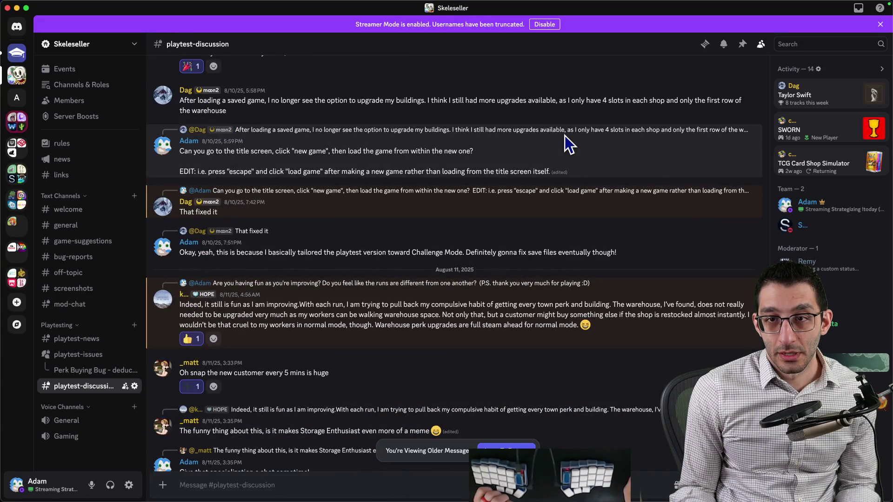
left_click_drag(455, 101, 507, 103)
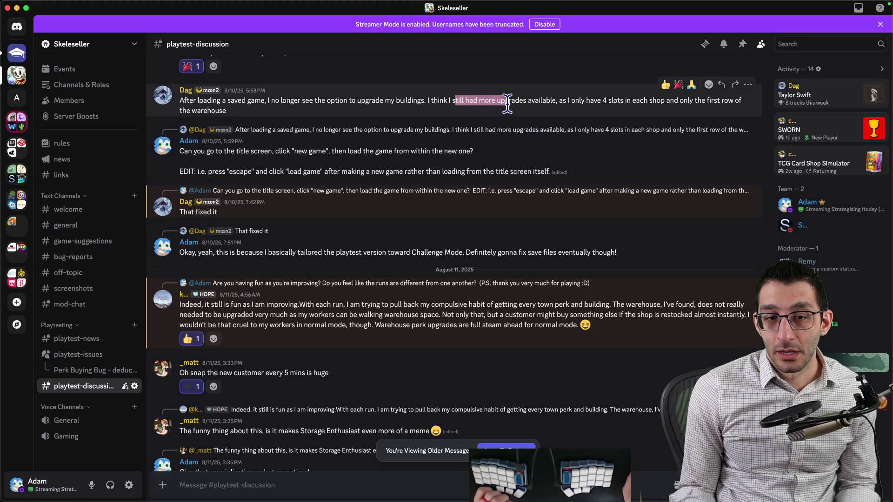
mouse_move(340, 305)
left_mouse_down()
mouse_move(605, 306)
mouse_move(425, 317)
mouse_move(644, 330)
left_mouse_up()
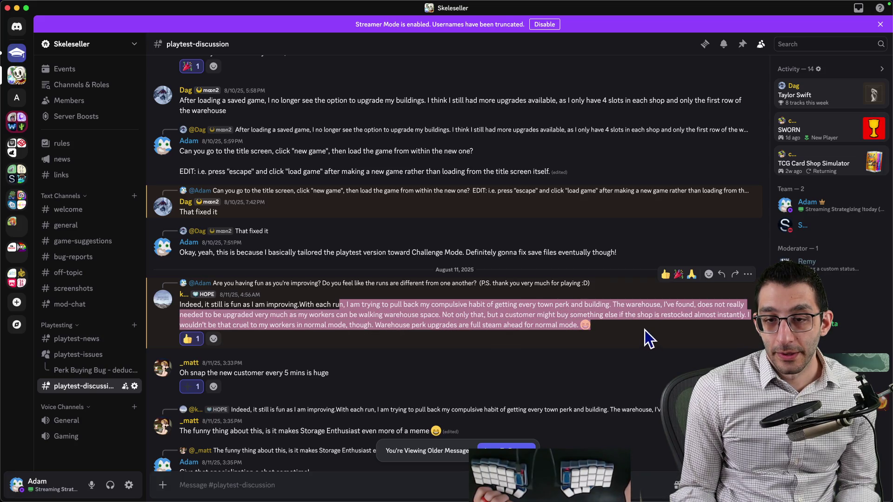
Read down to the thread on owned-item perks and medals, then return to the design doc
scroll(645, 331, "down", 5)
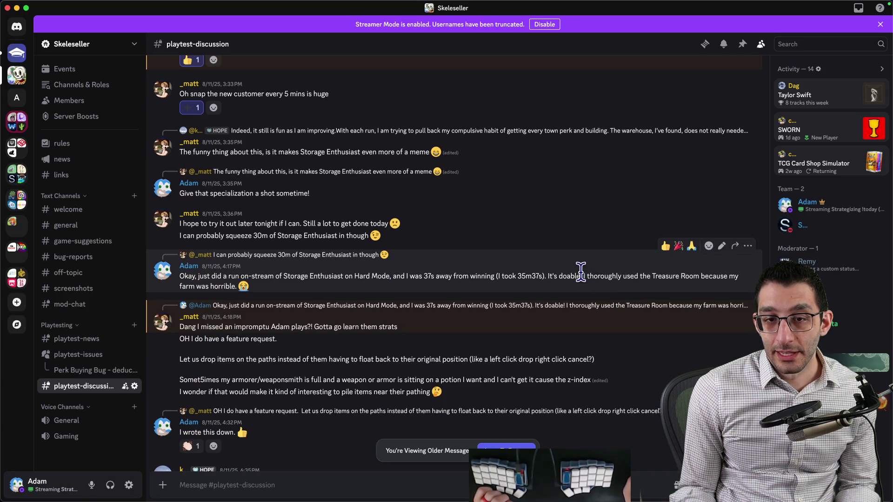
scroll(552, 266, "down", 3)
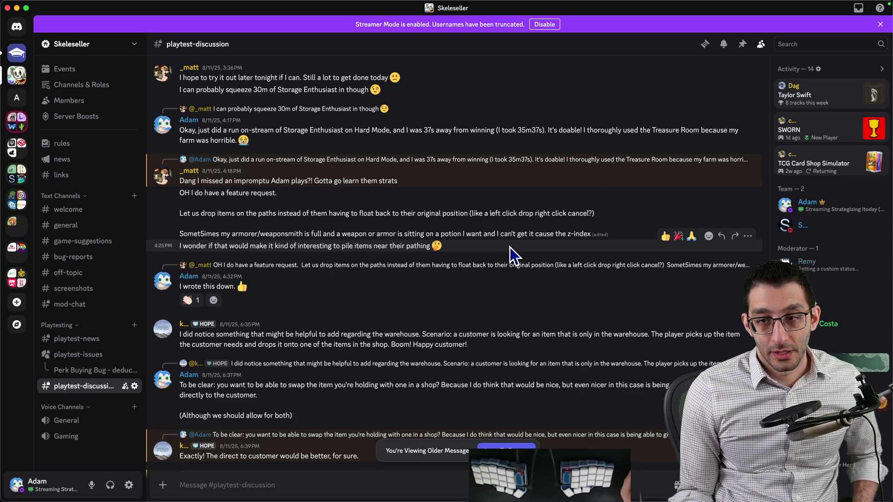
scroll(509, 247, "down", 7)
scroll(508, 246, "down", 4)
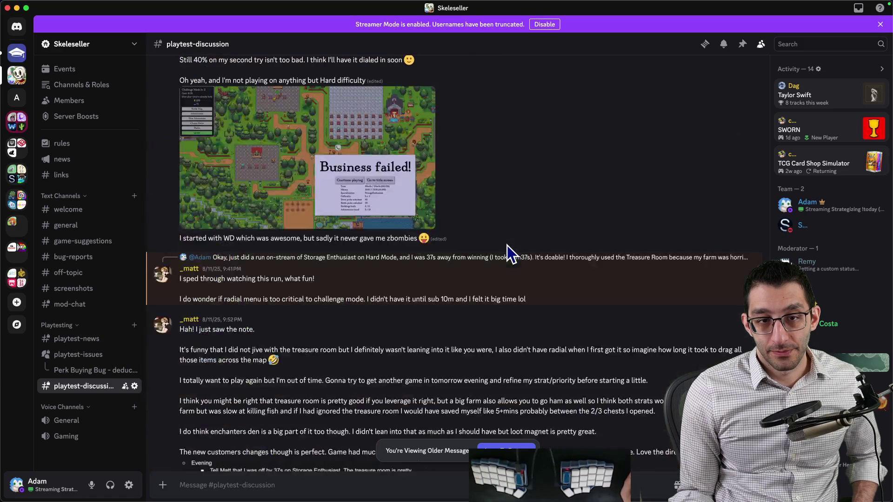
scroll(507, 245, "down", 6)
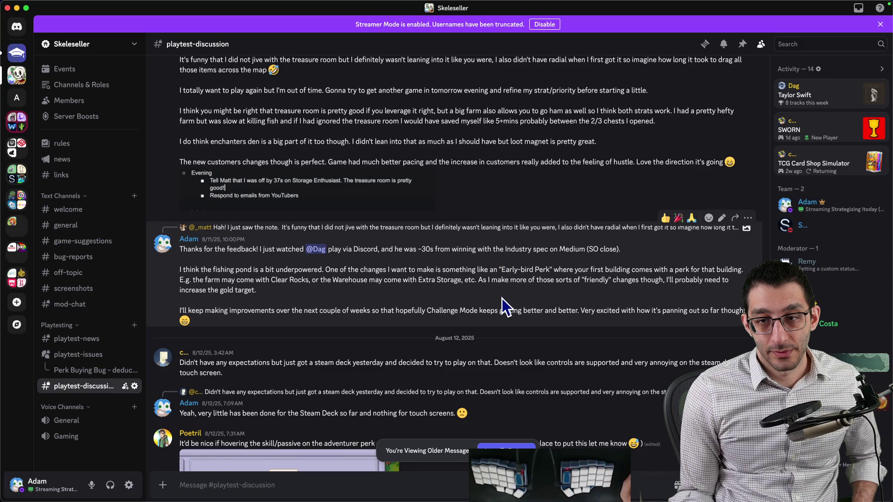
scroll(499, 301, "down", 6)
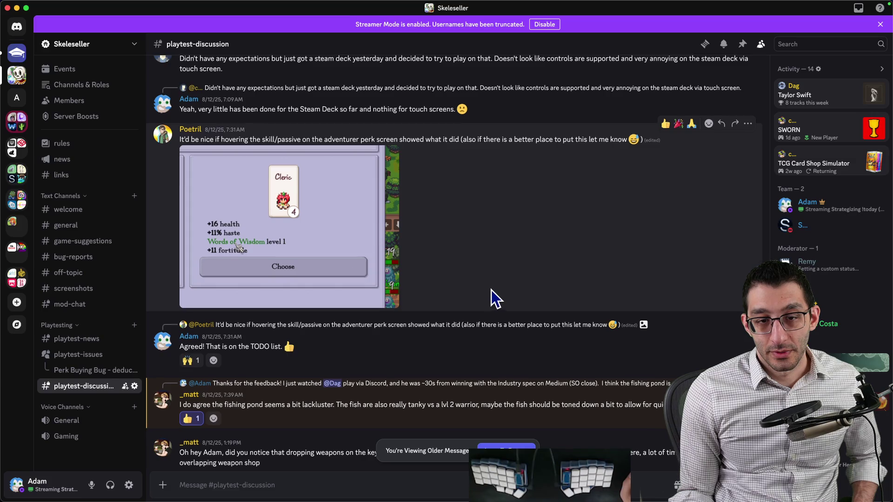
scroll(492, 291, "down", 6)
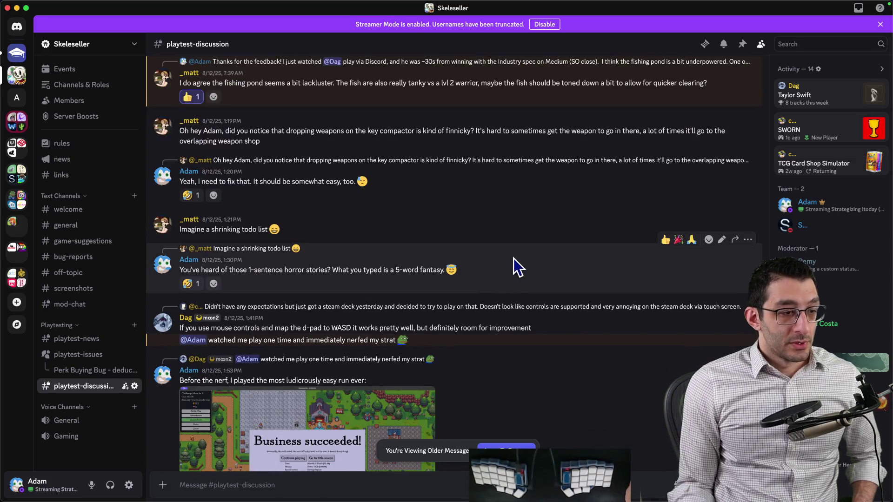
scroll(513, 258, "down", 10)
scroll(519, 396, "down", 15)
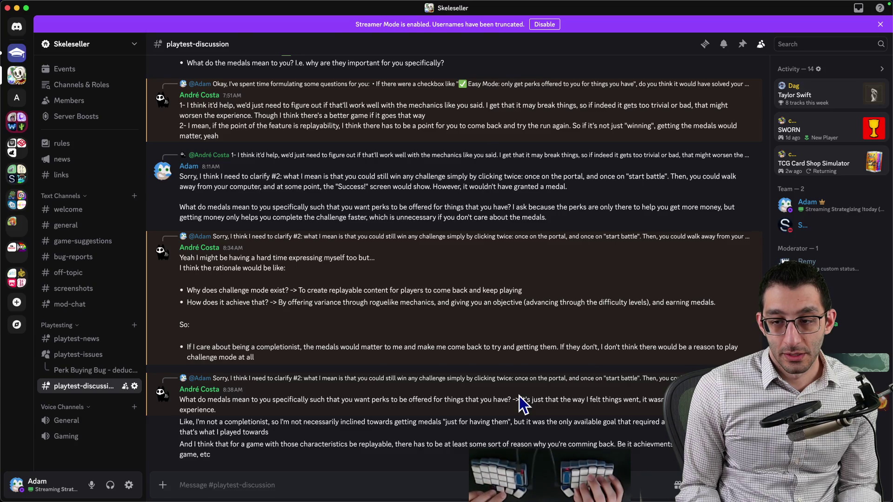
key("super+Tab")
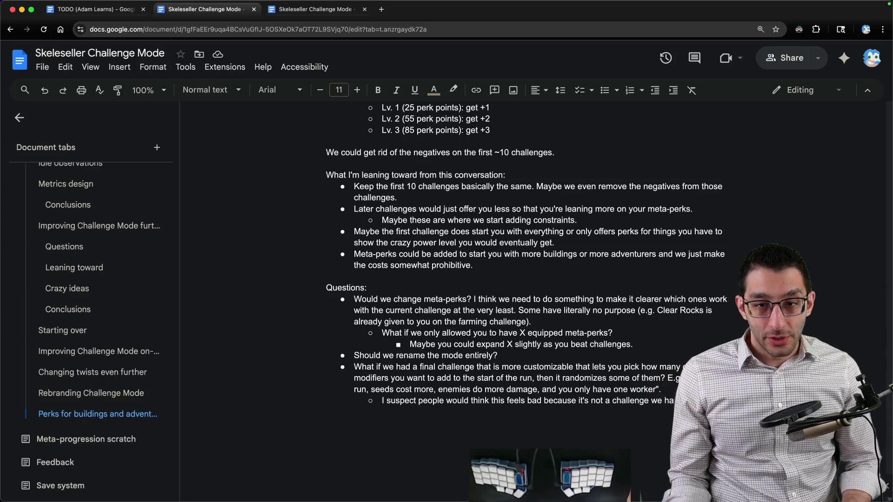
Review the 'Keep the first 10 challenges', 'Later challenges' and 'Maybe the first challenge' bullets
left_click(526, 265)
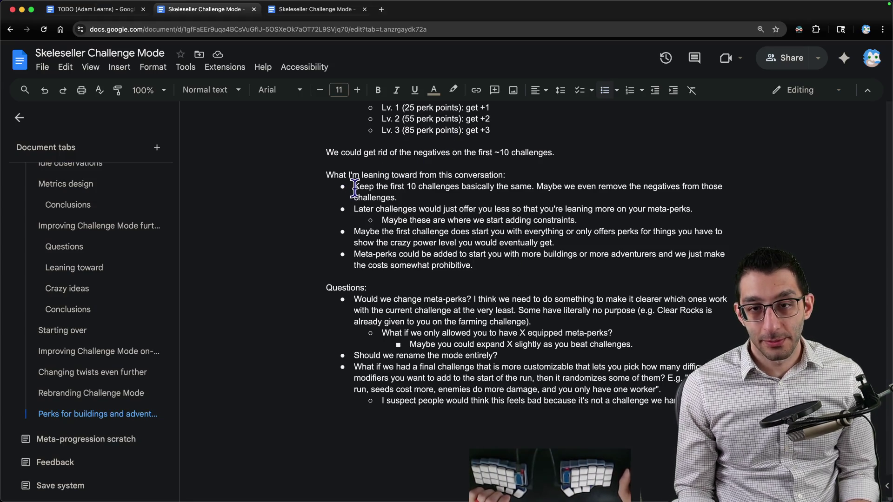
left_click_drag(353, 186, 419, 201)
left_click_drag(351, 208, 412, 220)
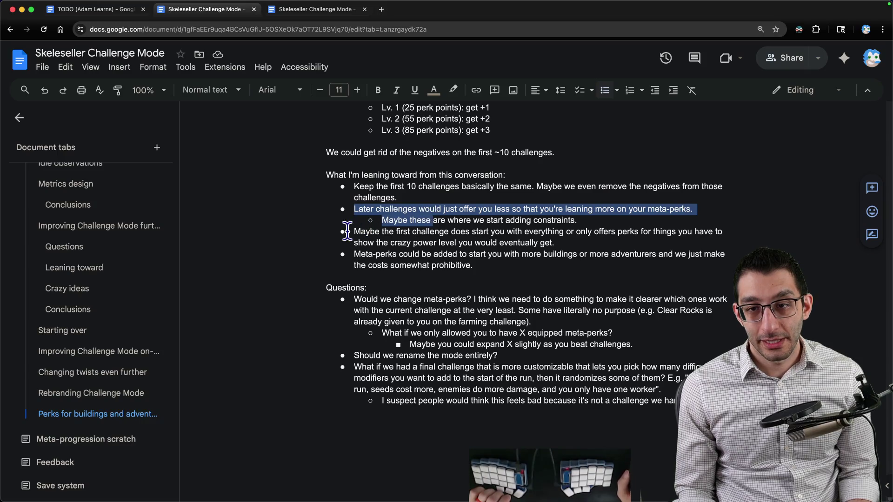
left_click_drag(354, 231, 600, 247)
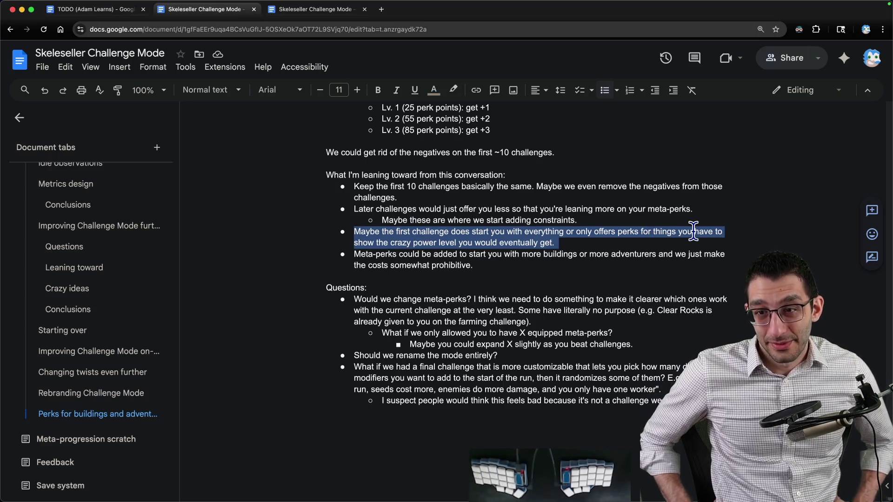
left_click_drag(555, 242, 320, 238)
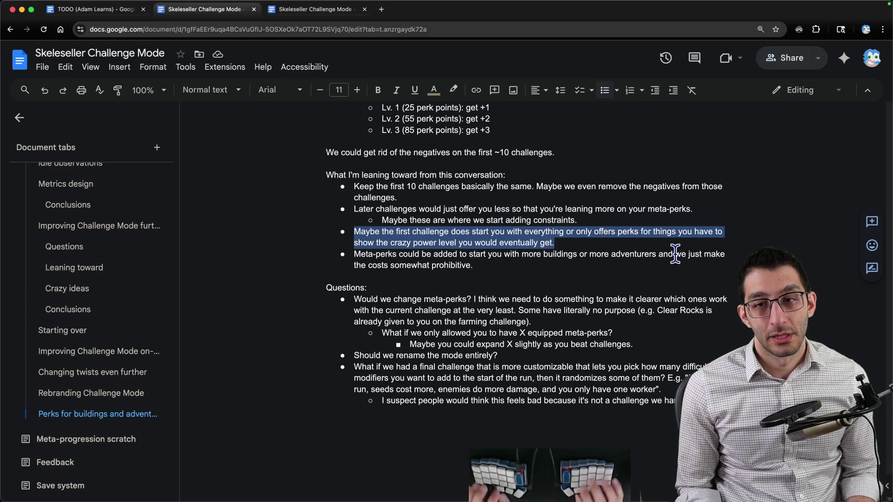
Add an indented sub-point: 'Maybe just make challenge#0 be required but have it be super-powered…'
key("Right")
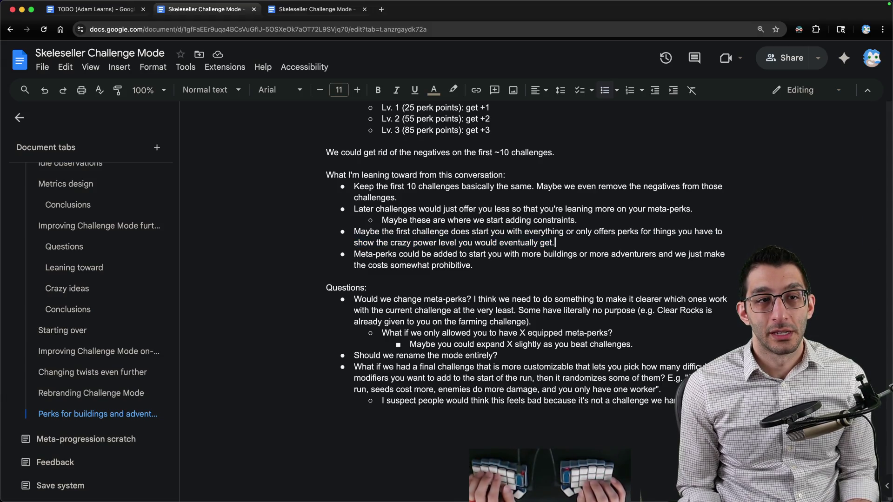
key("Return")
key("Tab")
type("Maybe just make ")
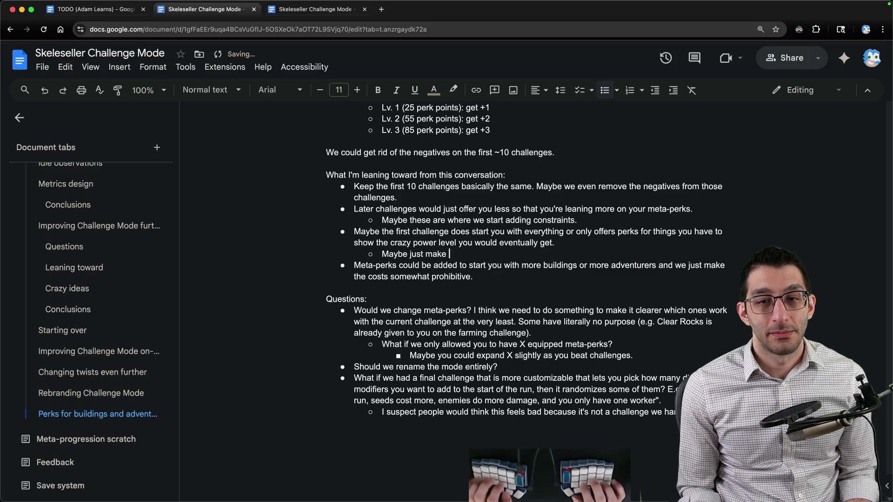
type("challenge")
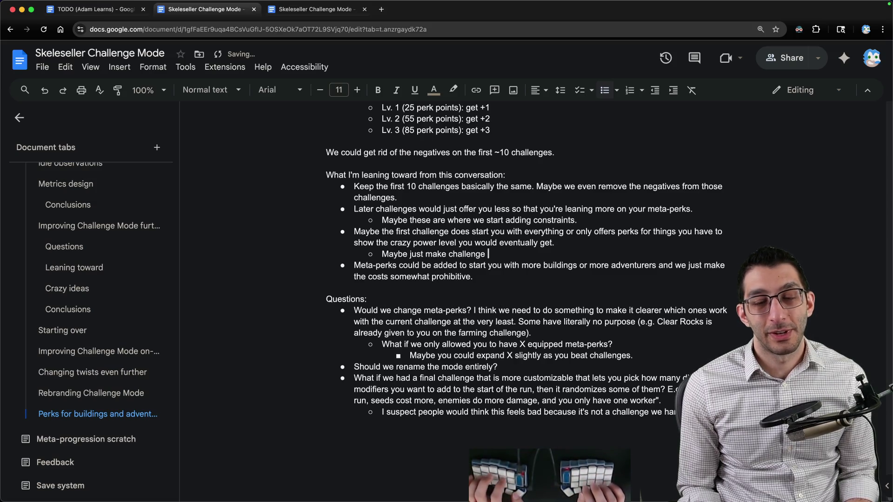
type("#0 be required but have it ")
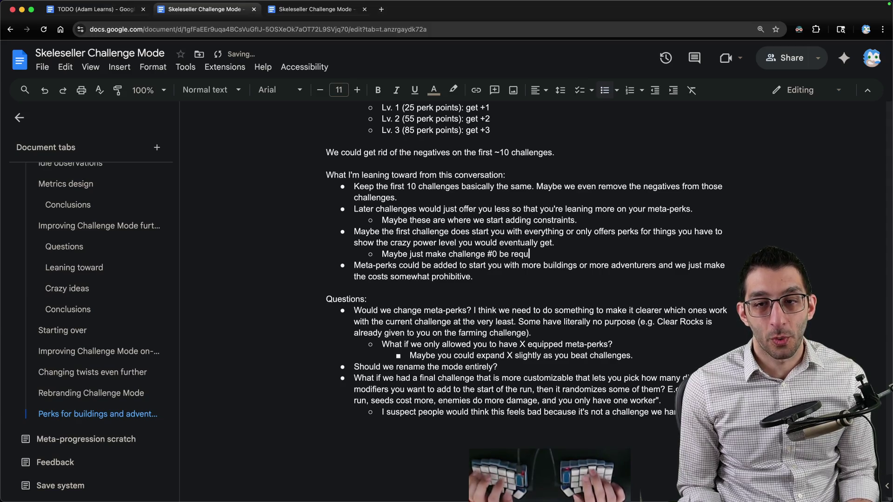
type("be s")
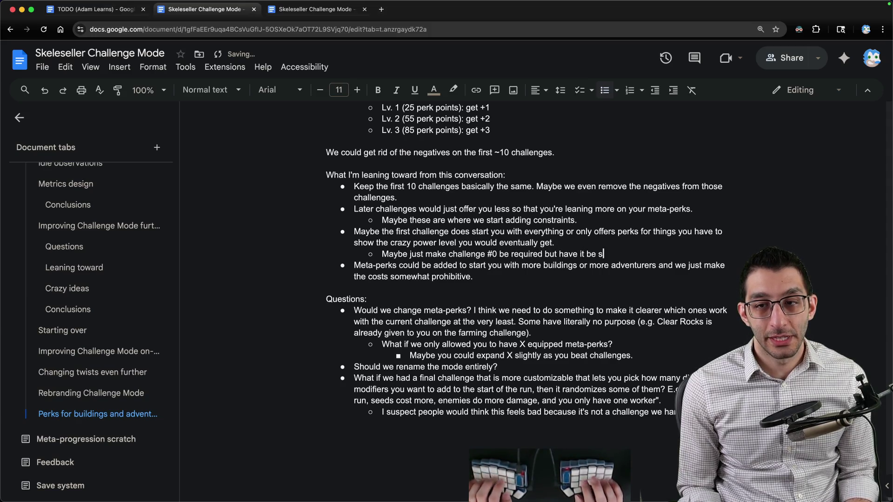
type("uper-powered. You start with a")
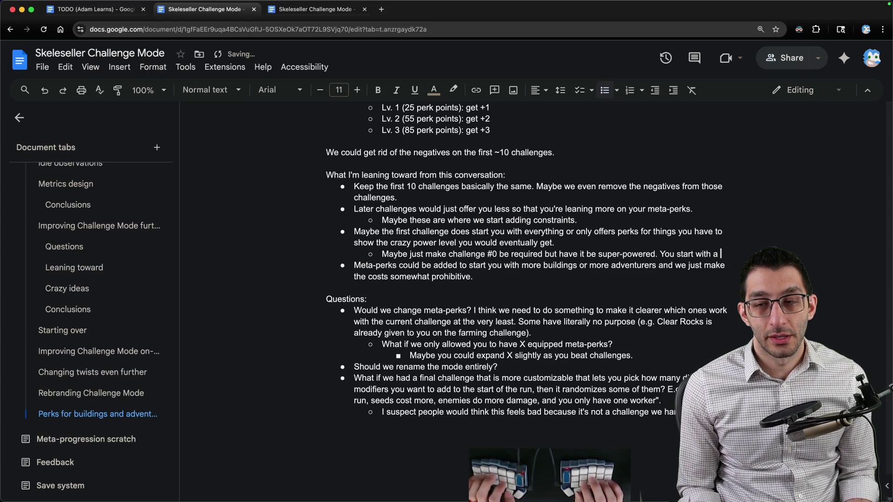
type("few buildings")
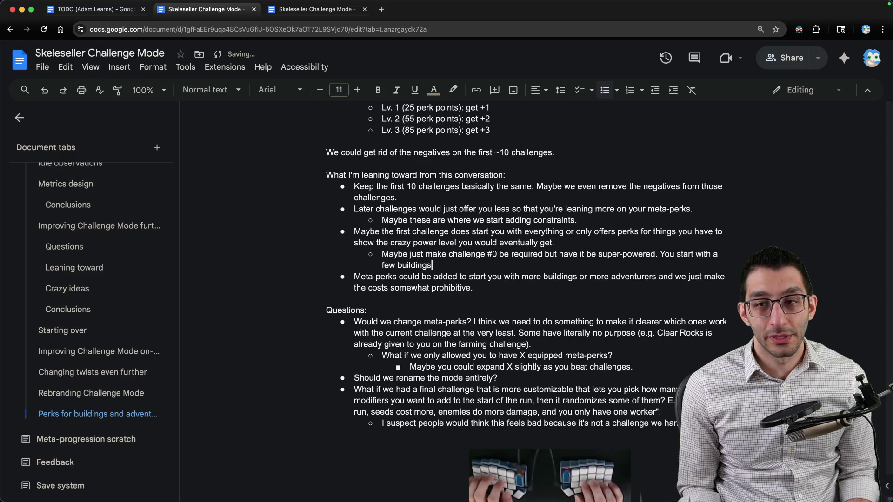
type(", you ")
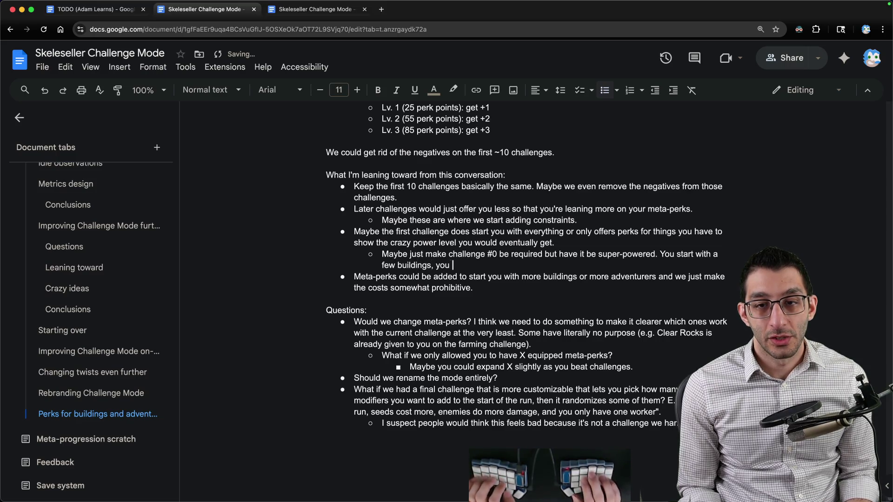
type("only get perks for buidl")
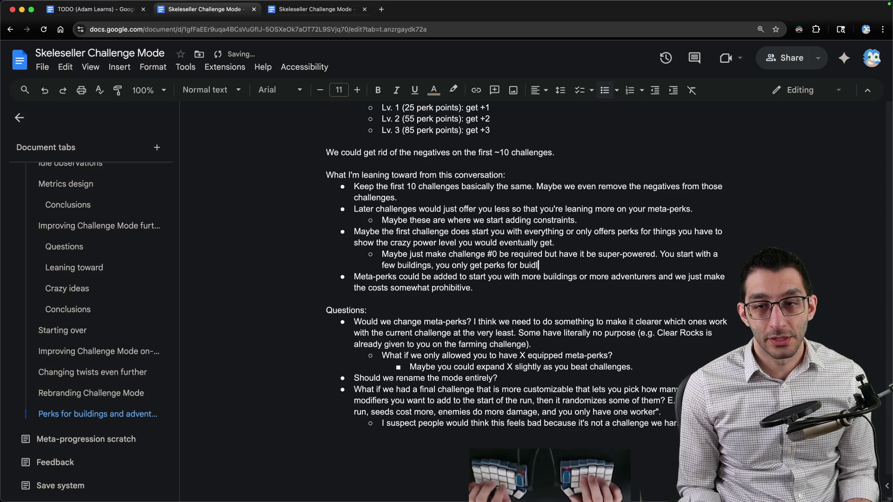
key("BackSpace")
key("BackSpace")
type("ldings you have,")
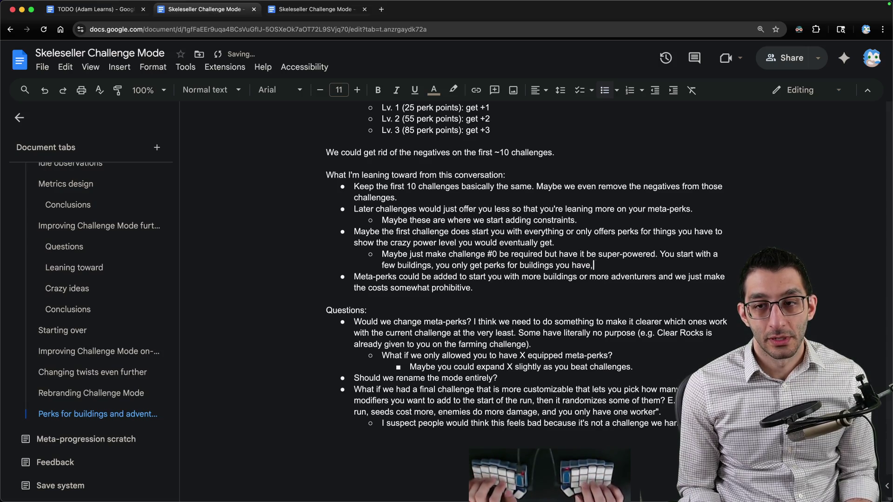
type(" etc.")
Insert 'and adventurers' after 'few buildings' in the challenge #0 sub-point
left_click(433, 265)
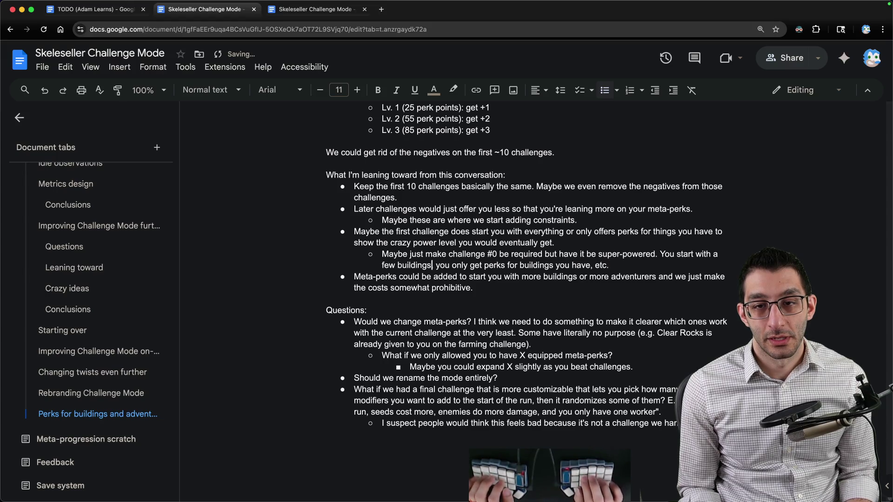
type("and adventurers")
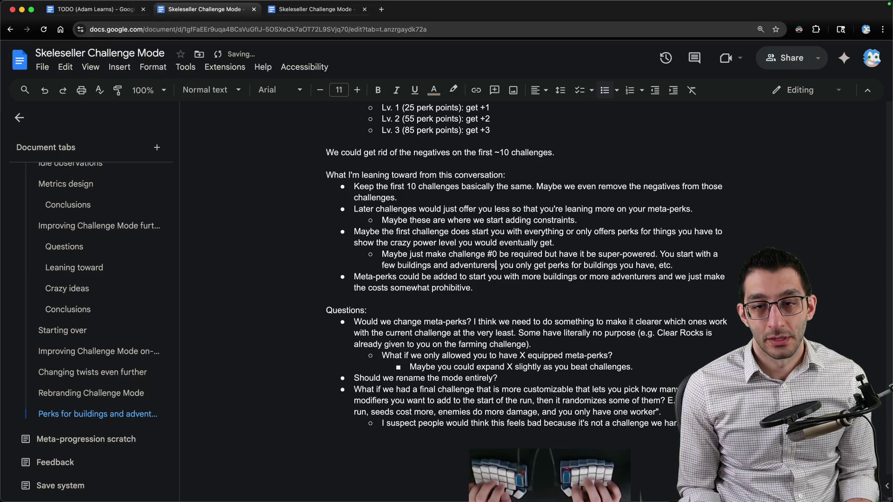
key("End")
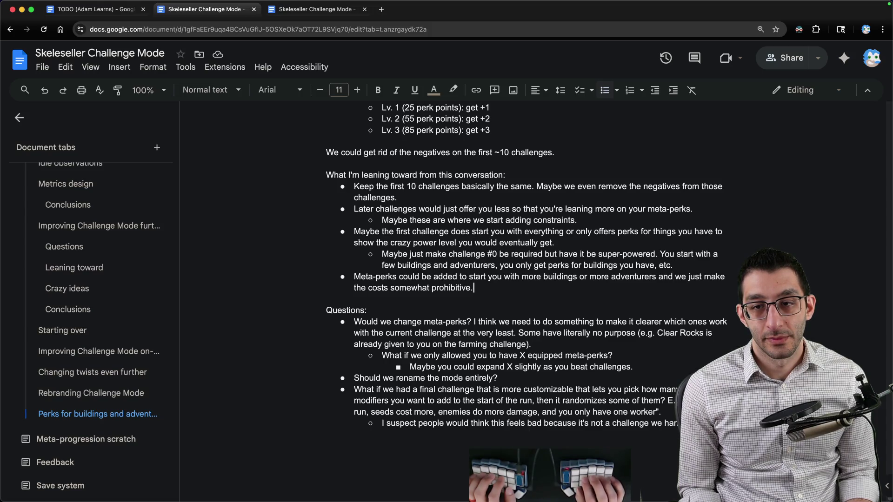
key("alt+shift+Up")
key("Down")
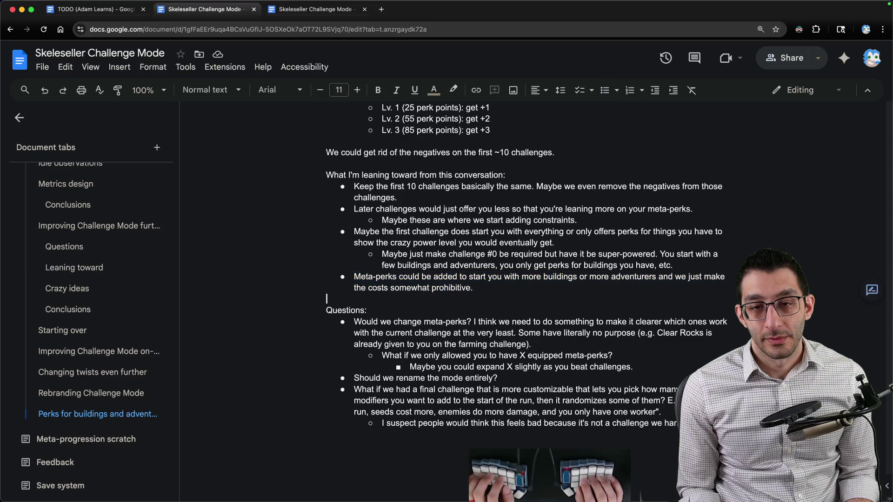
key("alt+shift+Up")
key("Up")
key("Up")
key("Up")
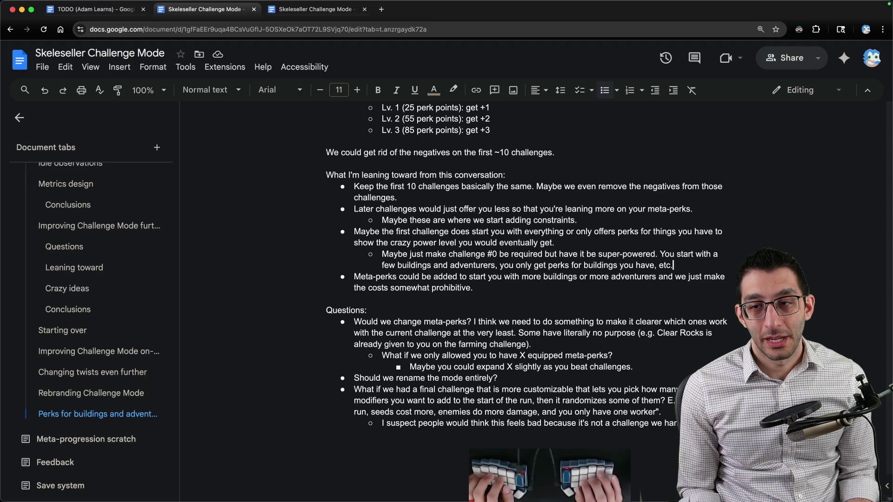
Start a top-level bullet: 'Challenge #1: all challenges from here on out will now offer perks…'
key("Return")
key("shift+Tab")
type("Challenge #1")
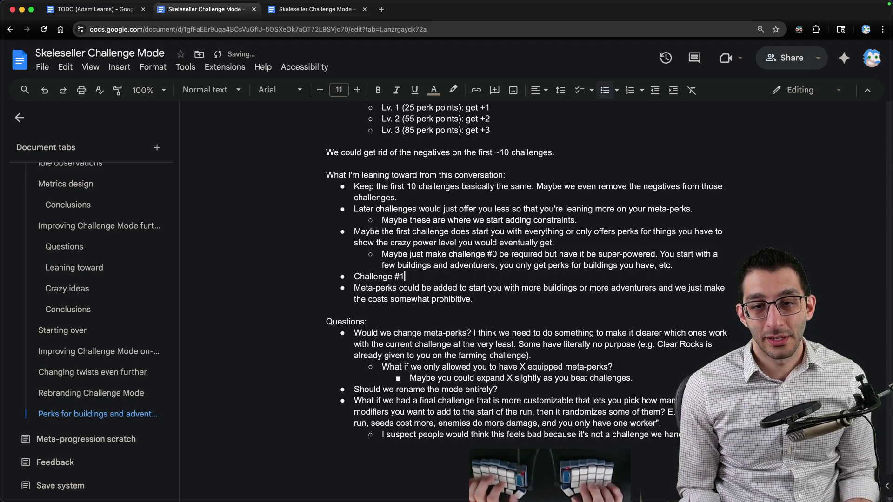
type(": all ")
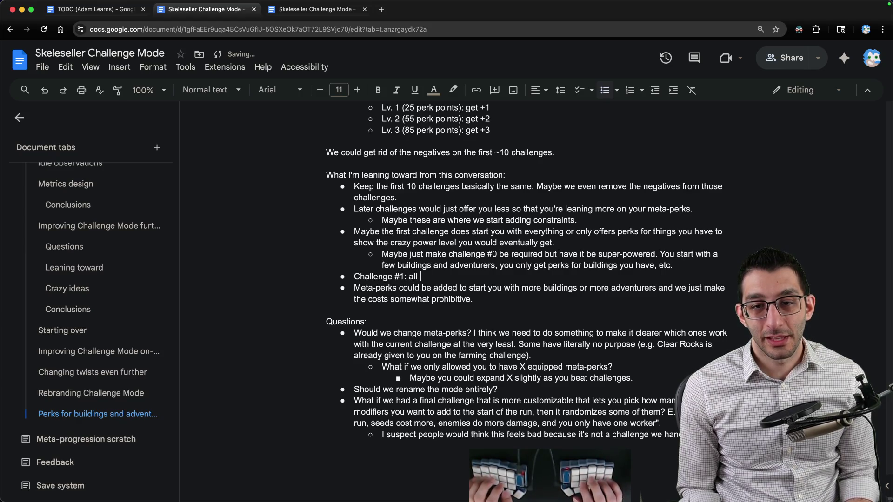
type("challenges from here ")
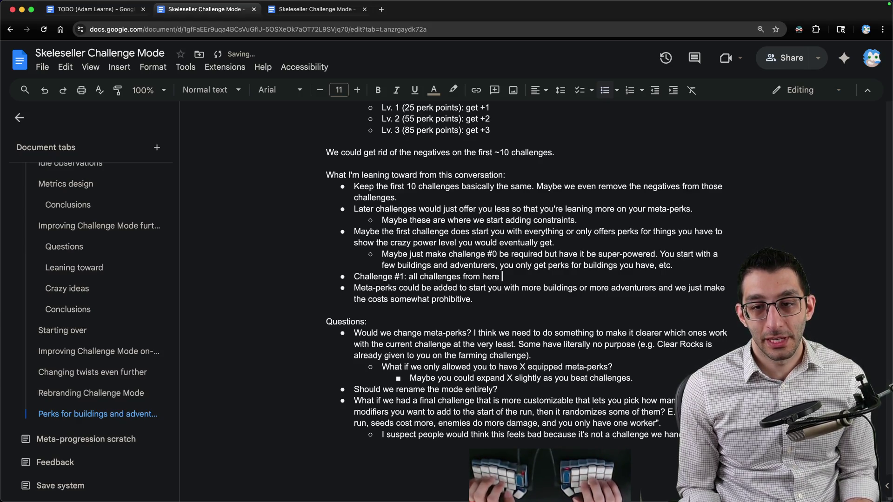
type("on out will now offer")
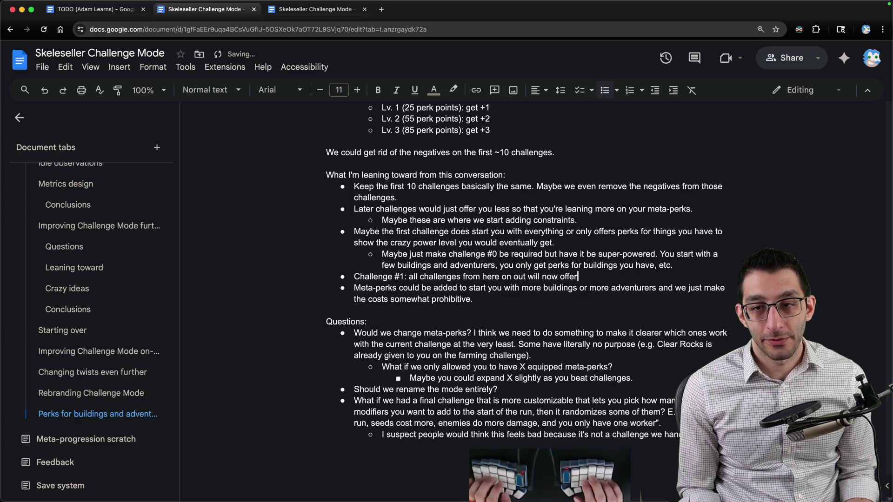
type(" perks for buildings you don'")
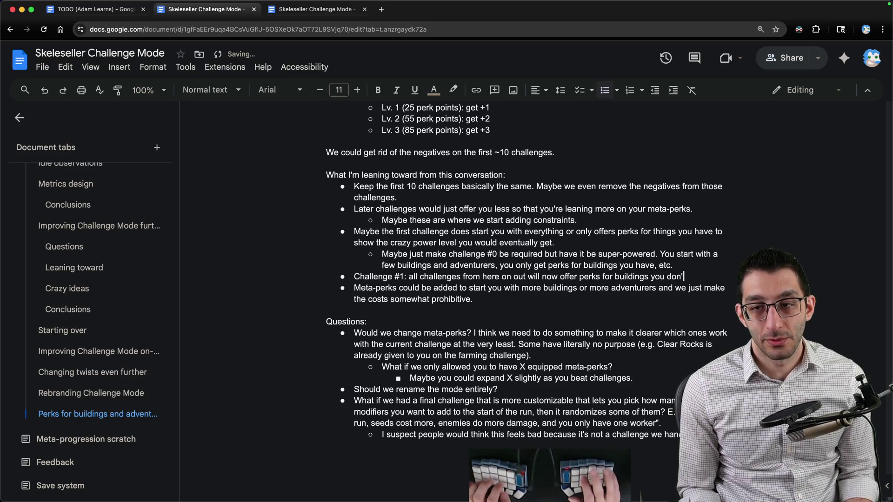
type("t have")
Change 'buildings' to 'buildings/adventurers' in the Challenge #1 bullet
key("BackSpace")
type("/adventurers")
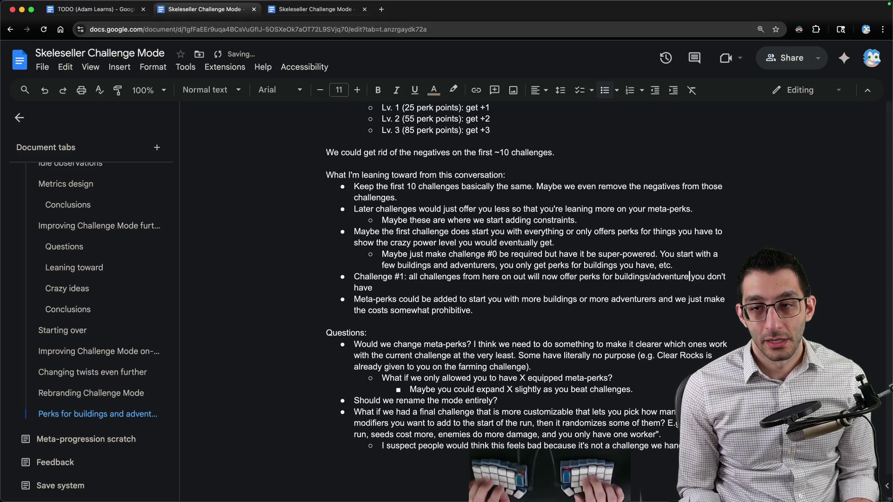
key("End")
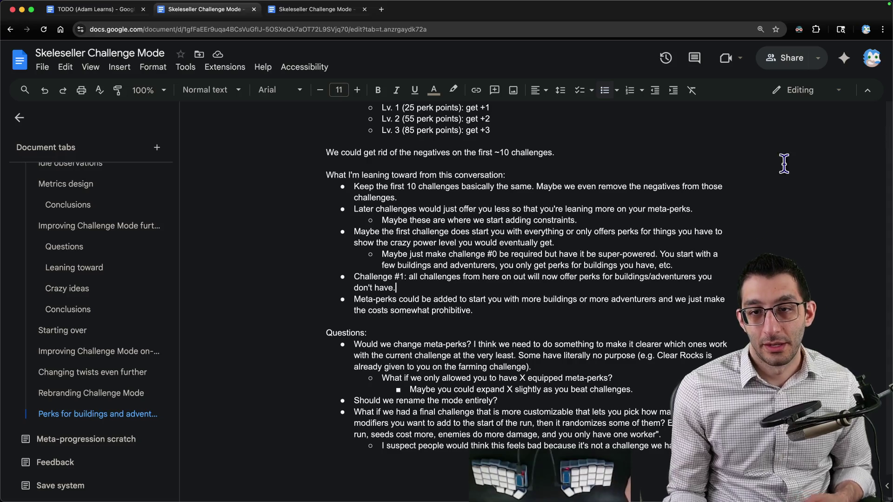
left_click(629, 224)
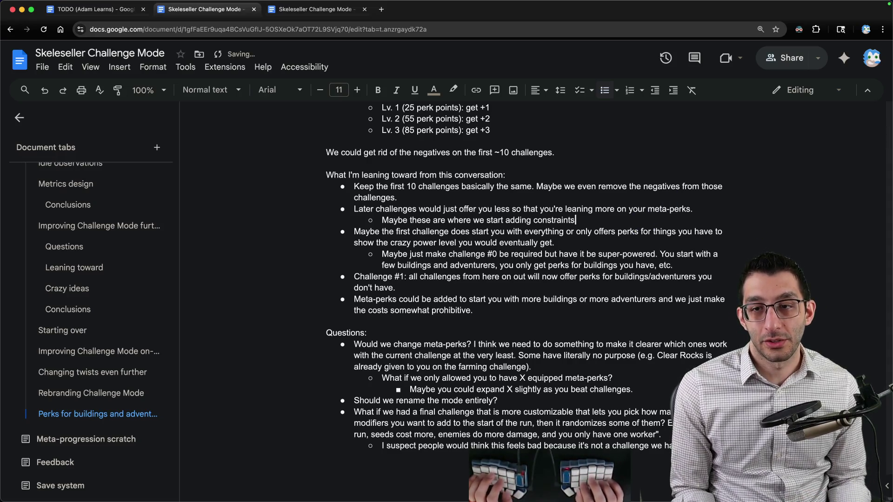
Extend the constraints sub-point: starting with several buildings and adventurers, jumping directly to the Jungle
key("BackSpace")
type("with the under")
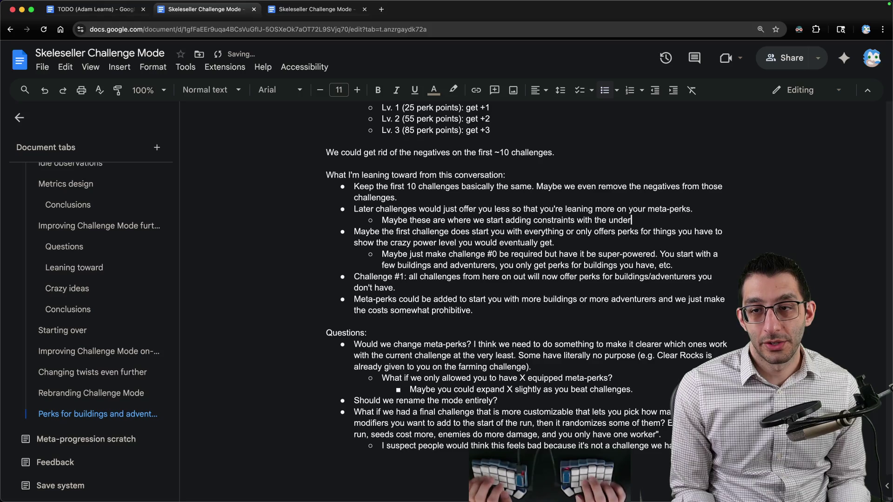
type("standing that you'll pr")
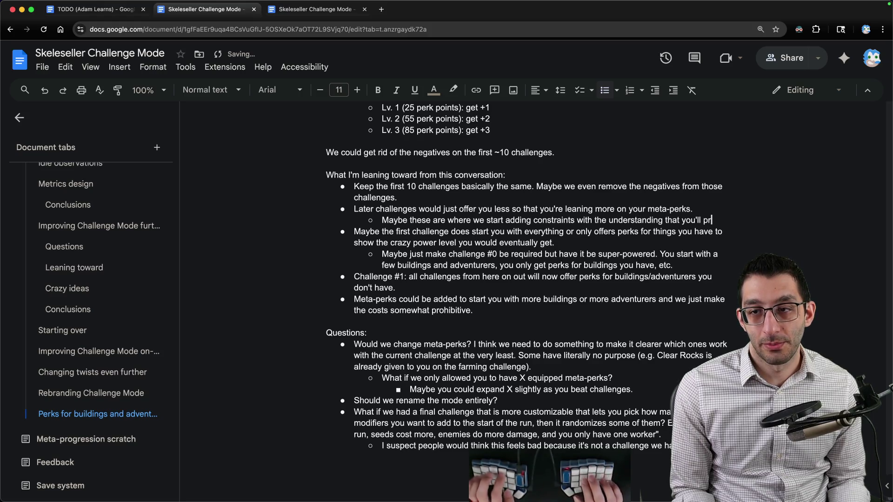
type("obably be starting with ")
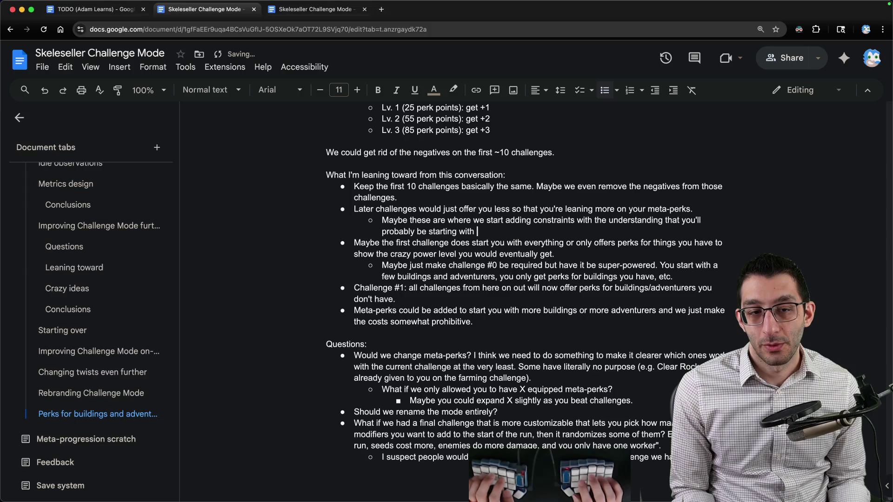
type("several buildi")
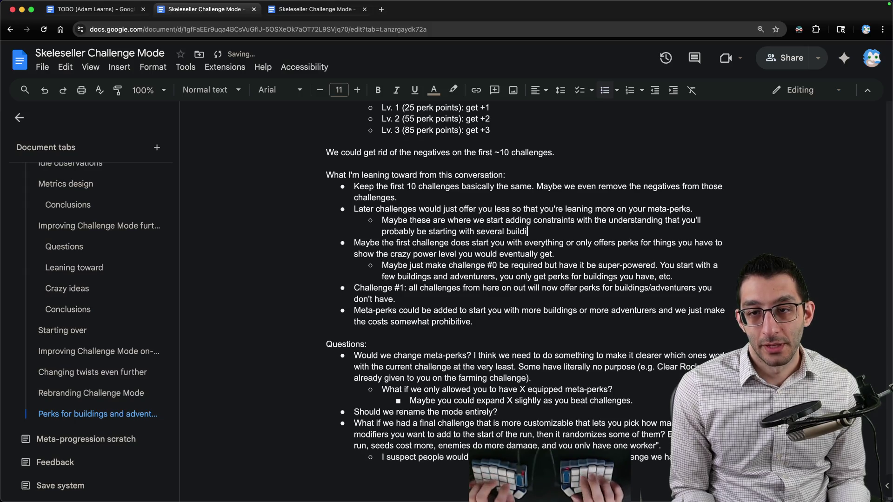
type("ngs and adventurers, so most ")
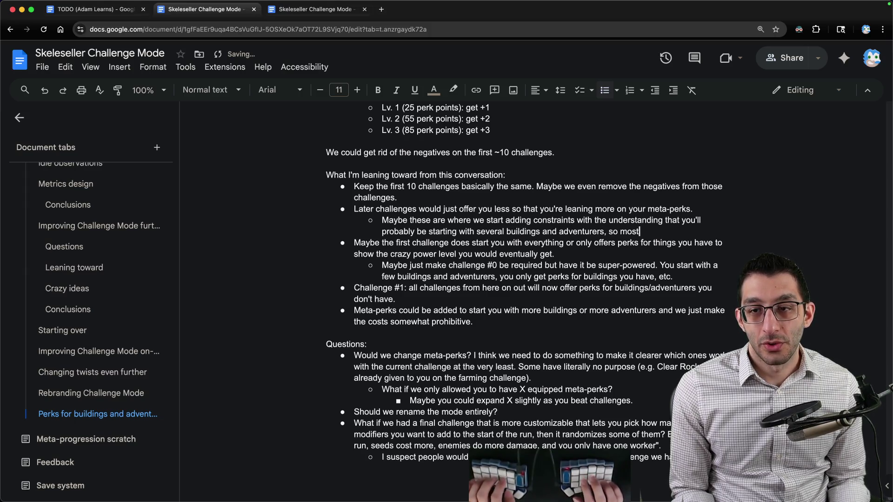
type("runs will ")
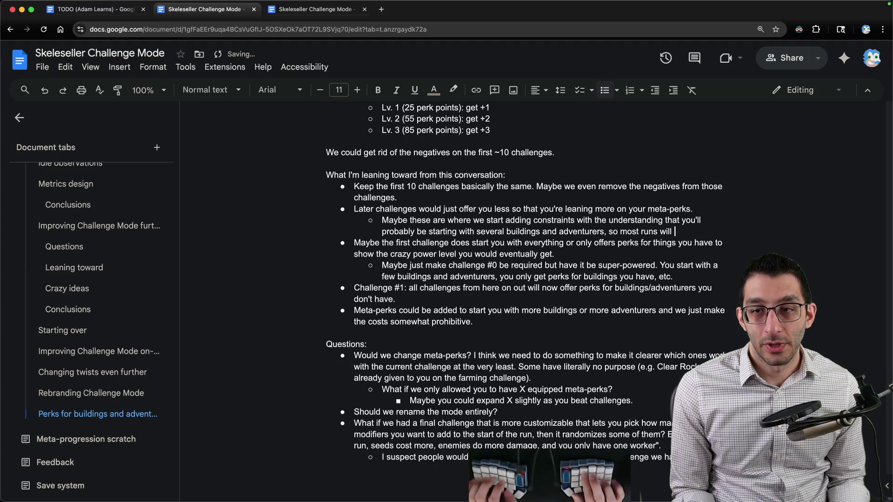
type("start with you jumping to the ")
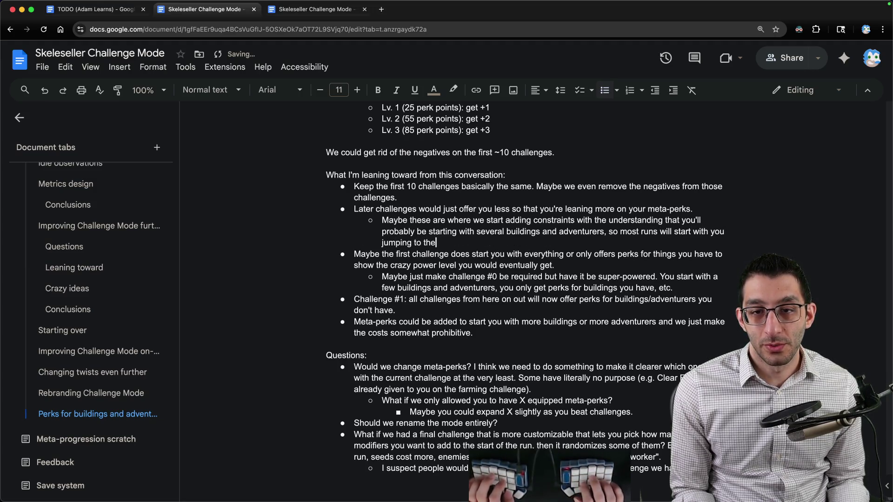
type("Jungle")
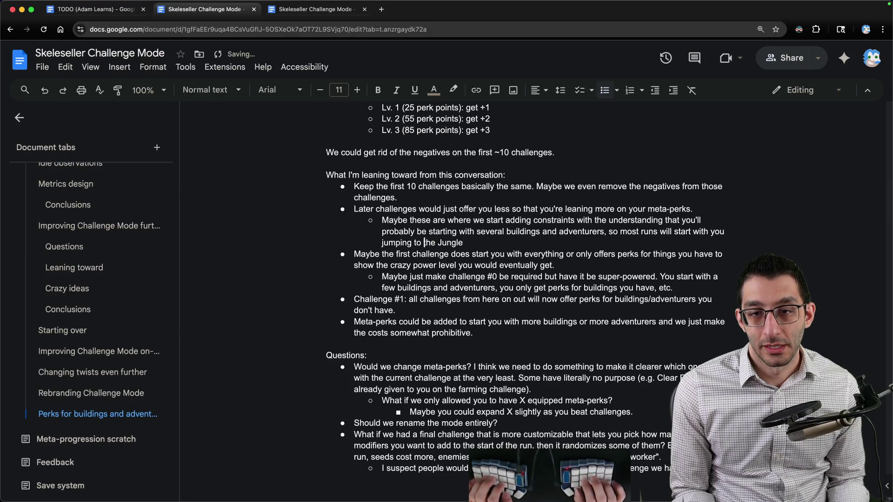
key("BackSpace")
key("BackSpace")
key("BackSpace")
type("directly to")
End the sentence with 'or something and trivializing the game', then start a new VS Code scratch file
key("End")
type("or someth")
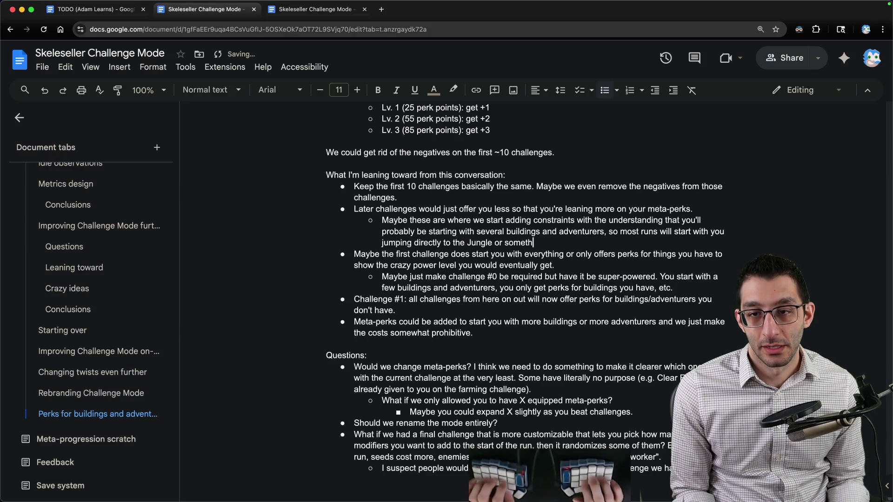
type("ing and triviaili")
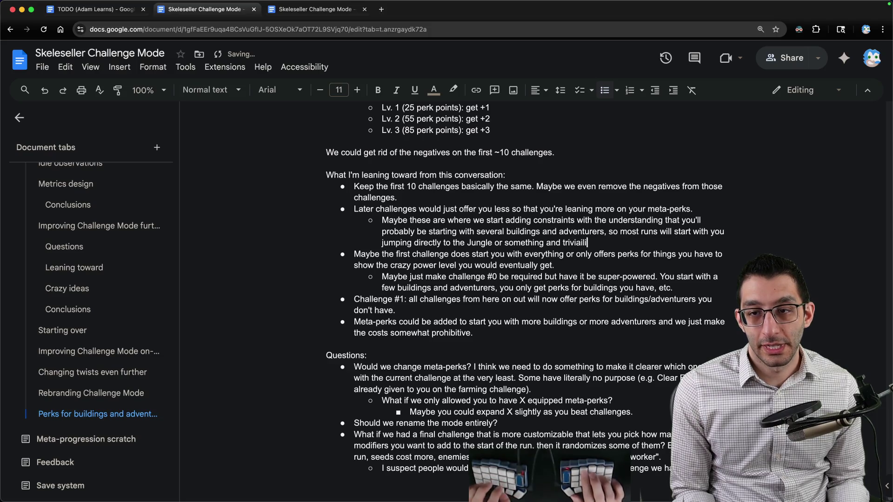
key("BackSpace")
key("BackSpace")
key("BackSpace")
type("lizing the game.")
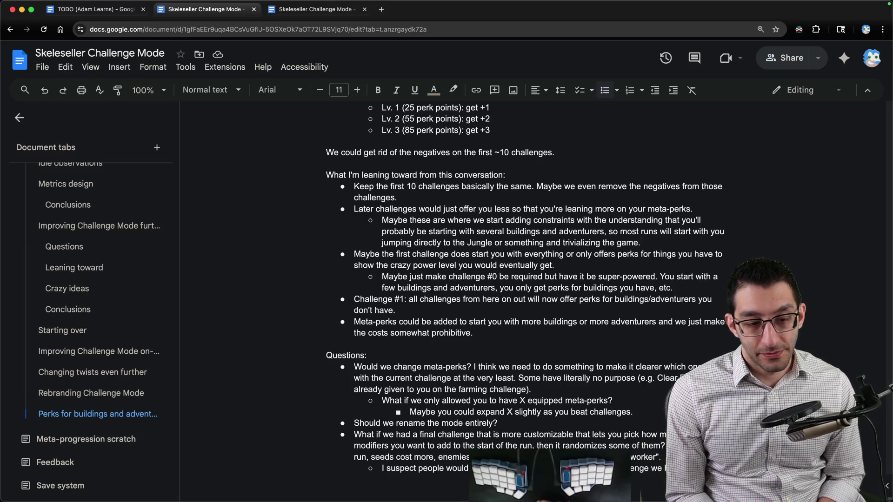
key("super+Tab")
key("super+n")
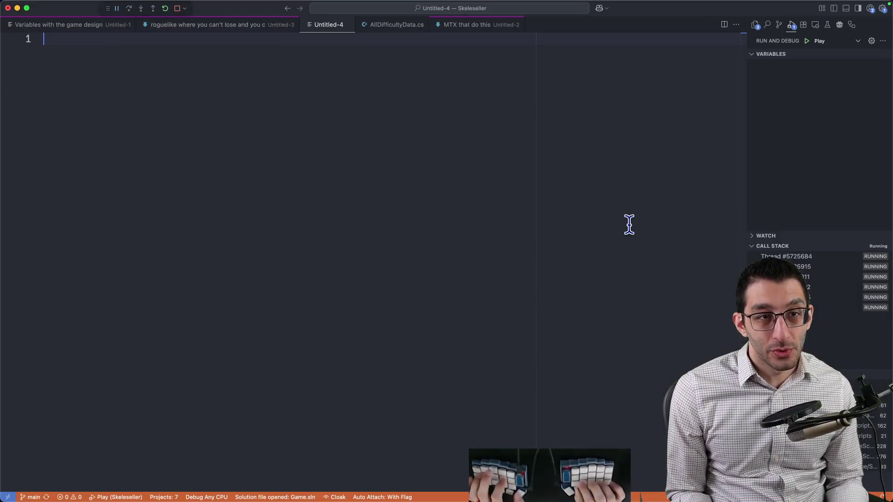
Note '10 challenges at about 20-30 minutes each' with an indented '3-6 hours' estimate
type("10 challenges at about 20-")
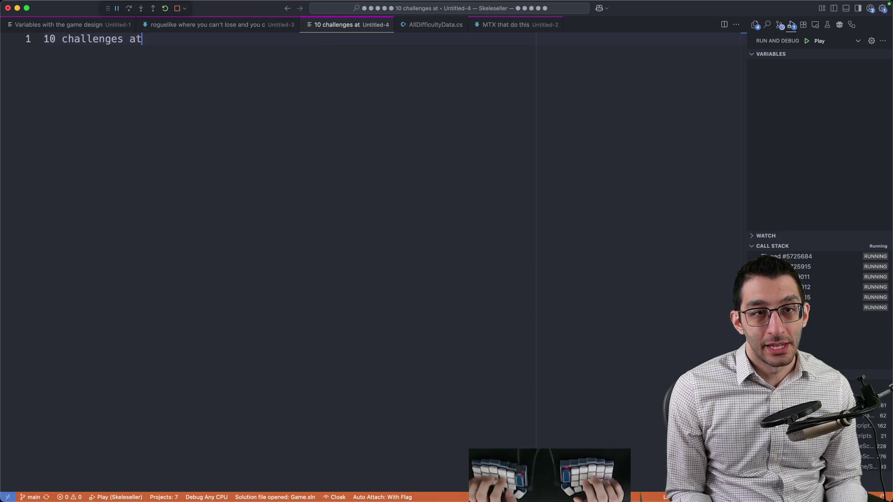
type("30 minutes each")
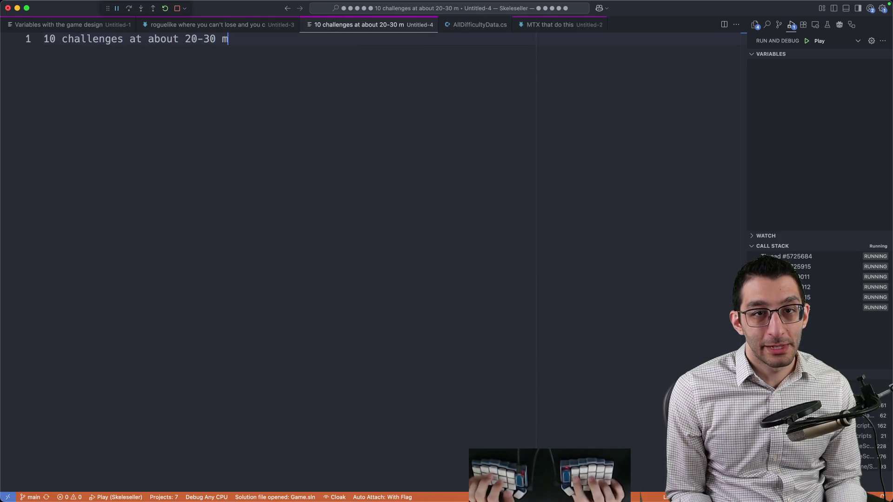
key("Return")
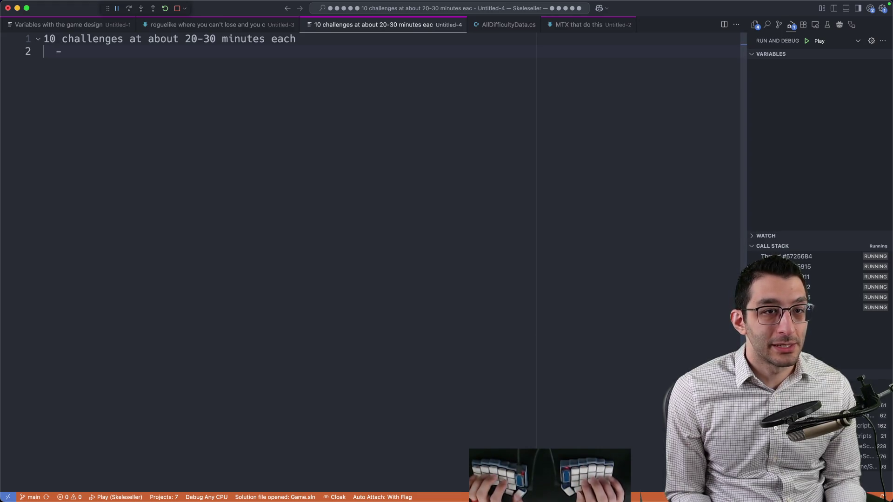
key("BackSpace")
type("3-6 hours")
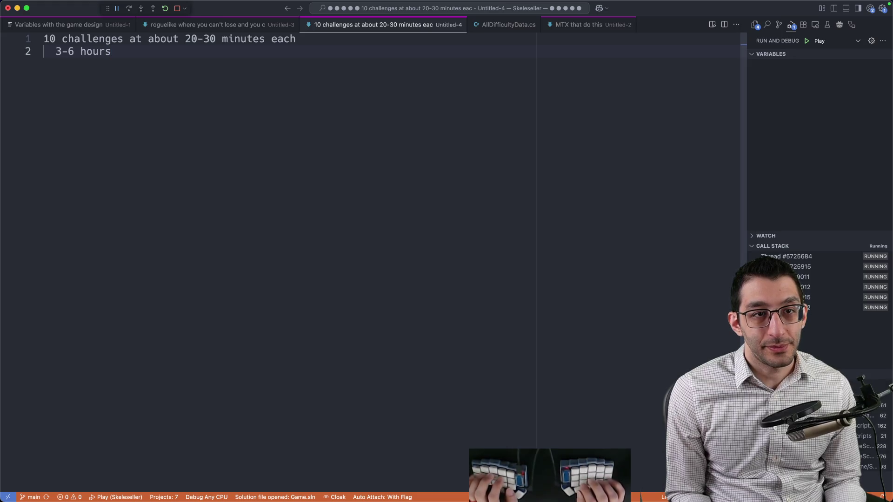
key("Return")
key("Return")
key("Return")
key("BackSpace")
Add 'last 10 challenges' with negatives for meta-perks: perks cost more, enemies have more life/power
type("last 10")
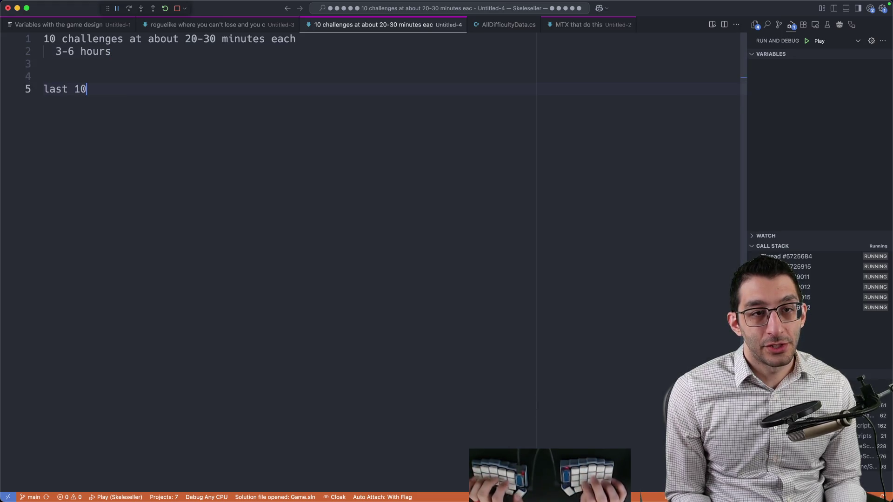
type(" challenges")
key("Return")
key("Tab")
type("y")
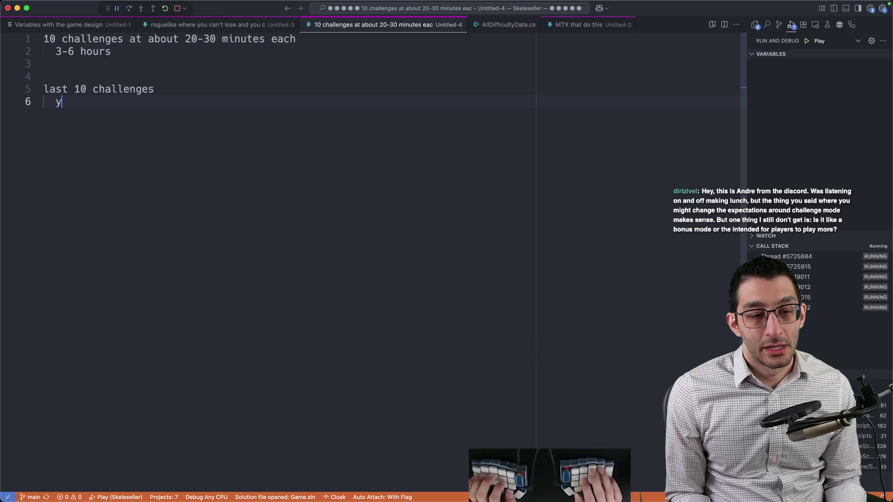
type("ou have tons of metah,perks")
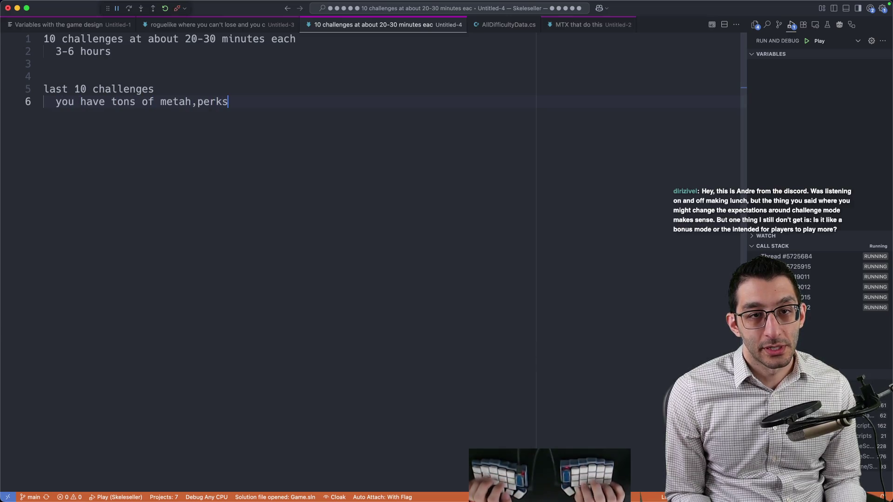
key("BackSpace")
key("BackSpace")
key("BackSpace")
key("BackSpace")
key("BackSpace")
key("BackSpace")
key("BackSpace")
type("-perks, so we ad")
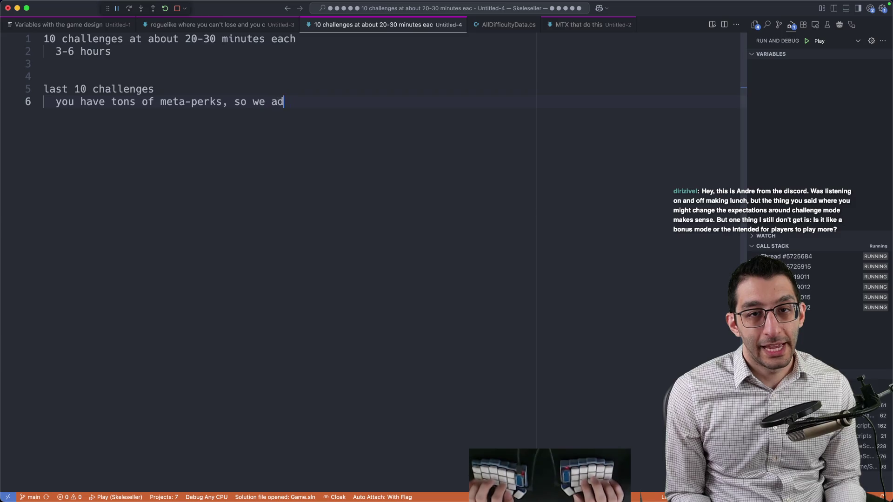
type("d some negatives")
key("Return")
key("Tab")
type("perk")
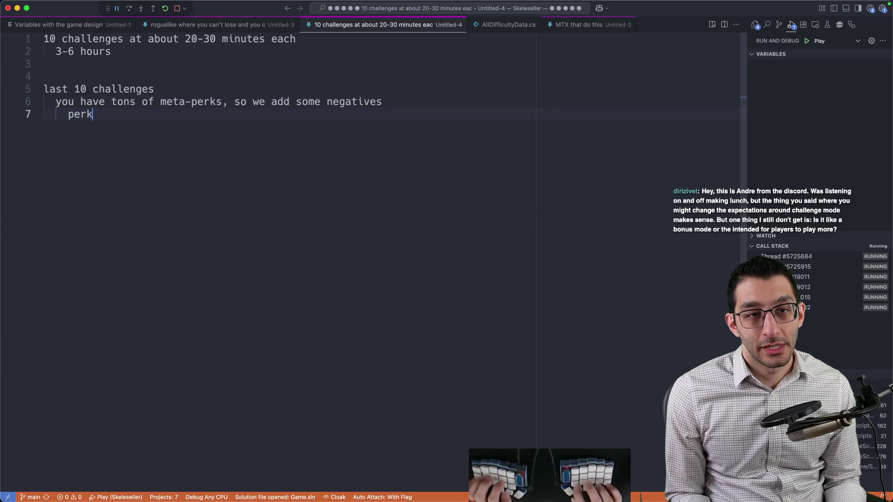
type("s cost more")
key("Return")
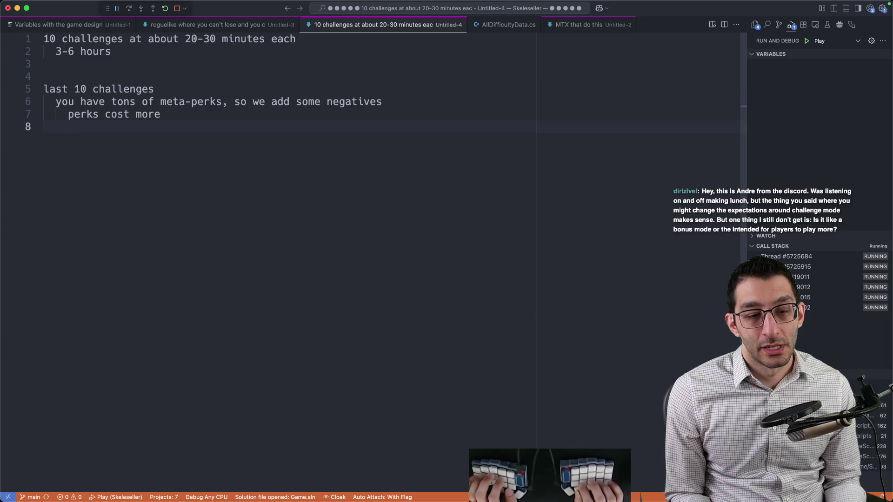
type("enemies have more life")
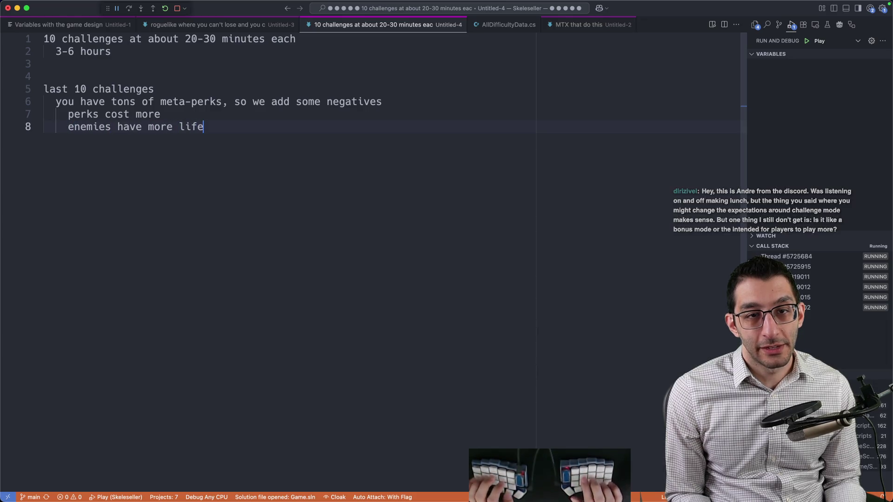
type("/power")
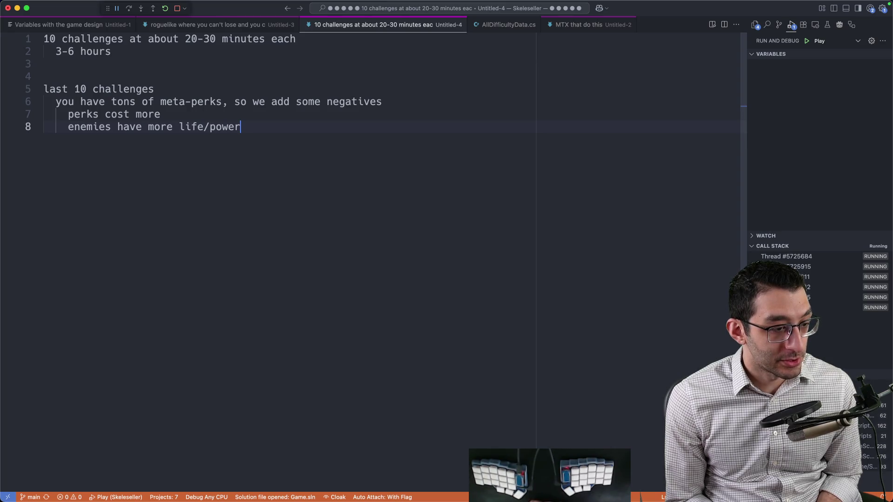
key("Return")
key("Return")
key("Return")
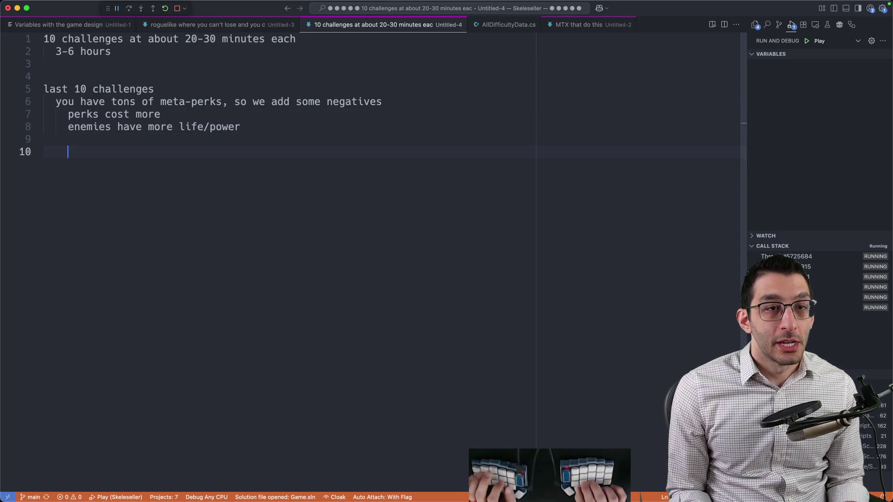
Add a 'more content' heading with 'original goal: make an infinitely replayable thing' and 'This is no longer the goal'
key("BackSpace")
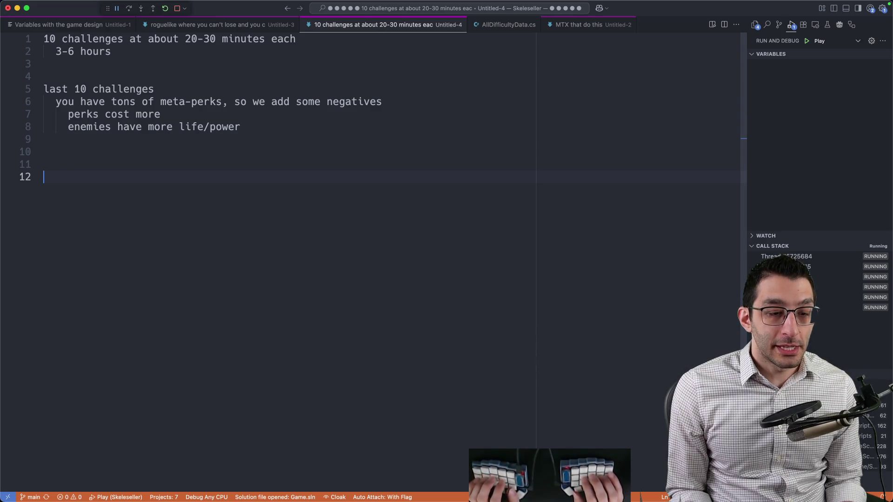
type("more content")
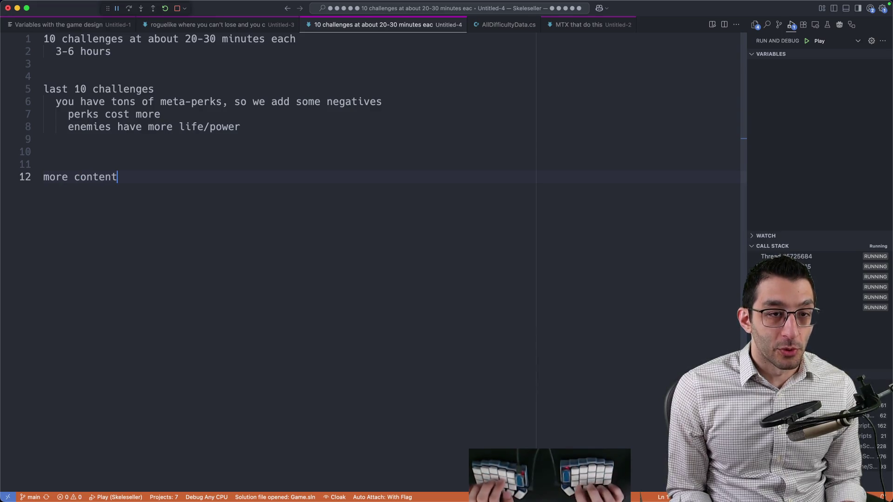
key("Return")
key("Tab")
type("original goal:")
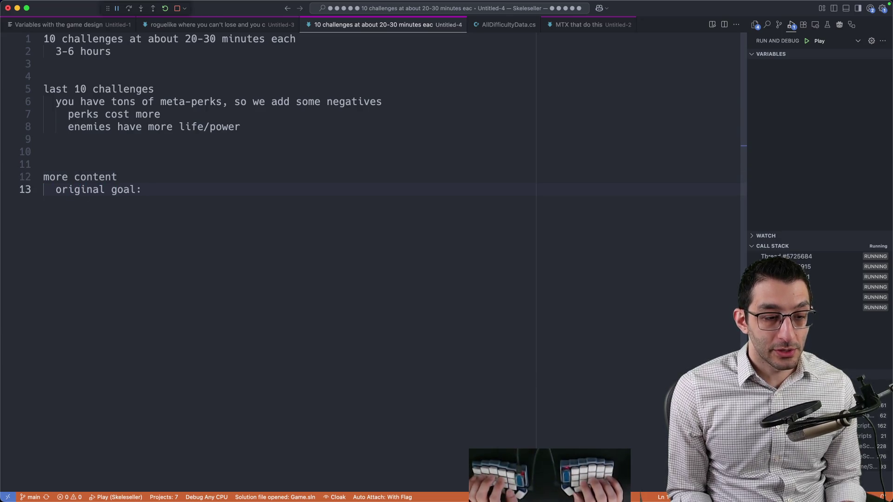
type(" make an infinietl")
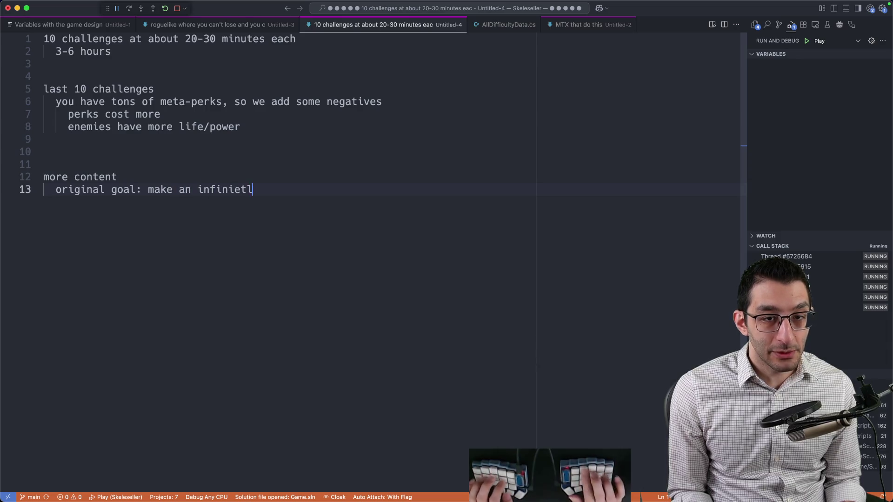
type("y replayable thing")
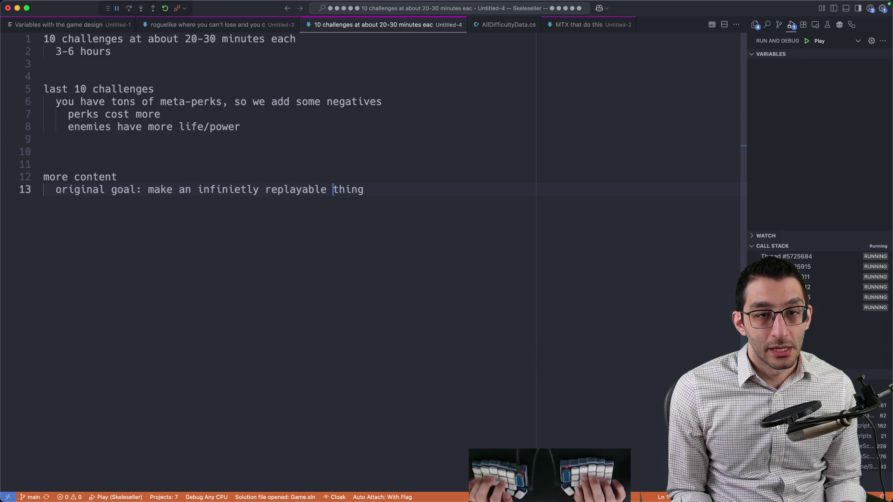
left_click(191, 190)
key("super+period")
key("Return")
key("End")
key("Return")
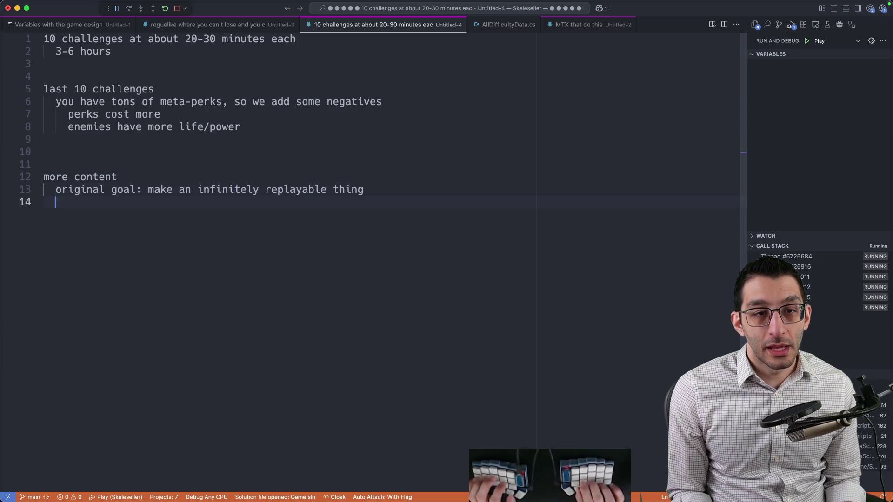
key("Tab")
type("This is no longer the goal")
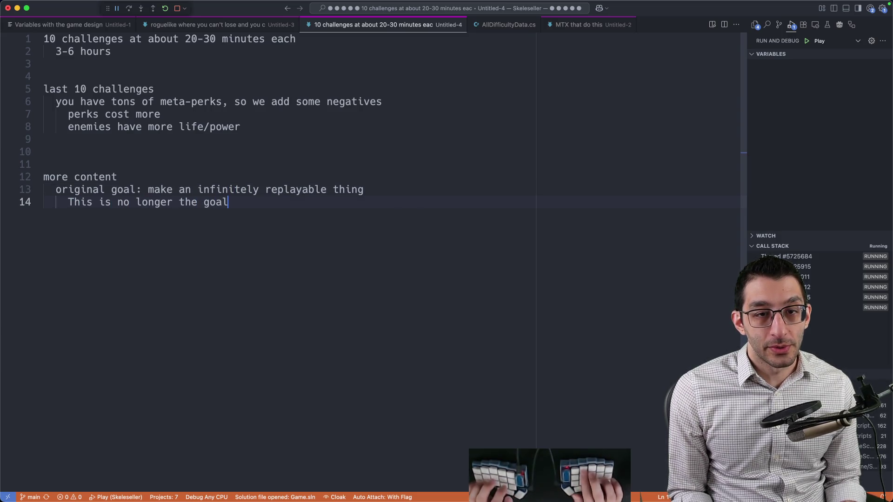
Add lines 'Base game: target of 4-5 hours of play' and 'New mode: 5-10 hours of play'
key("Return")
key("Return")
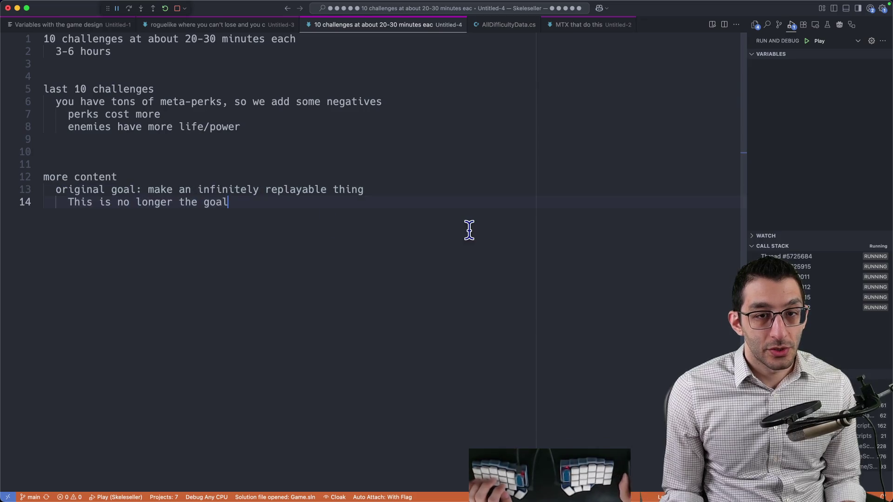
key("BackSpace")
key("BackSpace")
type("Base game: ")
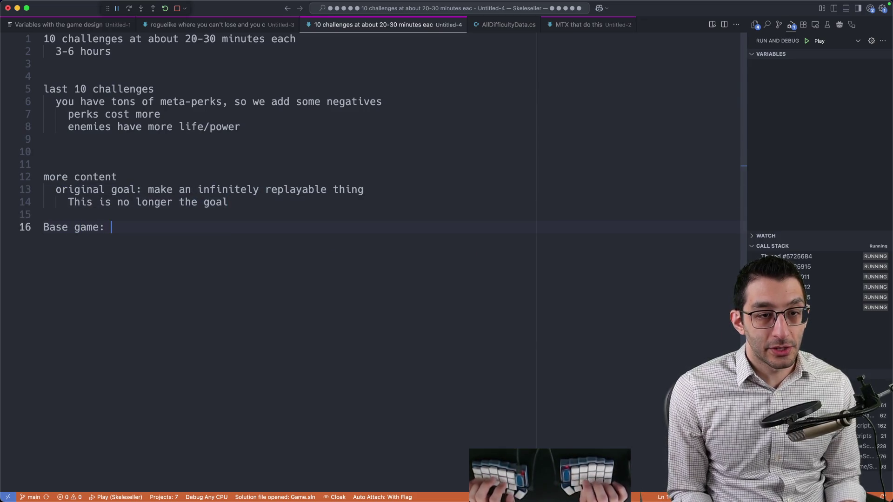
type("target of 4-5 ")
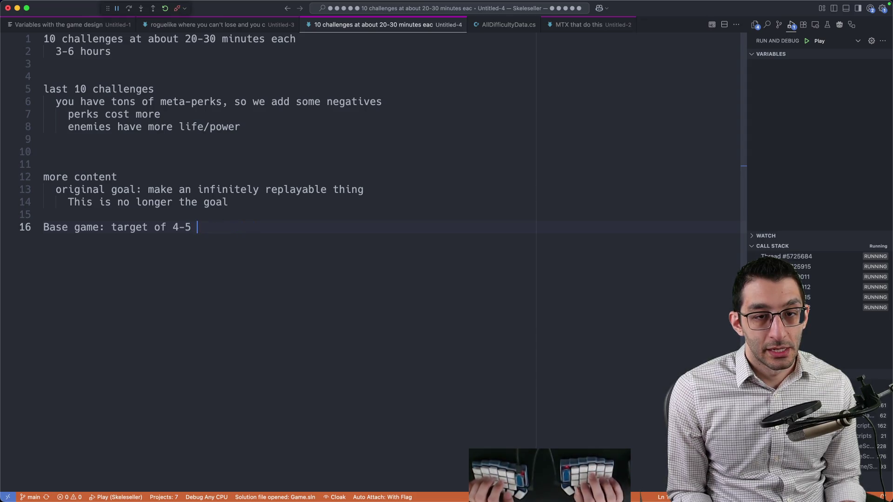
type("hours of play")
key("Return")
type("New ")
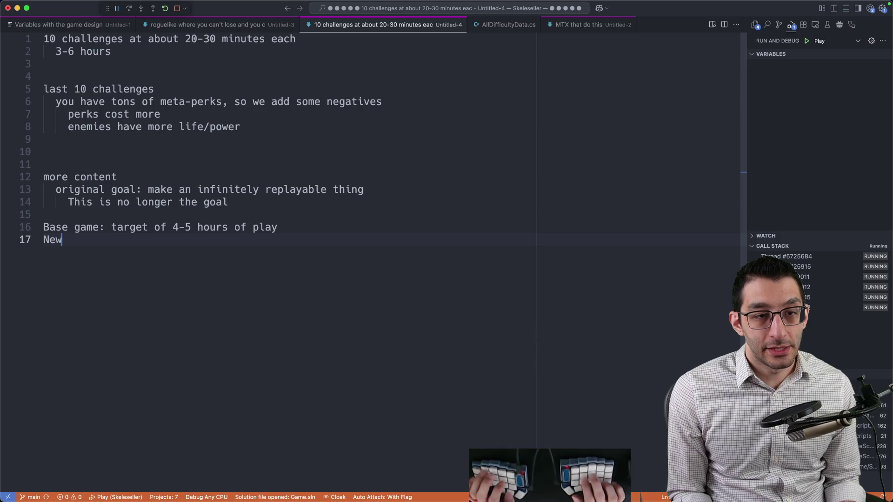
type("mode: ")
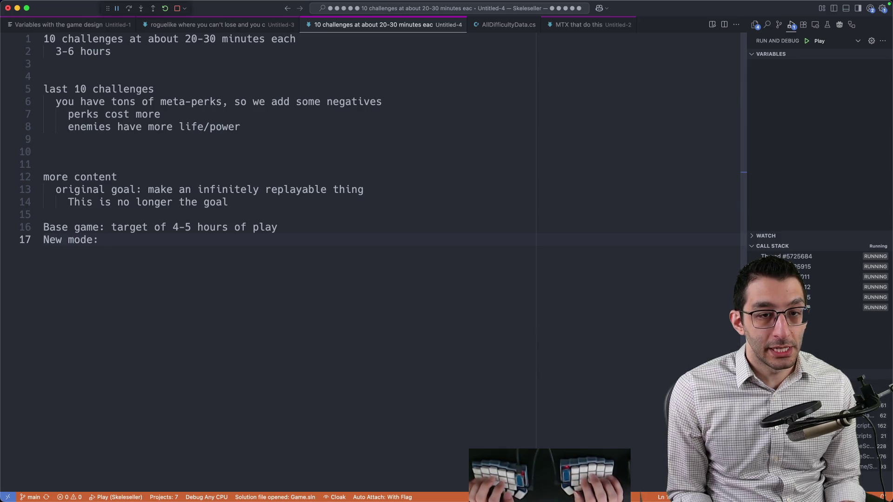
type("5-10 hours ")
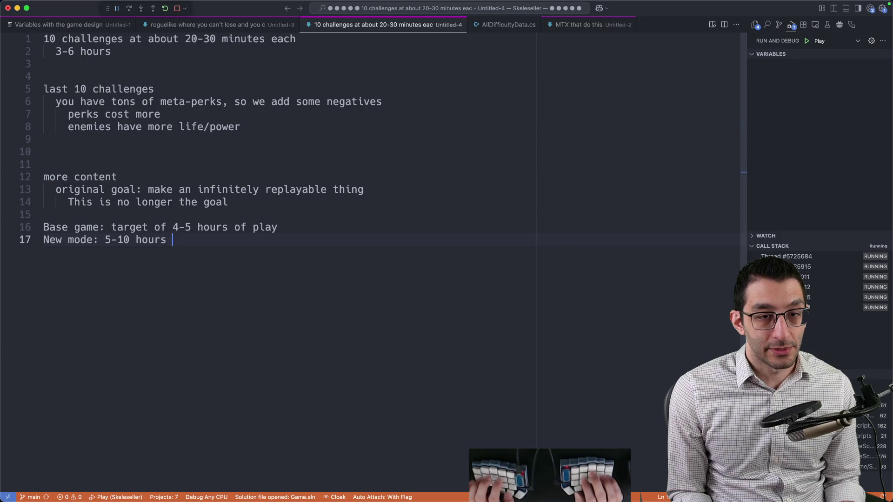
type("of play")
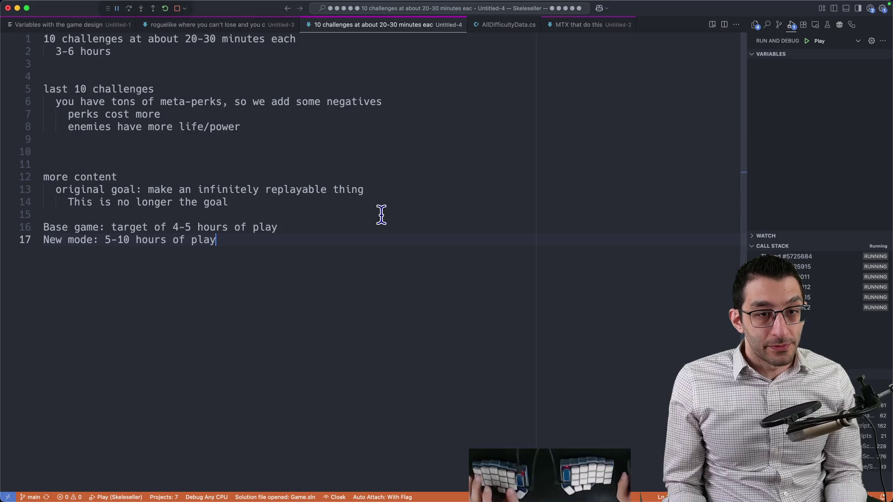
left_click_drag(104, 241, 229, 252)
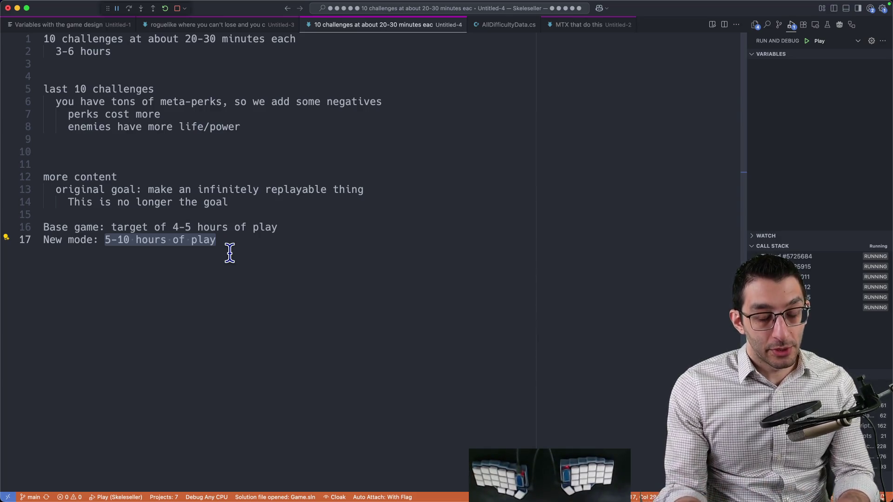
key("super+Tab")
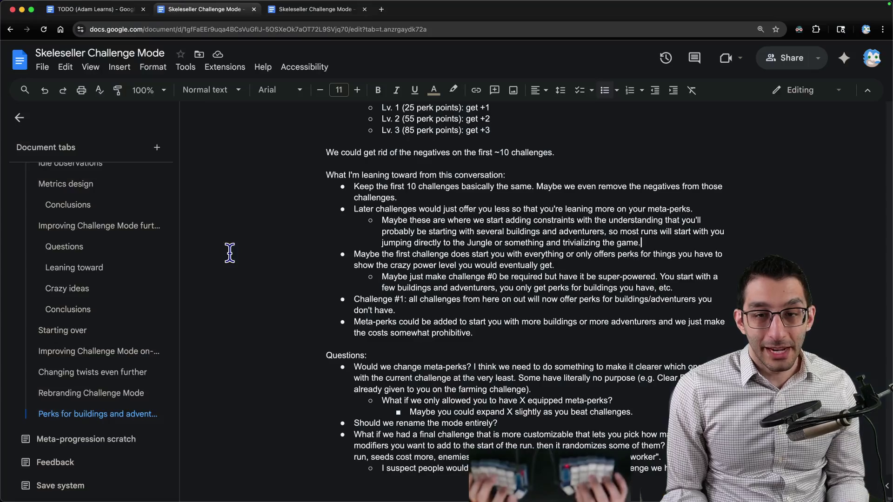
Reread the leaning-toward bullets and open an indented sub-point after the Meta-perks bullet's 'prohibitive.'
left_click_drag(355, 186, 623, 333)
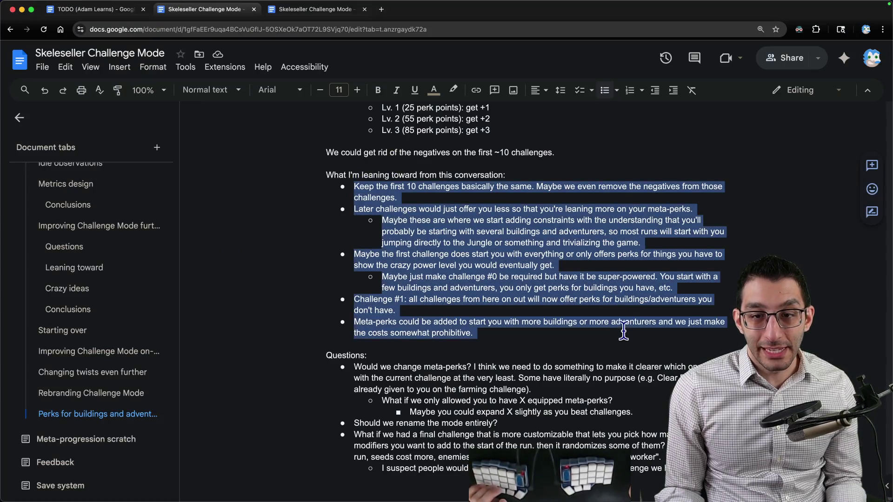
left_click(623, 333)
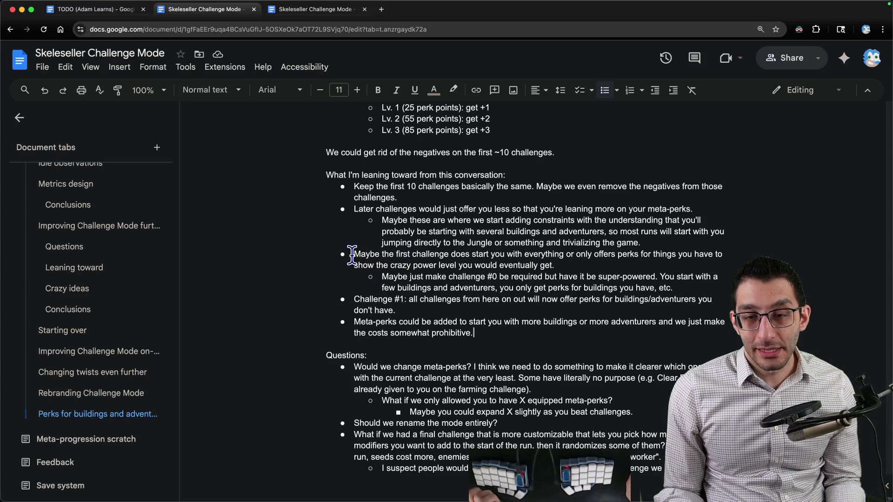
mouse_move(351, 255)
left_mouse_down()
mouse_move(716, 270)
mouse_move(689, 288)
left_mouse_up()
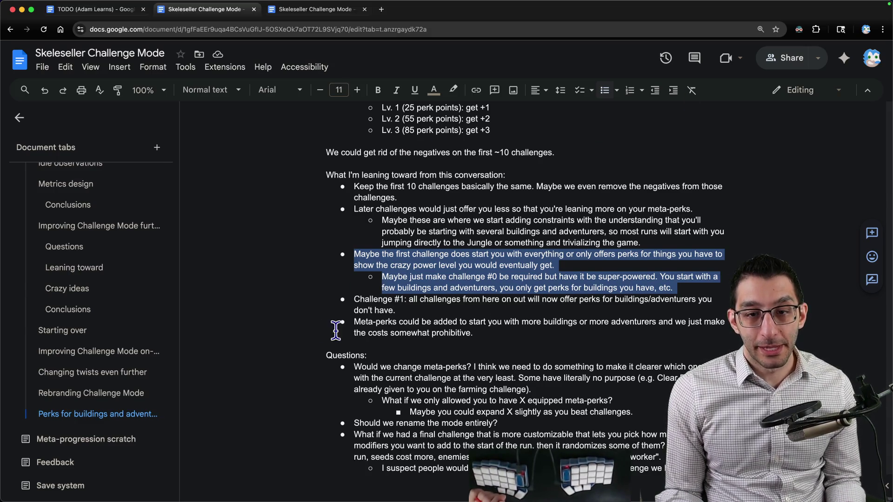
mouse_move(351, 322)
left_mouse_down()
mouse_move(407, 334)
mouse_move(524, 334)
left_mouse_up()
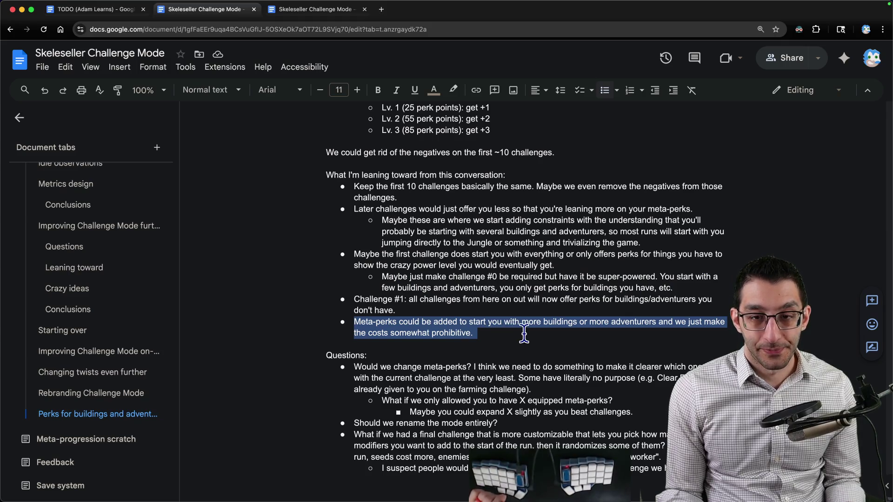
left_click(619, 335)
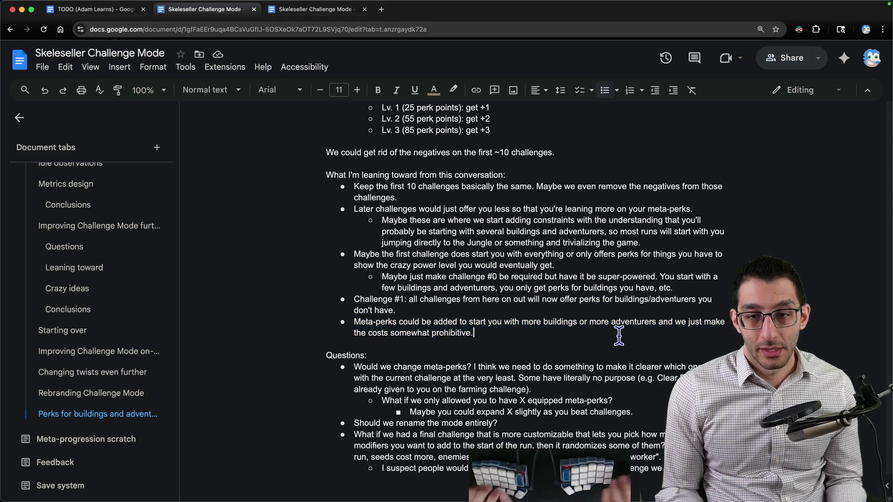
key("Return")
key("Tab")
Swap the 'Maybe' line for a deeper challenge #0 note about eventually regaining this power level
type("Maybe")
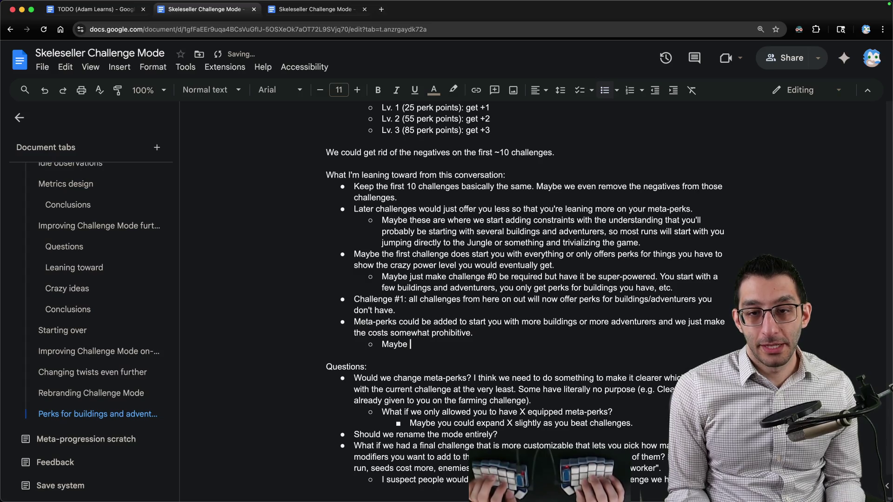
key("BackSpace")
key("BackSpace")
key("BackSpace")
key("Down")
key("Return")
key("Tab")
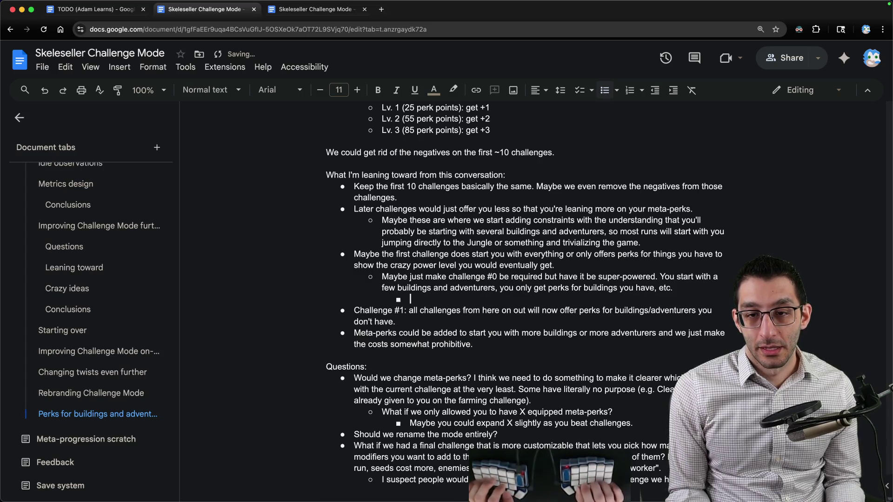
type("Maybe we even tell you after this chal")
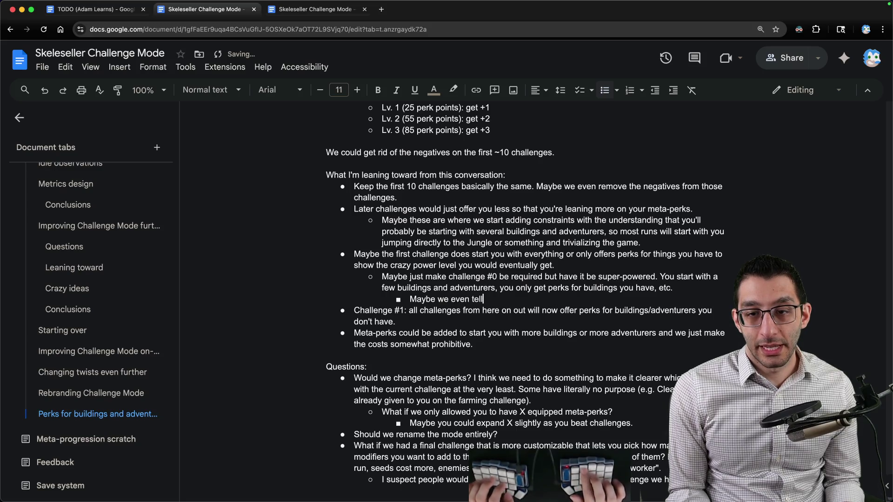
type("lenge")
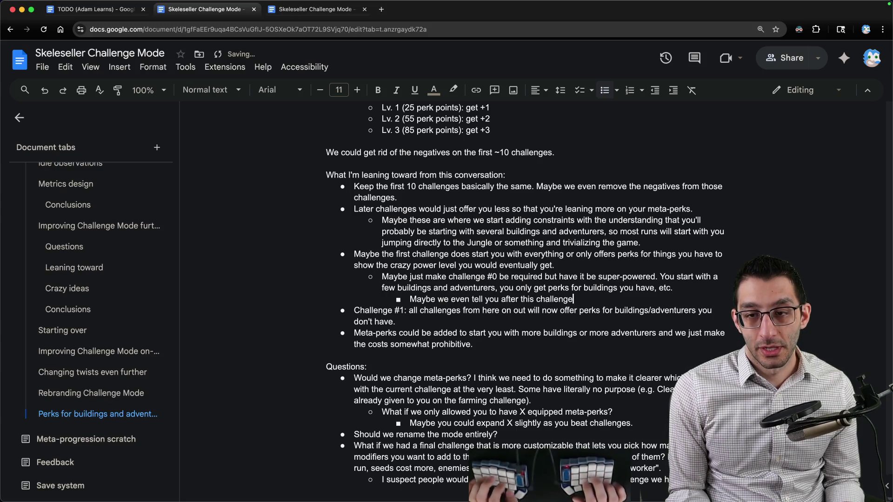
type(" that you'll ev")
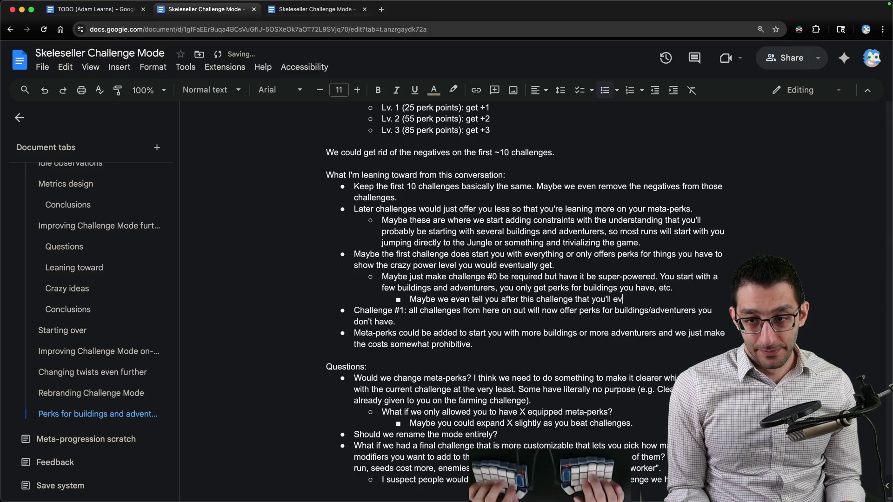
type("entually get back to this p")
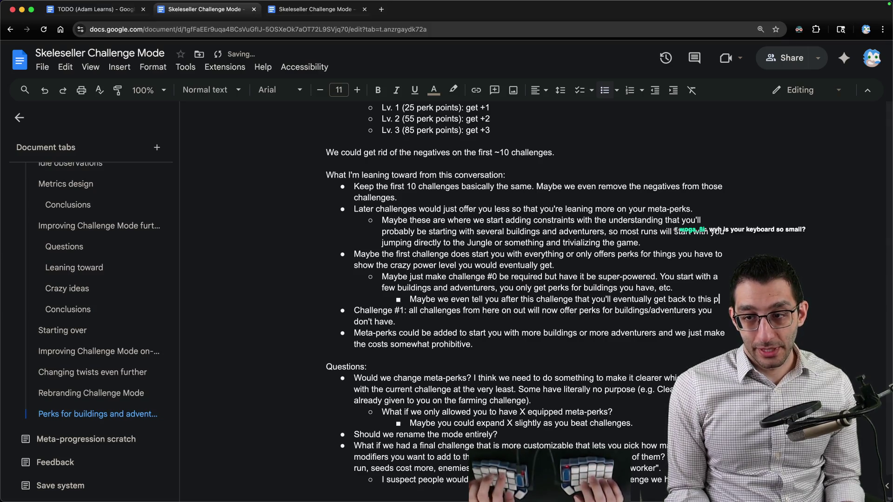
type("ower level after getti")
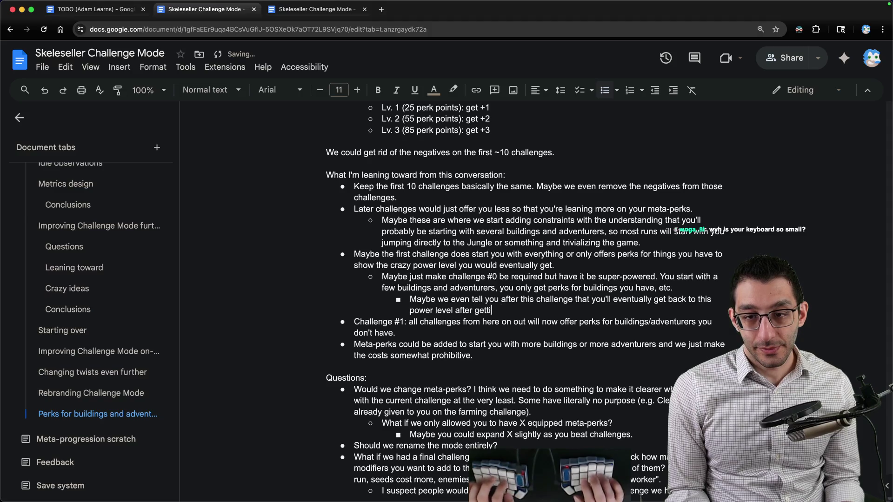
type("ng enough meta-perks?")
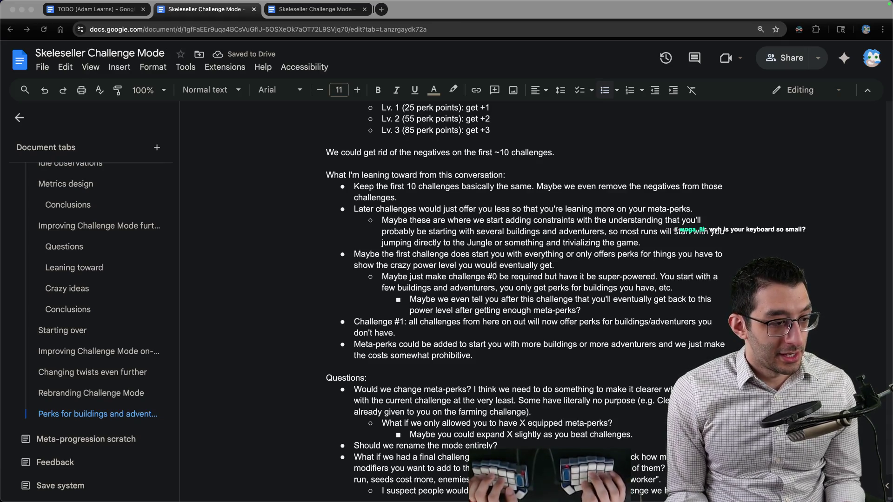
key("super+n")
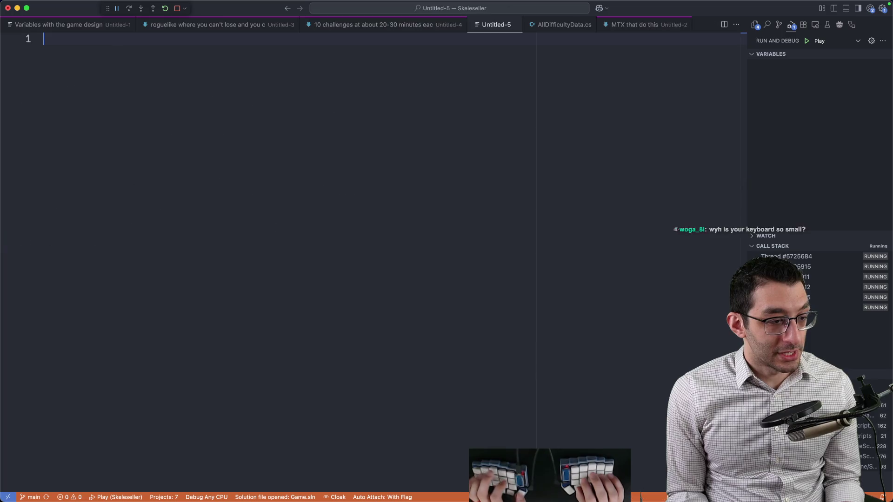
Type 'less hand/finger movement' and 'how are you doing today', fixing the 'dong' typo
type("less finger movement")
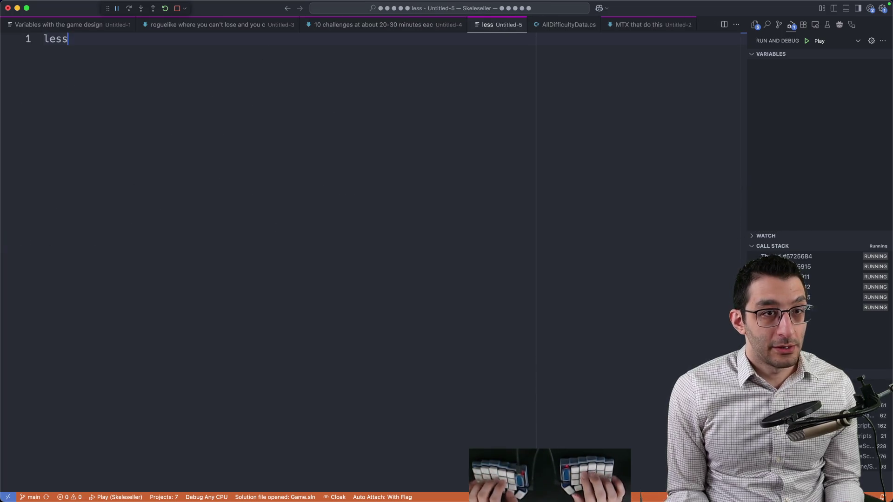
key("alt+Left")
key("alt+Left")
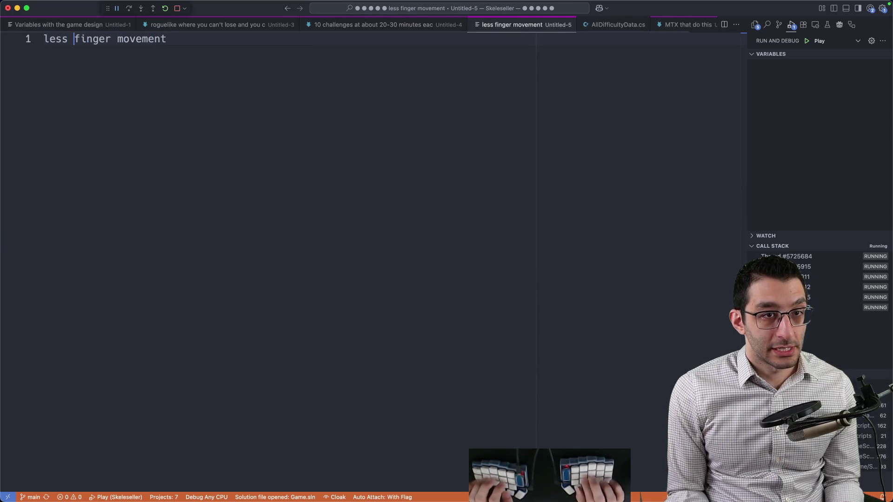
type("hand/")
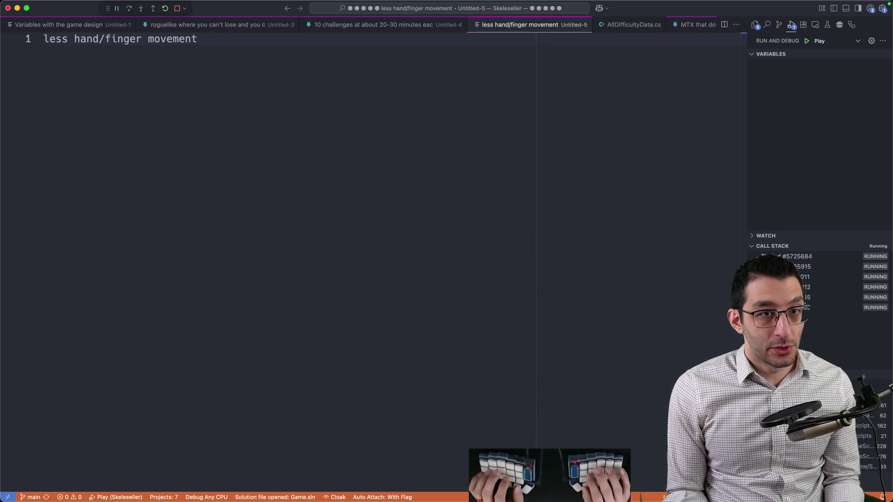
key("Return")
key("Return")
key("Return")
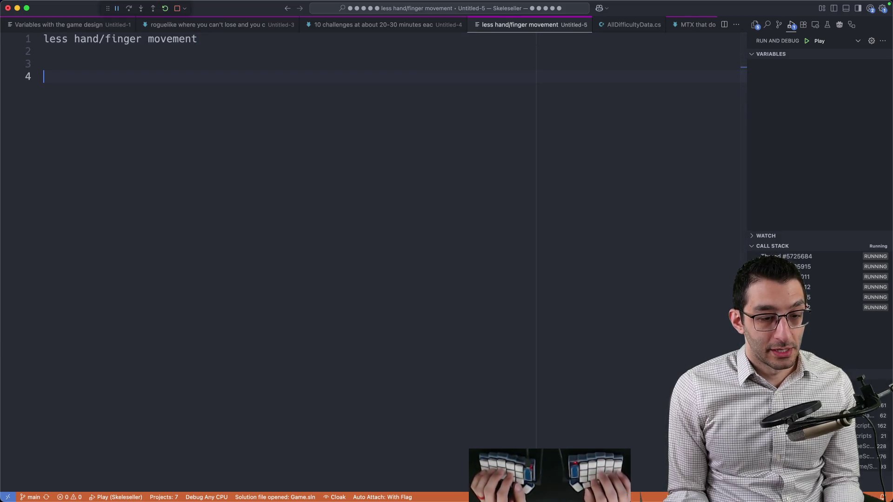
type("how are you dong ")
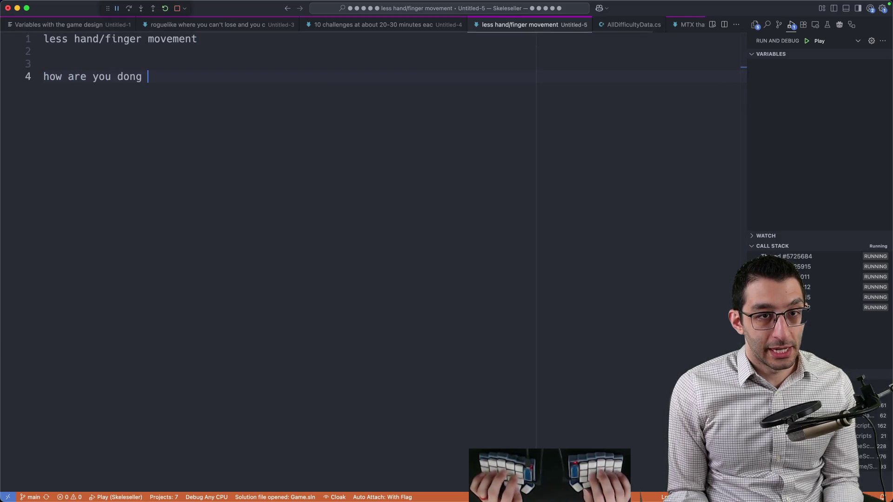
type("today")
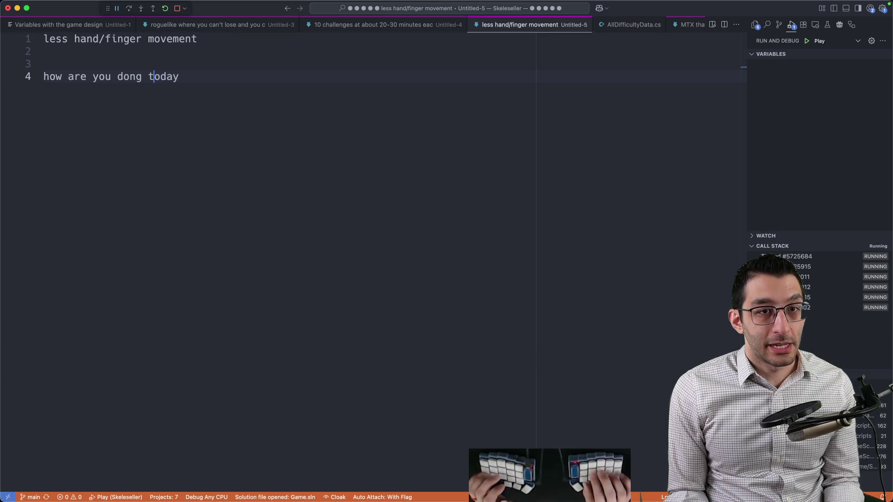
left_click(148, 76)
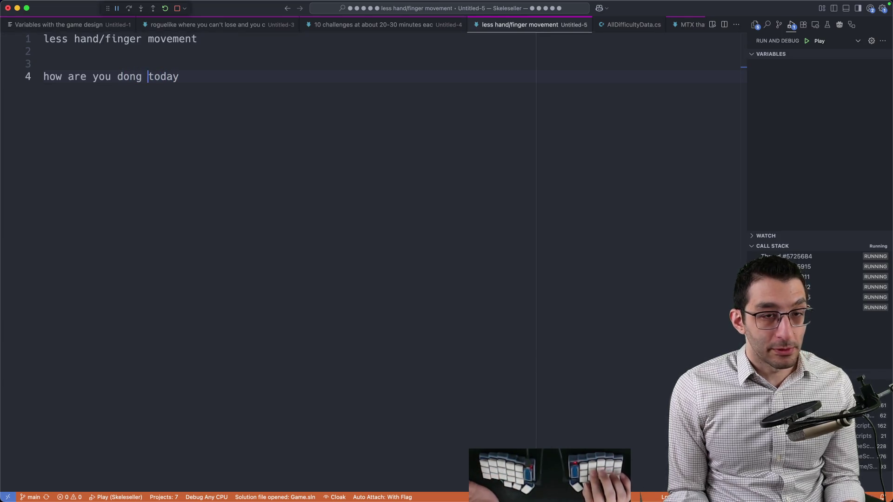
key("Right")
type("i")
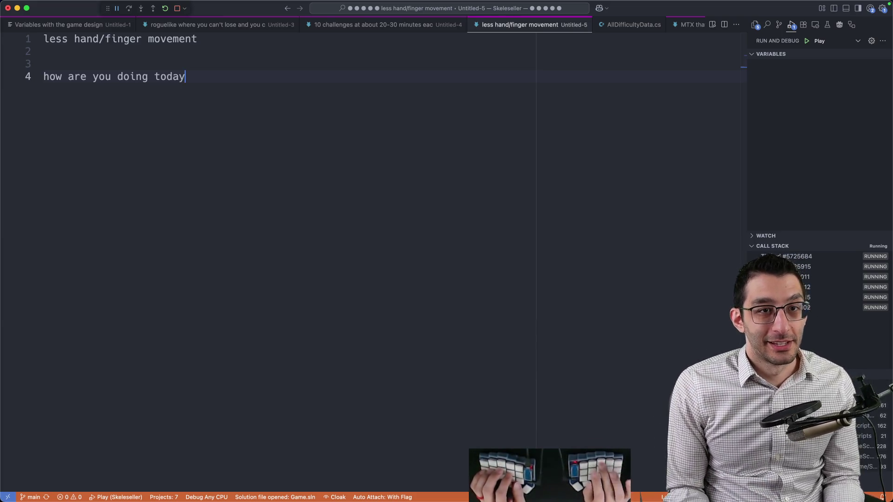
Close the Untitled-5 scratch note without saving and return to the design doc
key("Up")
key("Up")
key("Up")
key("shift+Home")
key("Down")
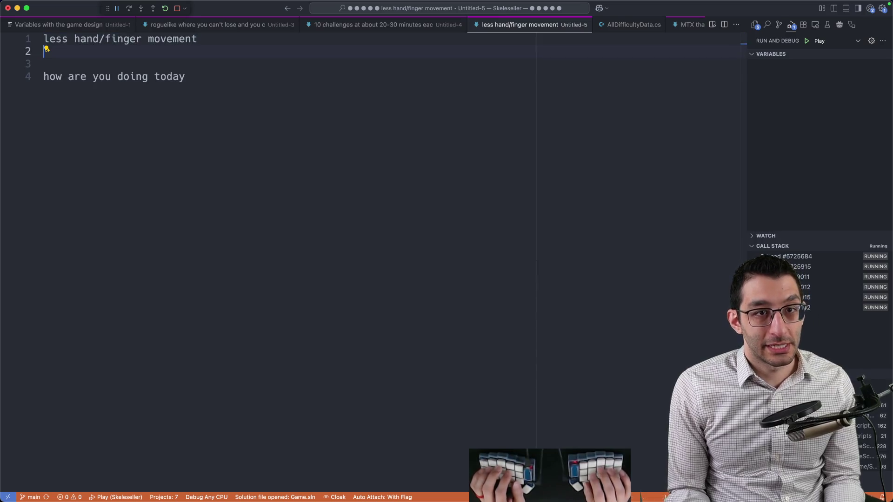
key("Up")
key("End")
key("shift+Home")
key("super+w")
key("super+d")
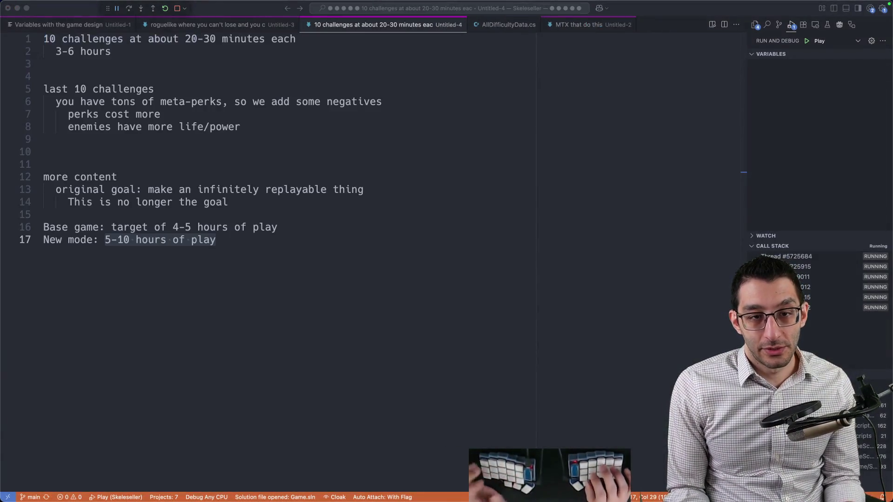
key("super+Tab")
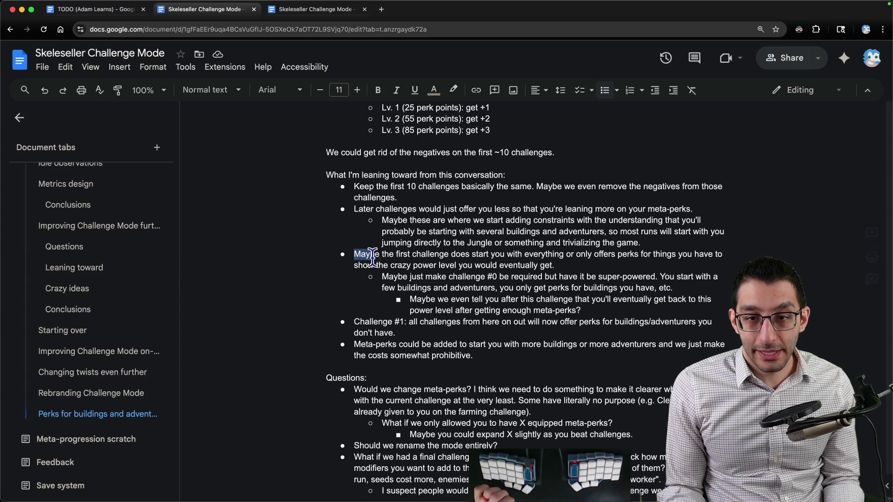
Reread the challenge #0 super-powered idea and the meta-perks-add-buildings bullet
mouse_move(381, 276)
left_mouse_down()
mouse_move(687, 301)
mouse_move(705, 290)
left_mouse_up()
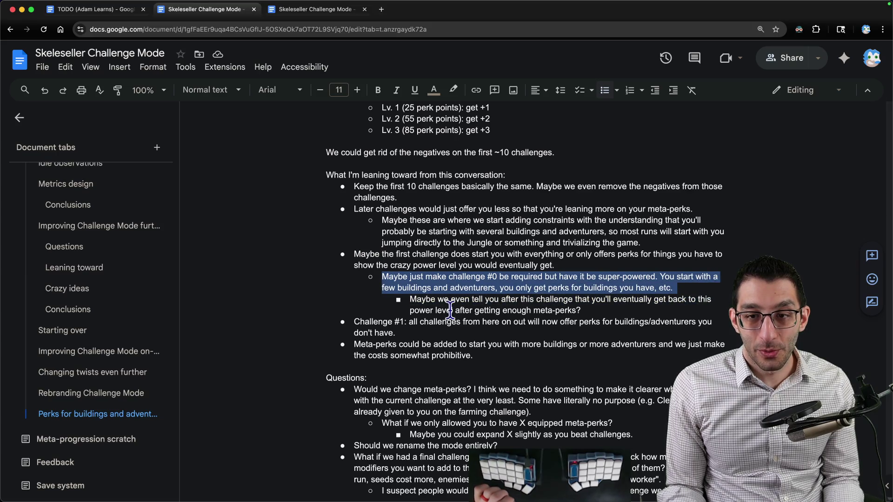
left_click_drag(354, 345, 532, 351)
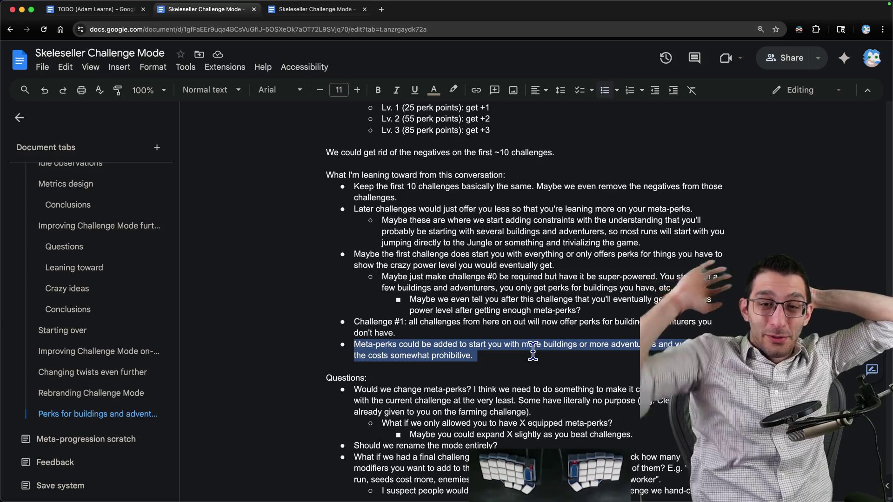
key("super+Tab")
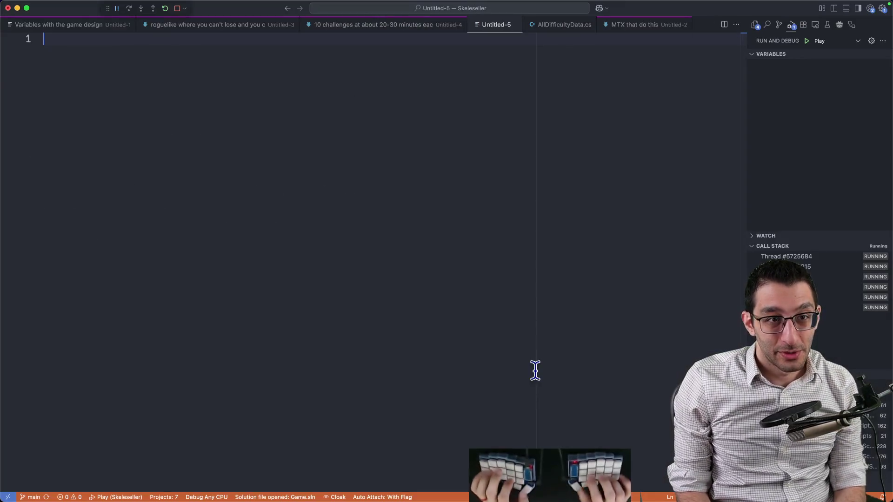
Note 'Meta-perk: start with one random building' with sub-point 'Lv. 2: start with two random buildings'
type("Meta-perk: start with one random bu")
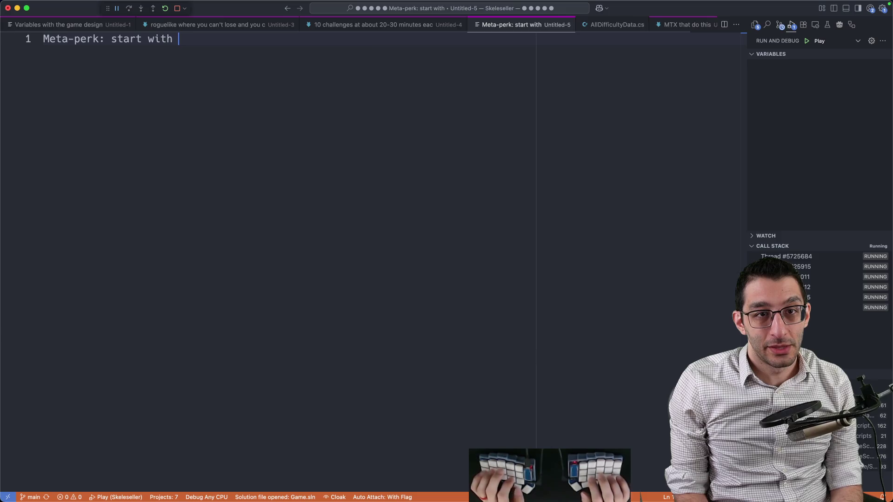
type("ilding")
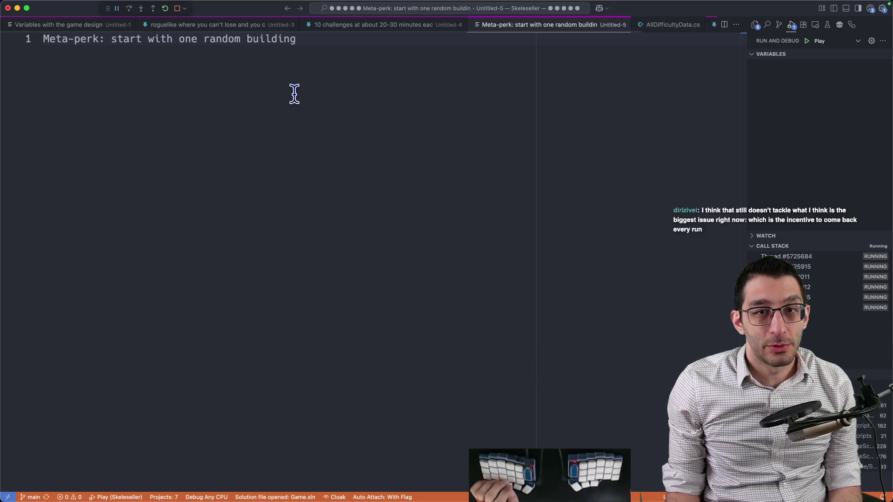
key("super+a")
left_click(475, 102)
key("Return")
key("Tab")
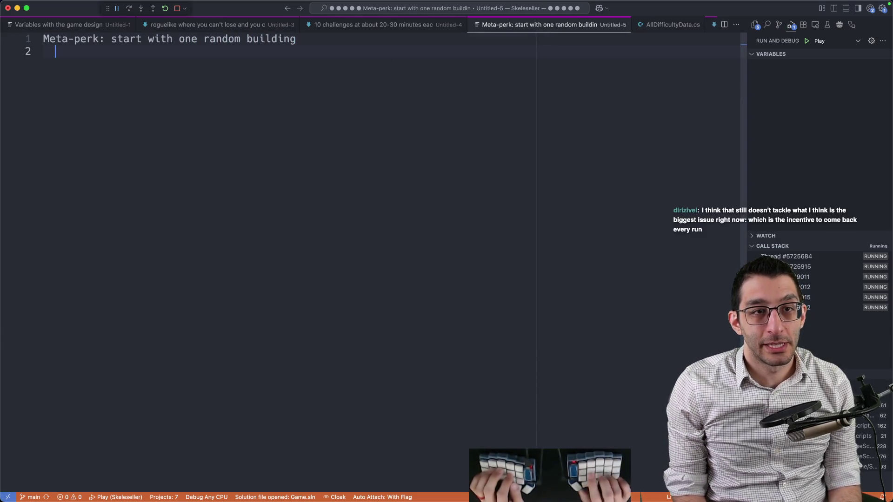
type("Lv. 2")
key("Return")
type("; s")
key("BackSpace")
key("BackSpace")
key("BackSpace")
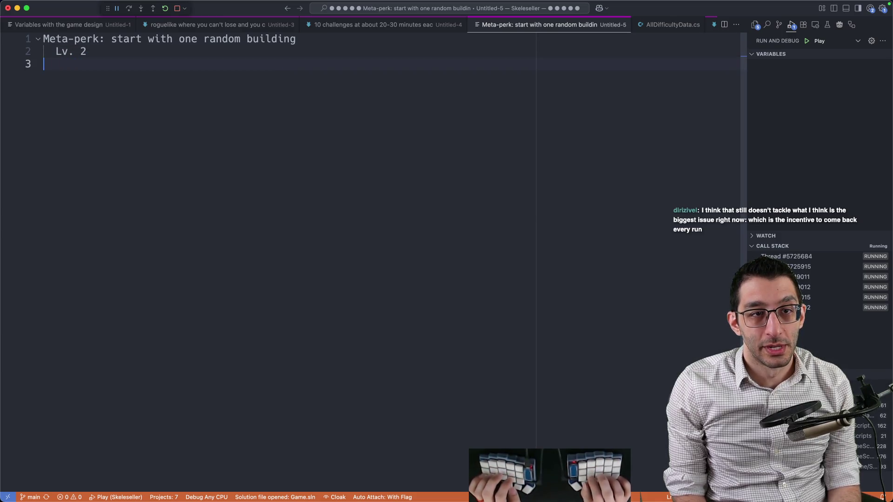
type(": start with two random buildings")
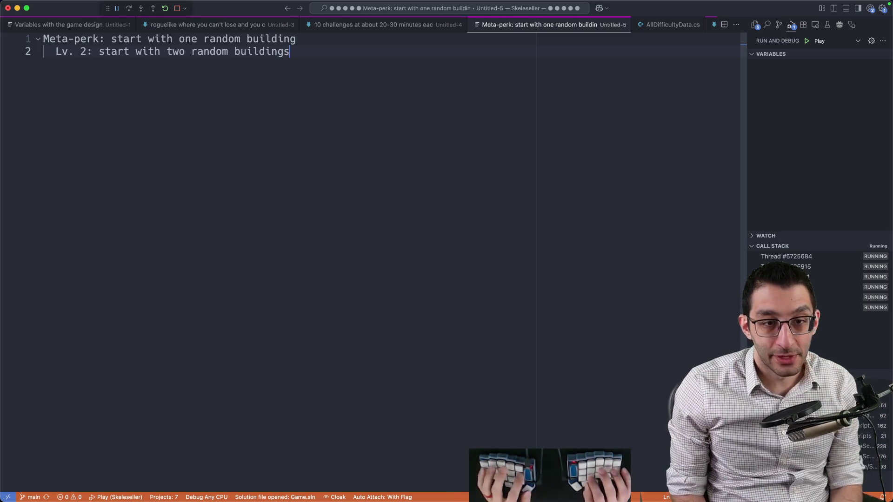
Bring up the TODO document in Chrome
key("super+Tab")
scroll(461, 235, "up", 5)
key("super+1")
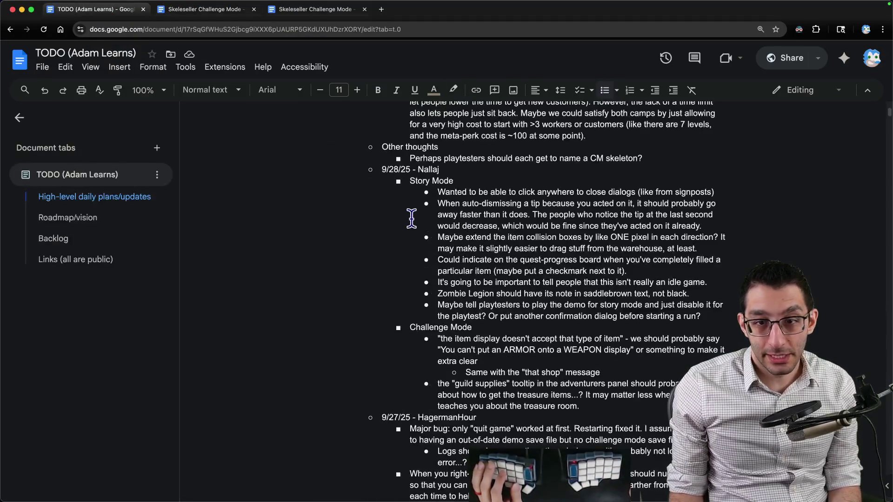
Highlight the first-playthrough feedback about town perks for missing buildings in the TODO doc
scroll(418, 221, "up", 10)
scroll(421, 221, "down", 20)
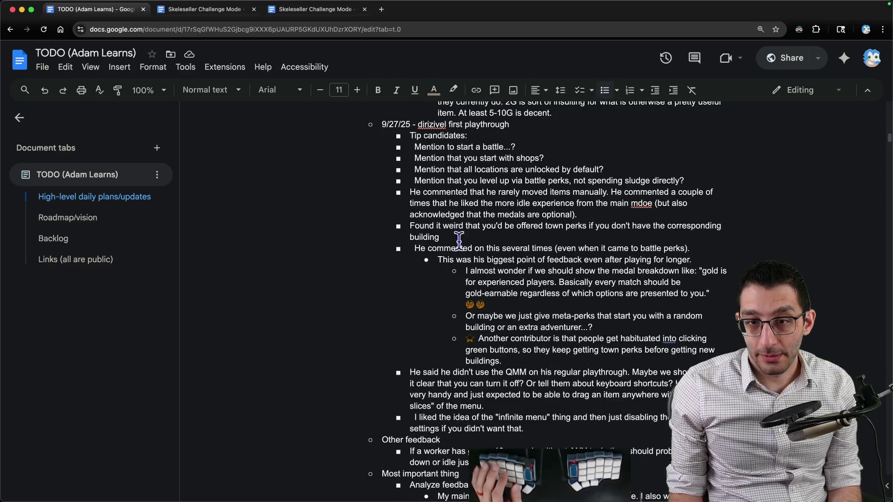
mouse_move(411, 249)
left_mouse_down()
mouse_move(477, 270)
mouse_move(563, 344)
left_mouse_up()
left_click(562, 340)
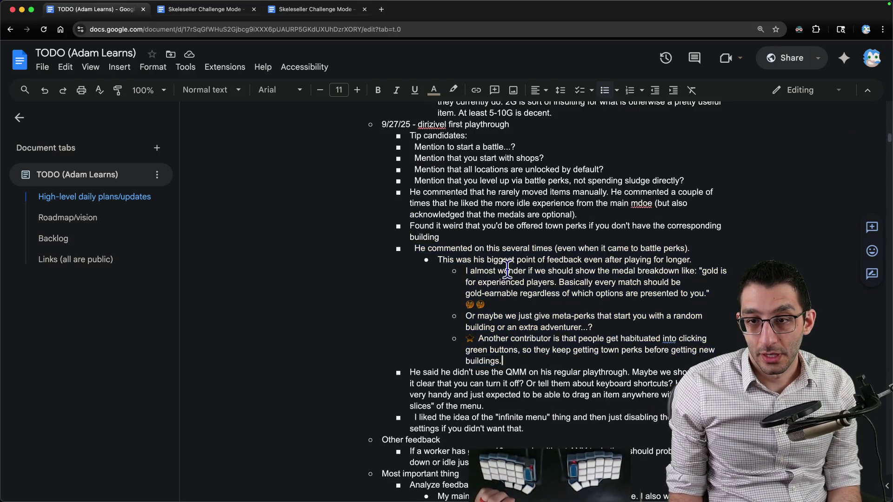
left_click_drag(437, 260, 763, 256)
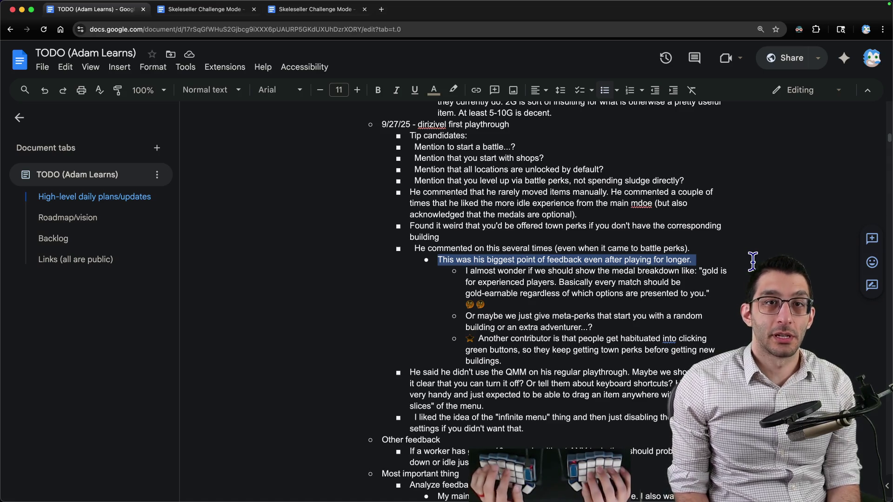
key("super+Tab")
key("Return")
key("Return")
key("Return")
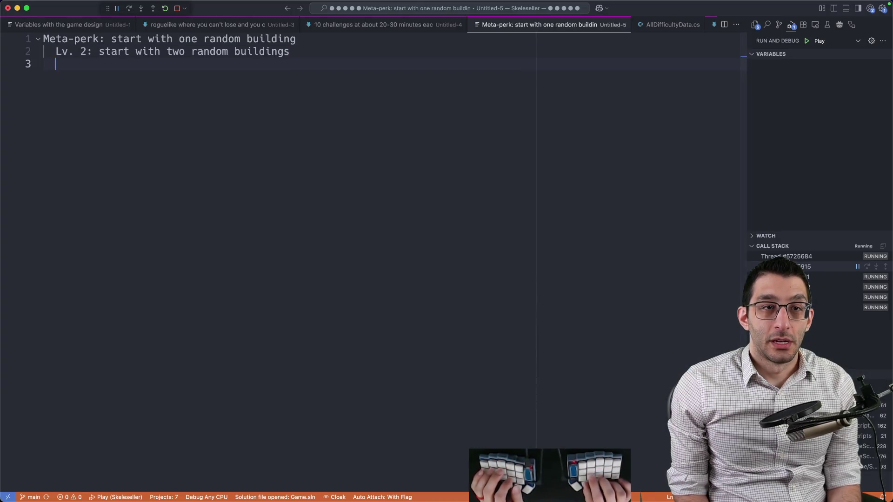
Write '"why would you come back"' with 'you're having fun', 'how is this mode fun?' and 'how is the base game fun?'
type("\"why would you come back\"")
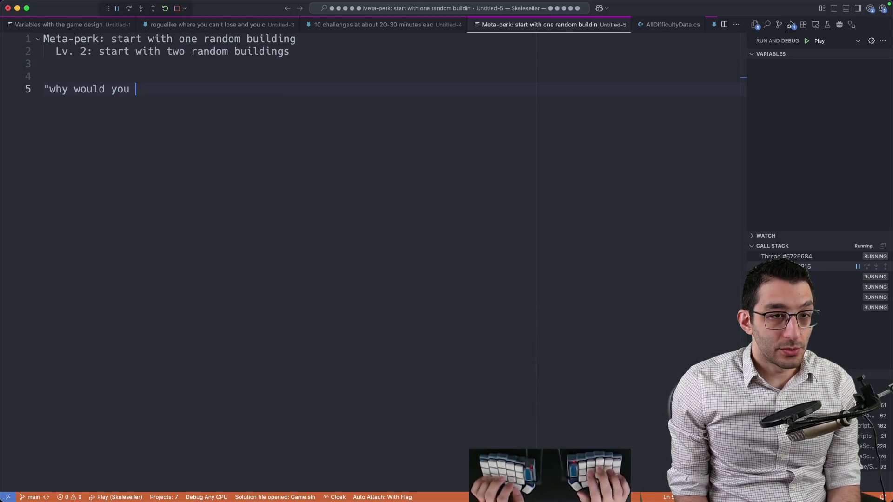
key("Return")
key("Tab")
type("you're having fun")
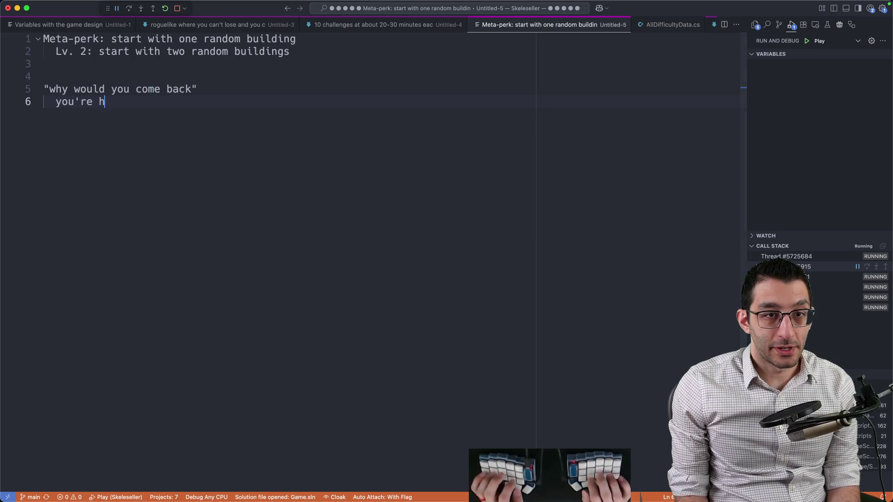
key("Return")
key("Return")
key("Return")
key("Tab")
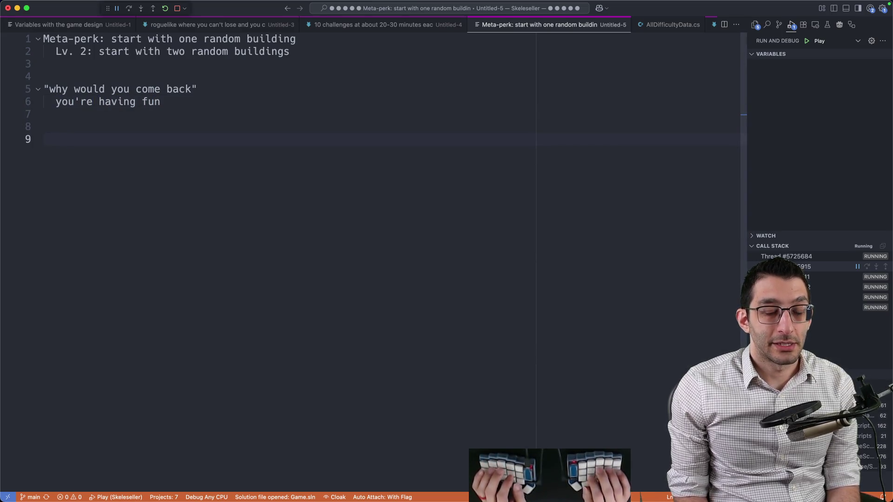
type("\"why")
key("BackSpace")
key("BackSpace")
key("BackSpace")
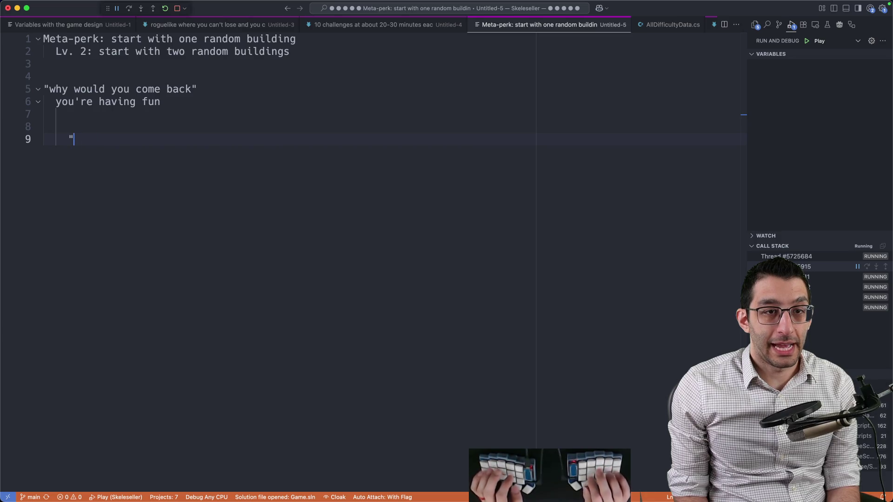
type("how is this mode fun?\"")
key("Return")
key("Return")
key("Return")
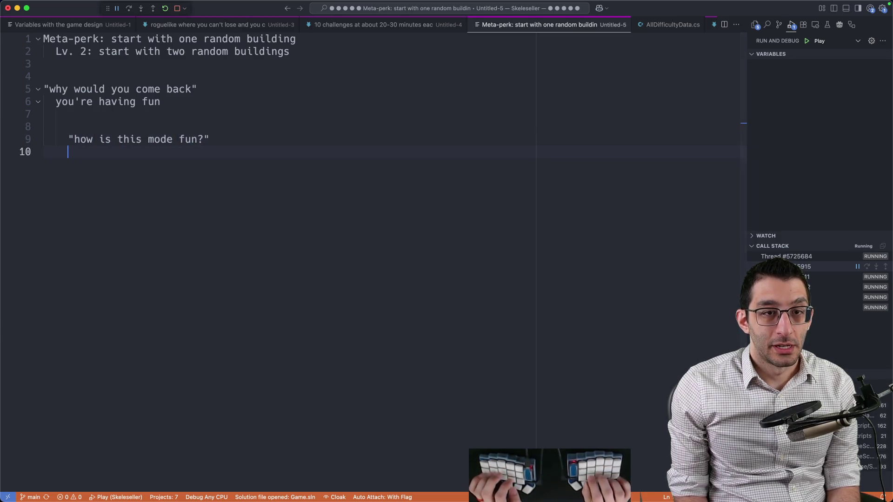
type("how is")
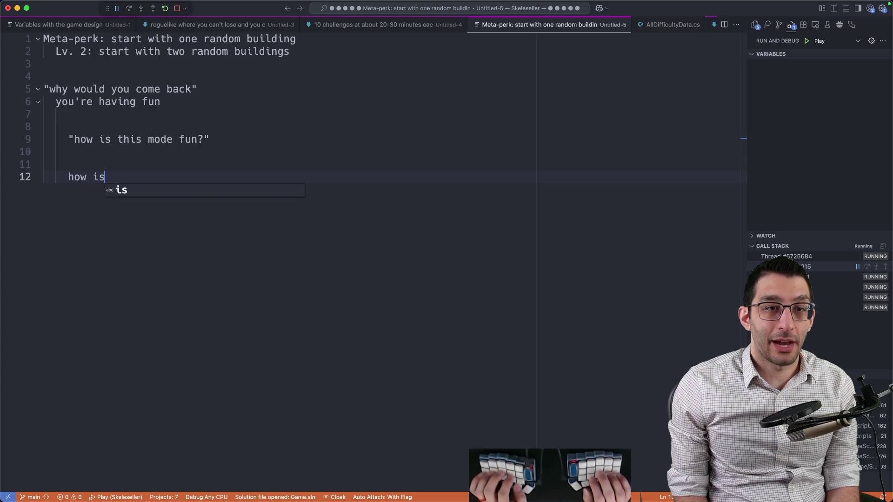
type(" the base game fun?")
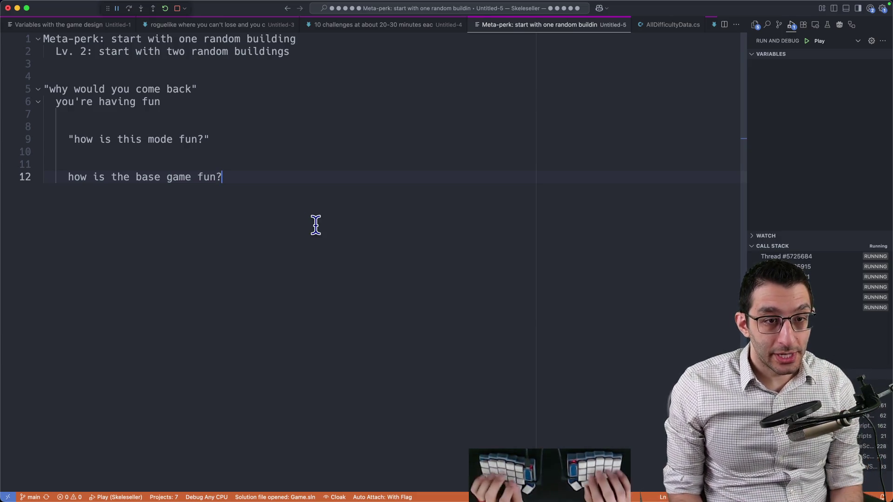
key("Return")
key("Return")
key("Return")
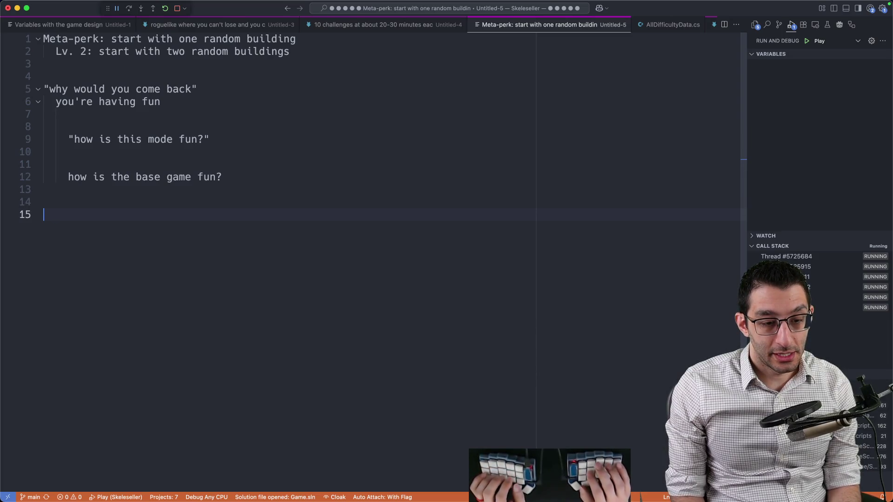
Add the quoted line 'Challenge Mode won't be everyone' with a 'roguelike games' sub-point
type("Challenge Mode won't be")
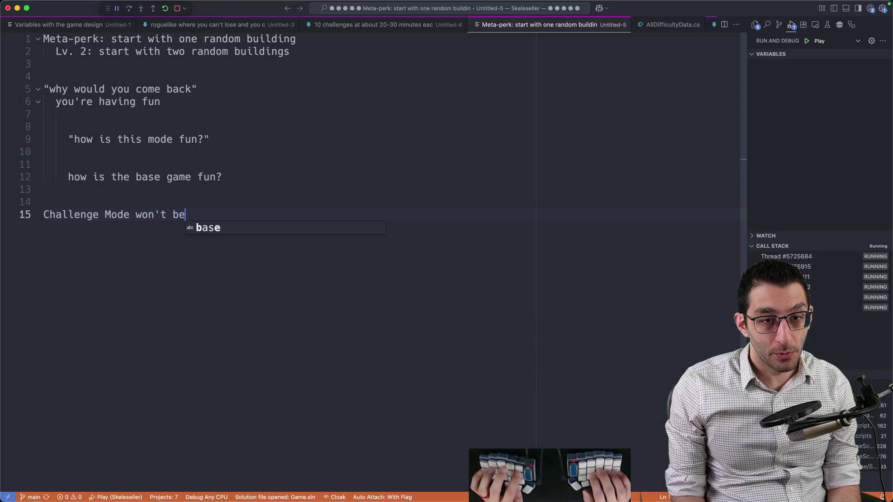
type(" everyone")
type("\"")
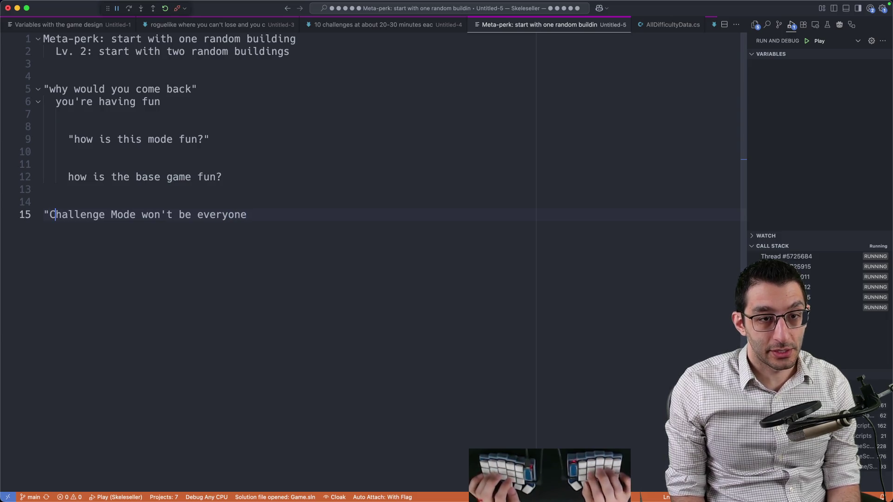
key("alt+Right")
key("alt+Right")
type("\"")
key("End")
key("shift+Home")
key("End")
key("Return")
key("Tab")
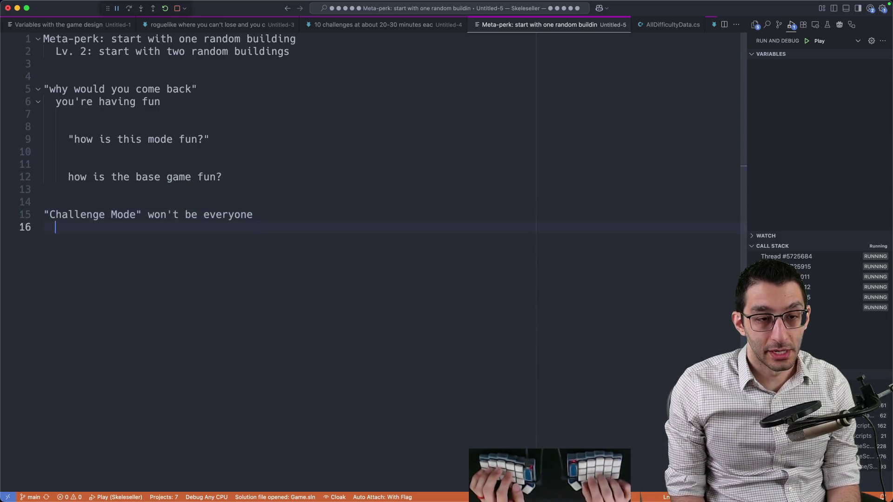
key("Return")
type("roguelike games")
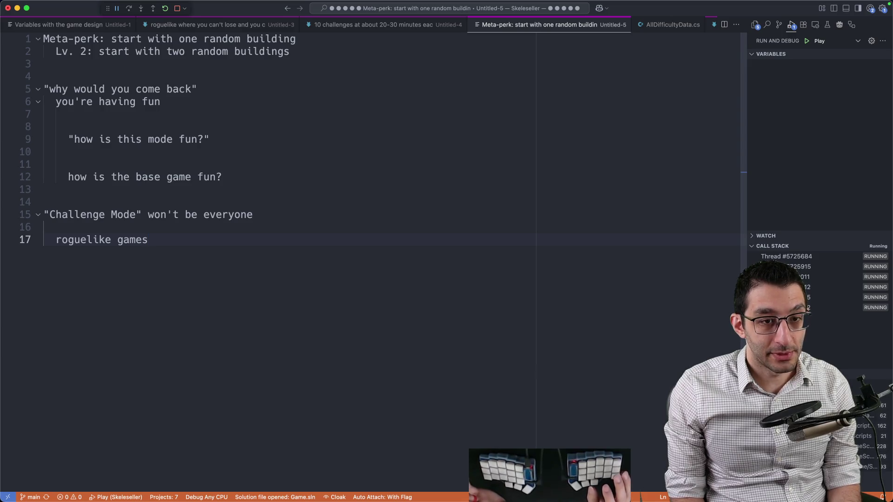
Select the Challenge Mode line briefly, then bring up the sqlite terminal
left_click(148, 215)
key("super+l")
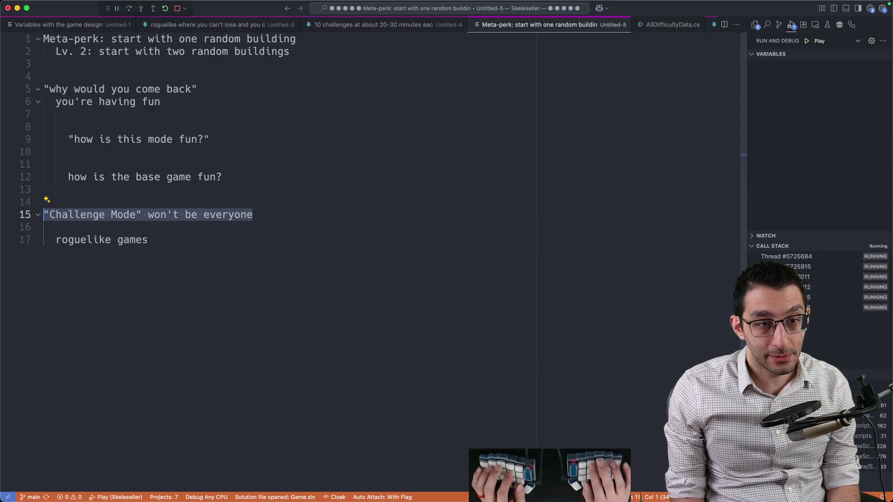
key("super+Down")
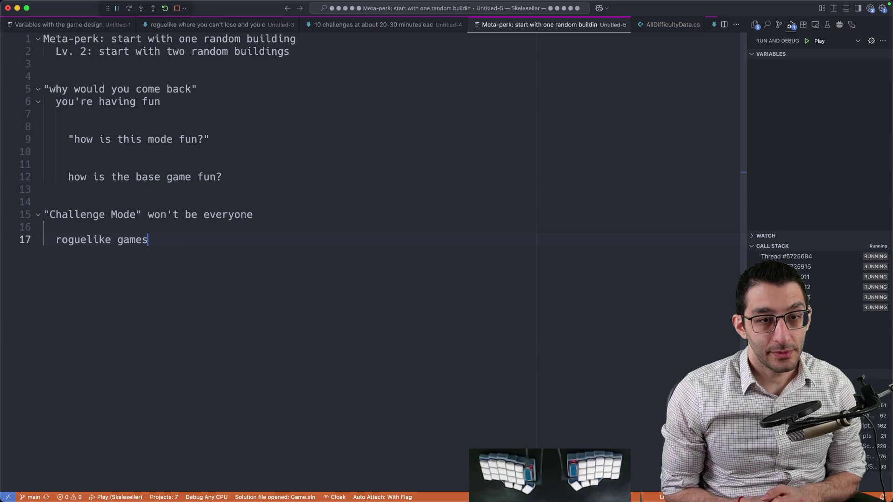
key("super+Tab")
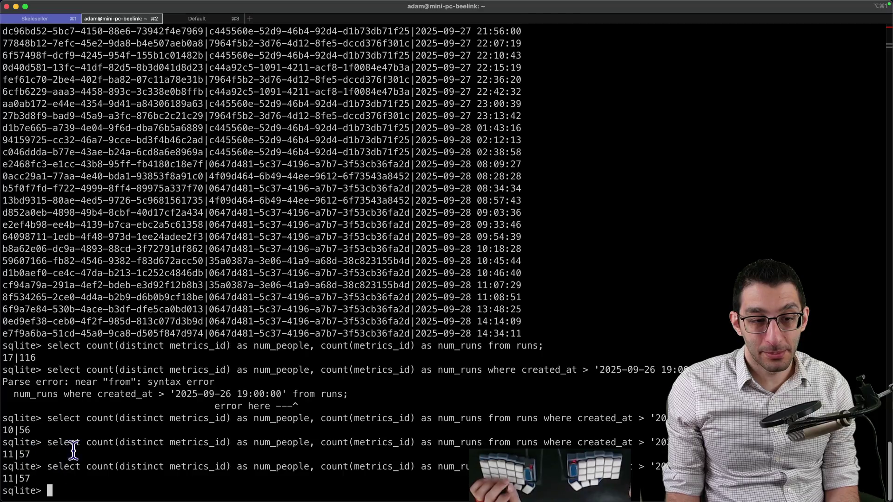
Check the 57 runs count, then note 'new stuff is a no-go for this mode' below roguelike games
double_click(24, 454)
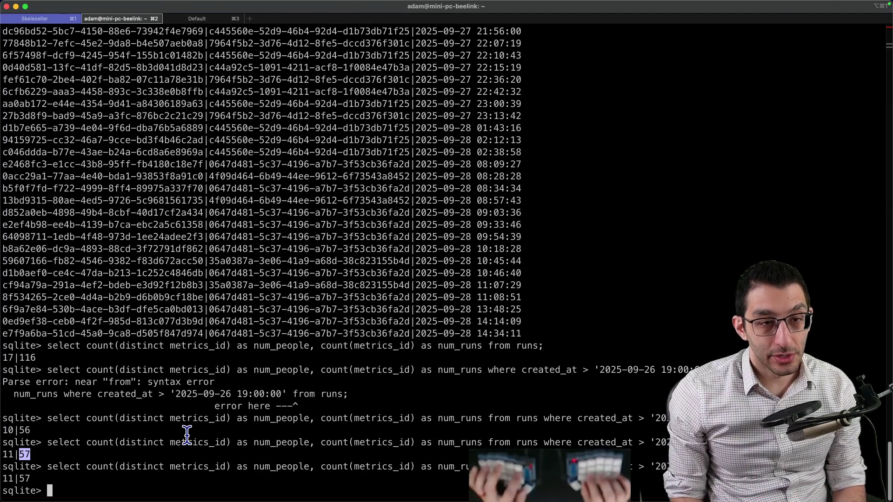
key("super+Tab")
key("Return")
key("Return")
key("Return")
key("Return")
type("new stuff")
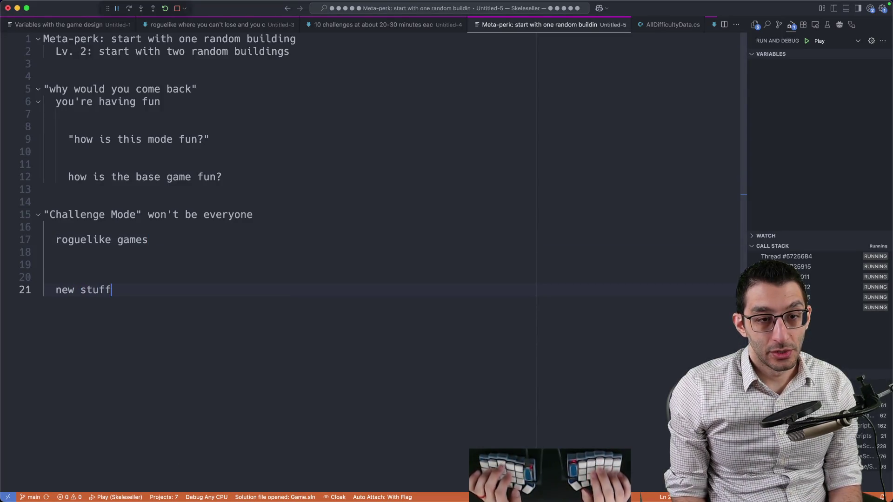
type(" is a no-go for this mode")
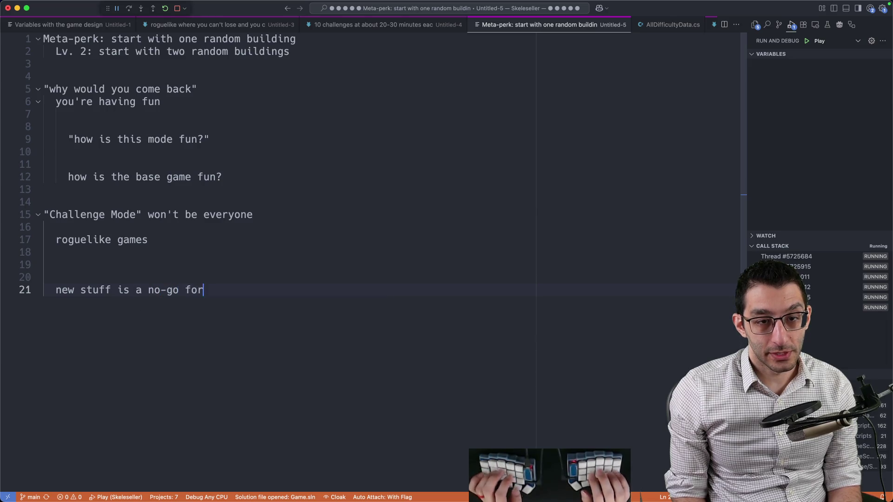
Under the outdented heading, add bullets: perks that change gameplay, no new adventurers, no new major systems
key("shift+Tab")
key("End")
key("Return")
key("Tab")
type("T")
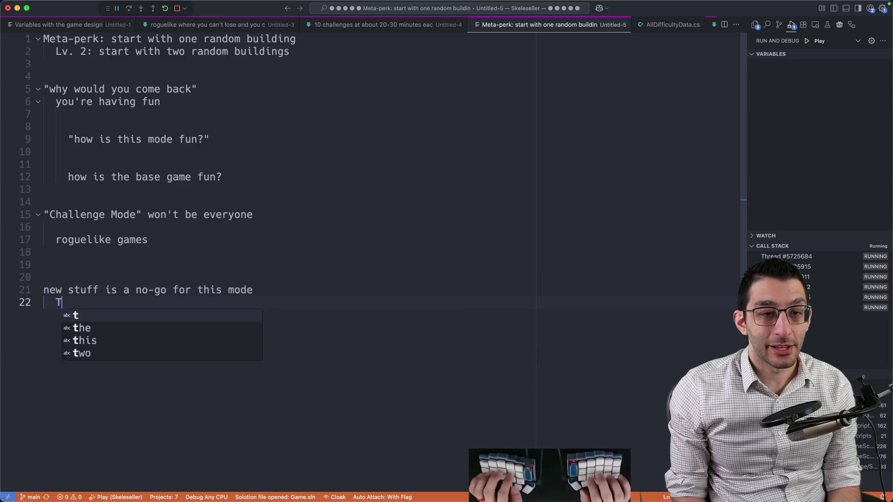
type("here are perks that change ")
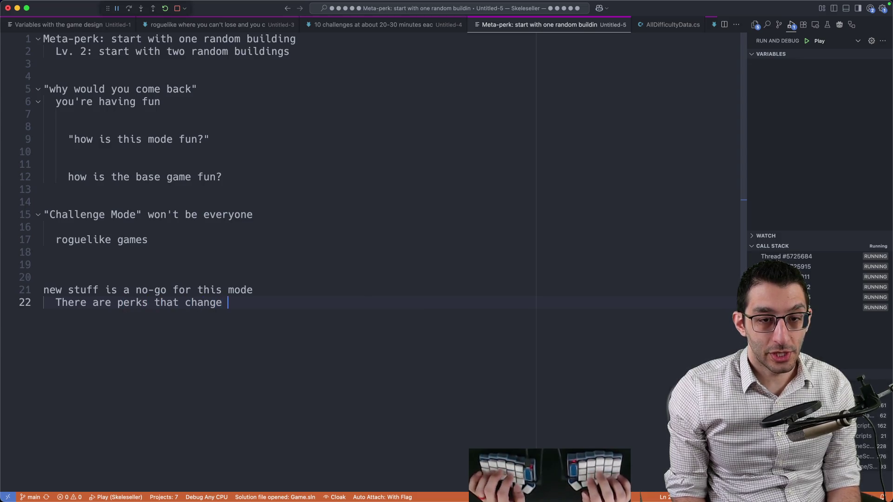
type("gameplay that aren't in the base game")
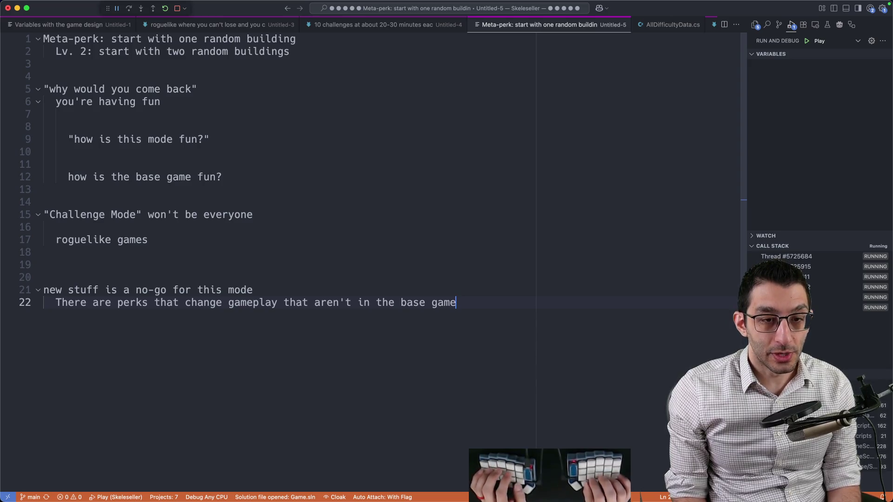
key("Return")
key("Return")
type("no new adventurers")
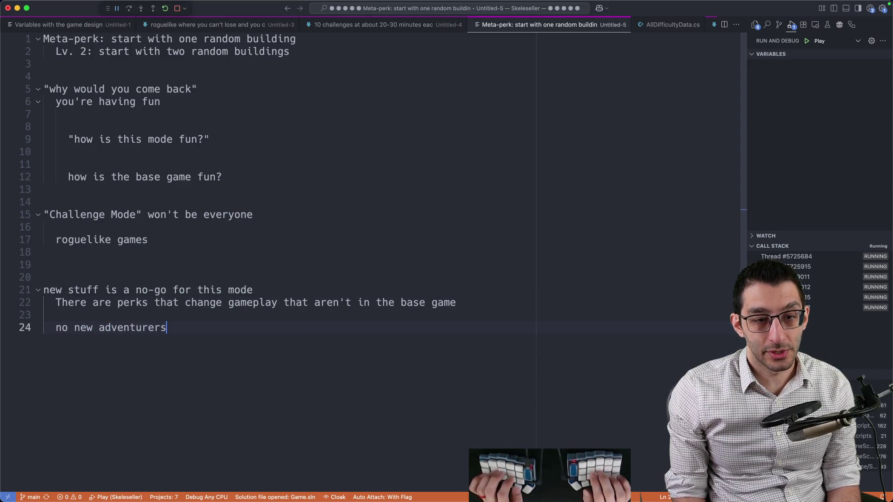
key("Return")
type("no new major sy")
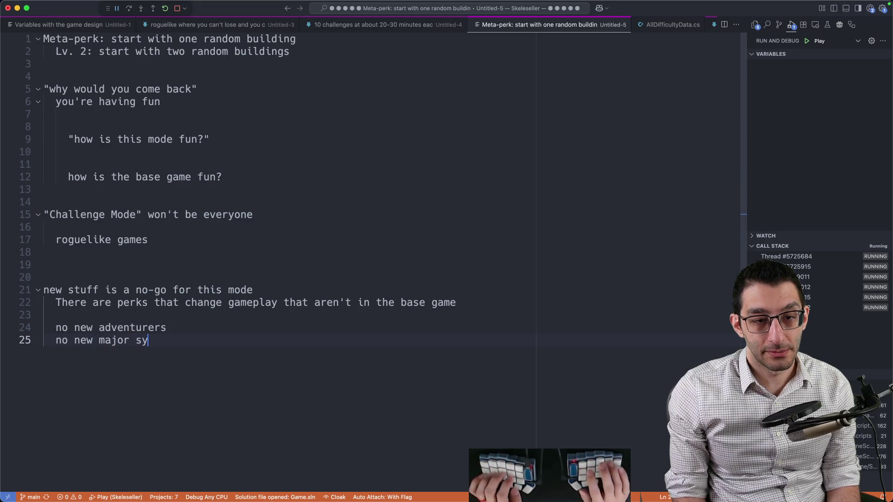
type("stems")
key("Up")
key("Up")
key("Down")
key("Down")
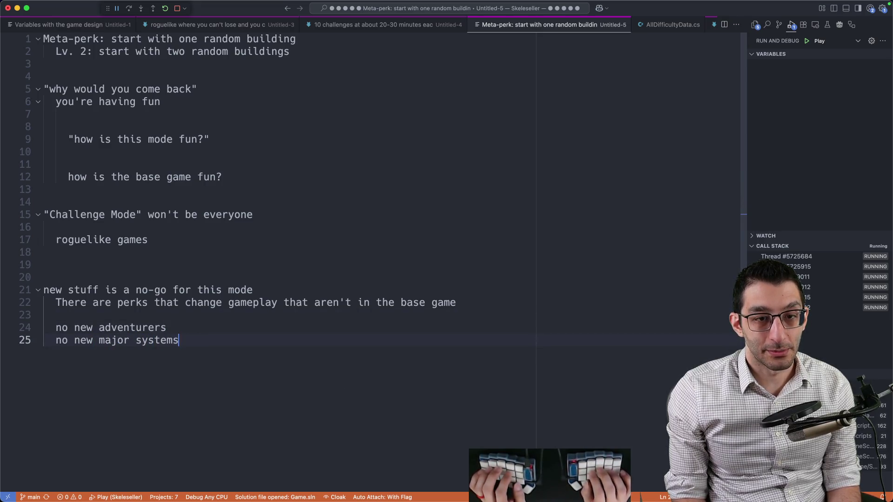
Add an unindented line 'numbers-getting-bigger aspect: still there'
key("Return")
key("Return")
key("BackSpace")
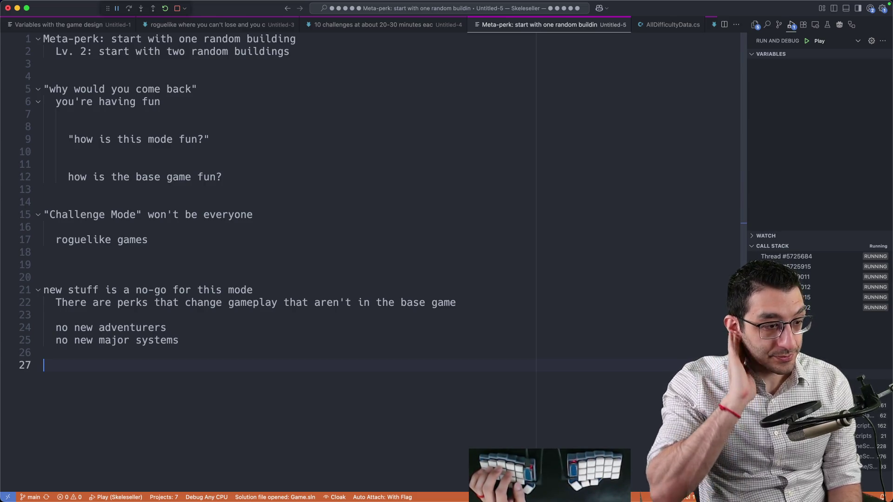
type("numabe")
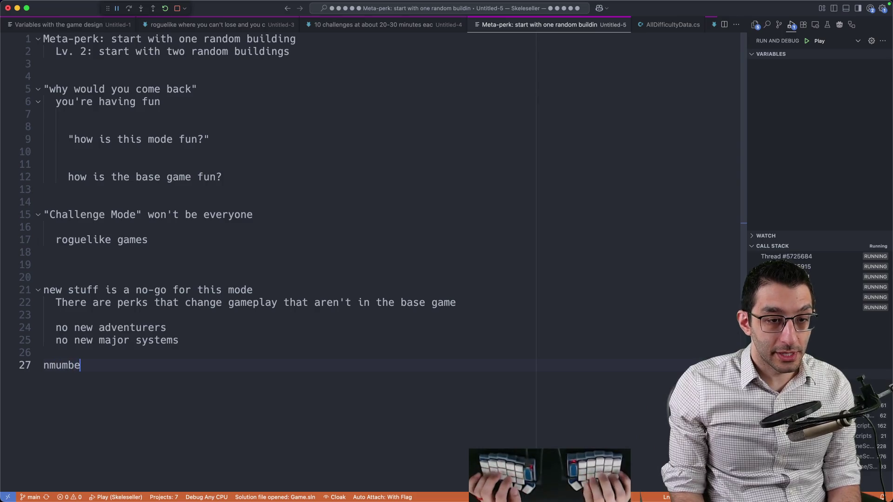
key("BackSpace")
key("BackSpace")
key("BackSpace")
type("number")
key("BackSpace")
type("ers-getting-biggers")
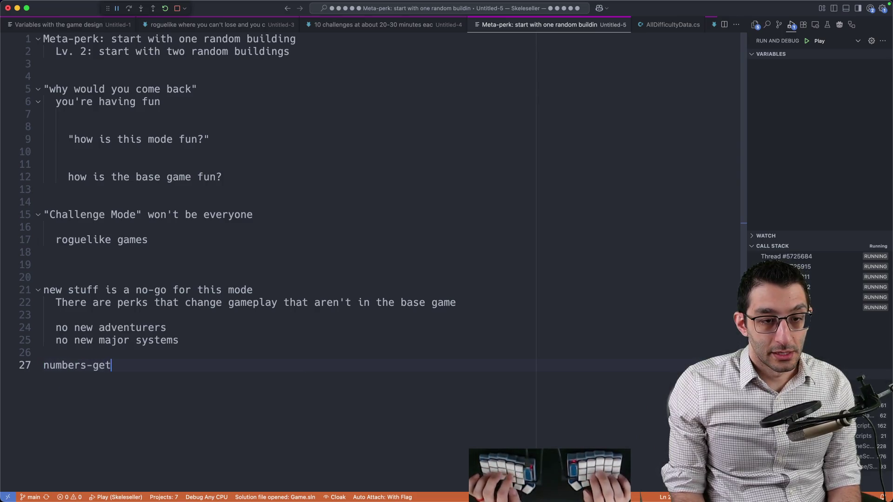
key("BackSpace")
key("BackSpace")
type("aspects:")
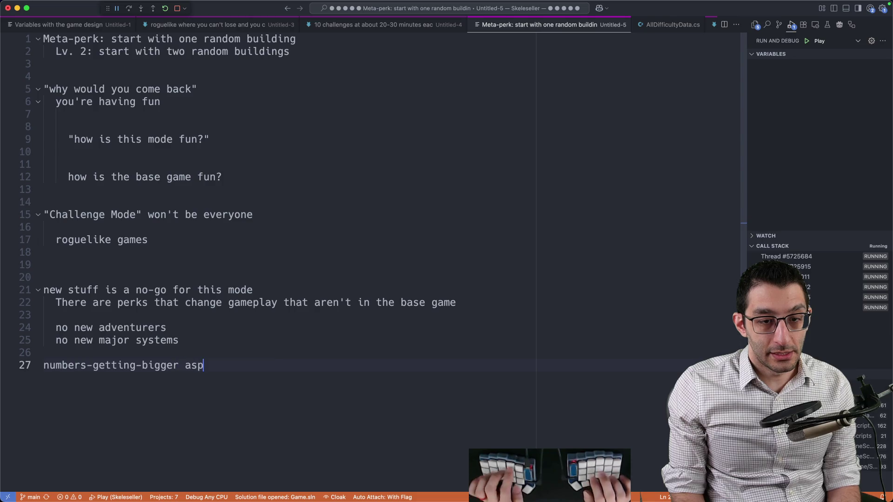
key("BackSpace")
key("BackSpace")
type(": still there")
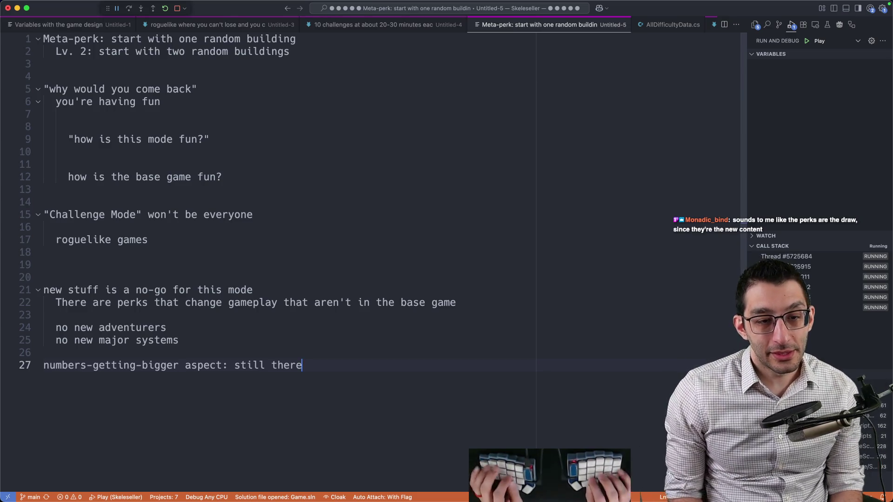
Add the line 'the draw is still the "power fantasy"'
key("Return")
key("Return")
key("Return")
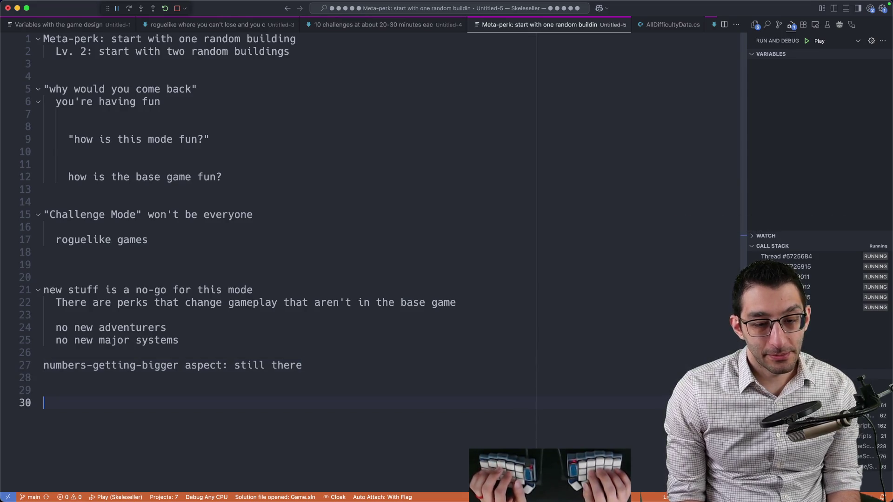
type("the draw is")
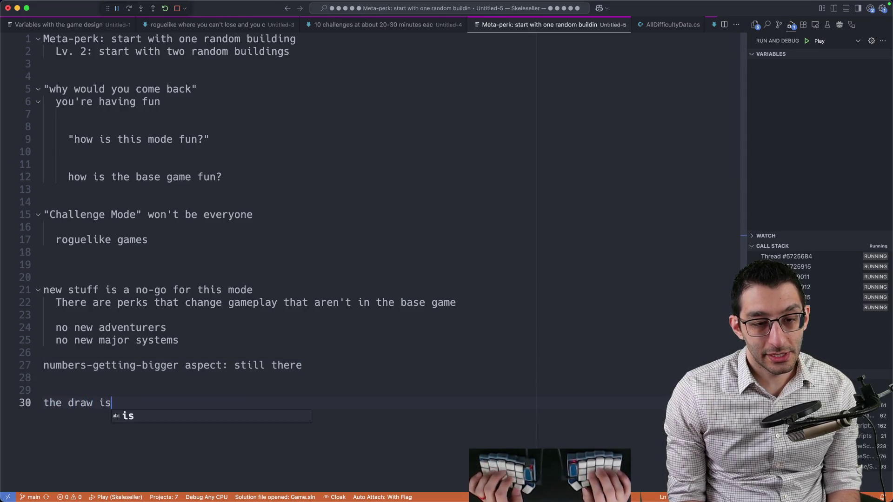
type(" still the \"power fantasy\"")
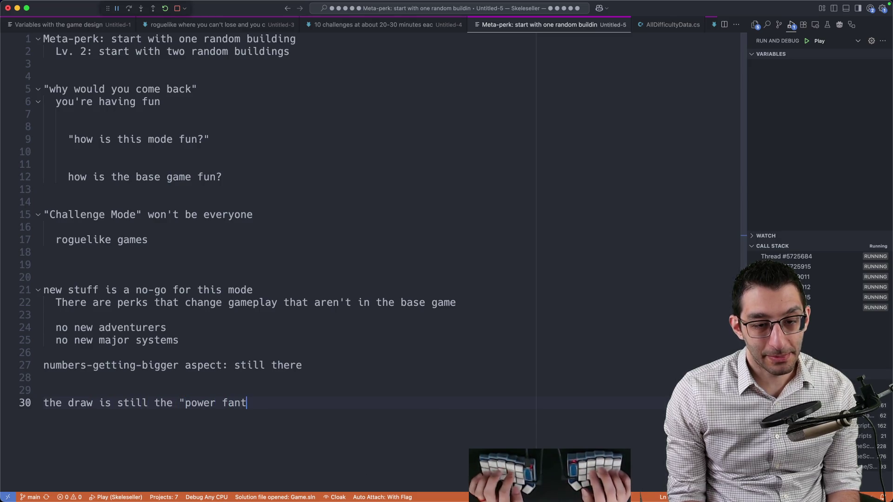
key("Return")
key("Tab")
Append '(== numbers-getting-bigger)' to it, copying the phrase from the earlier line
key("Up")
key("Up")
key("Up")
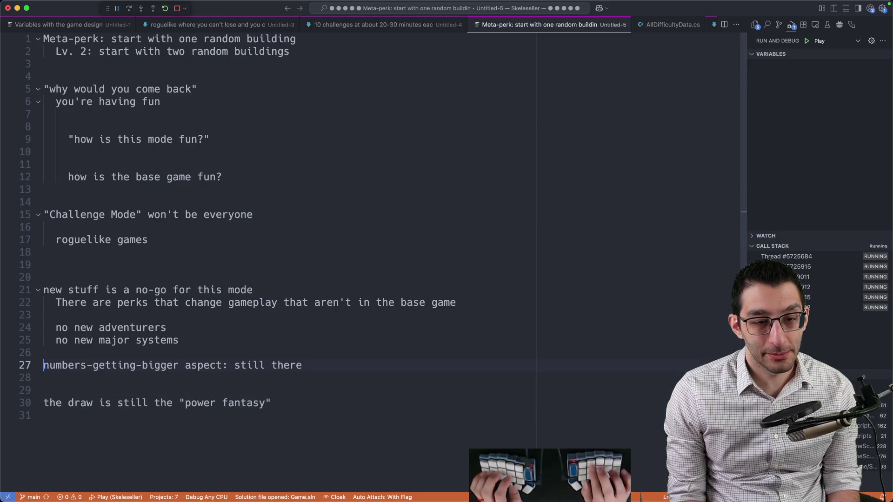
key("alt+shift+Right")
key("alt+shift+Right")
key("alt+shift+Right")
key("super+c")
key("Down")
key("Down")
key("Down")
key("End")
type("==")
key("super+v")
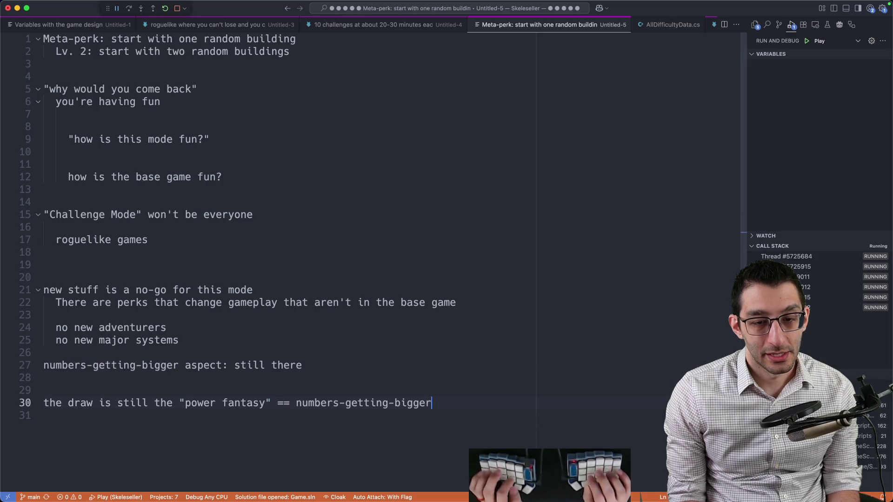
type("(")
key("End")
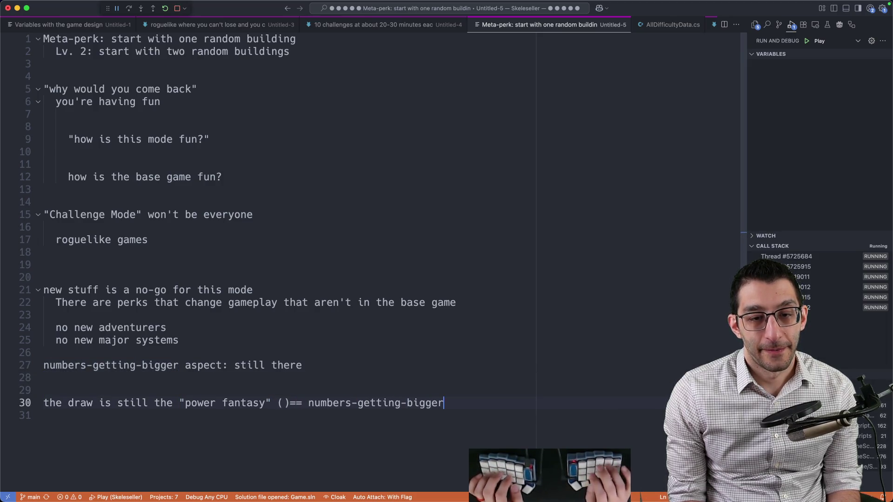
type(")")
key("alt+Left")
key("alt+Right")
key("Right")
key("Right")
key("Right")
key("Delete")
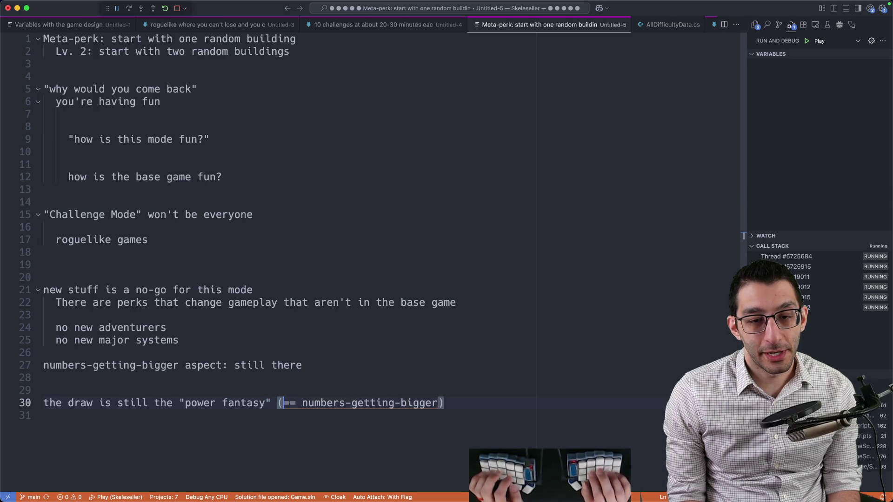
Add the indented sub-note 'feeling like you broke the game'
key("End")
key("Return")
key("Return")
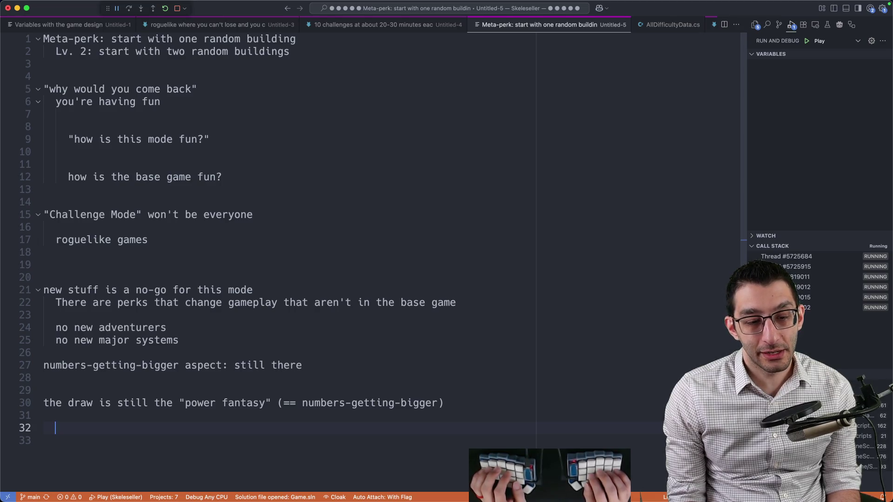
type("feeling like y")
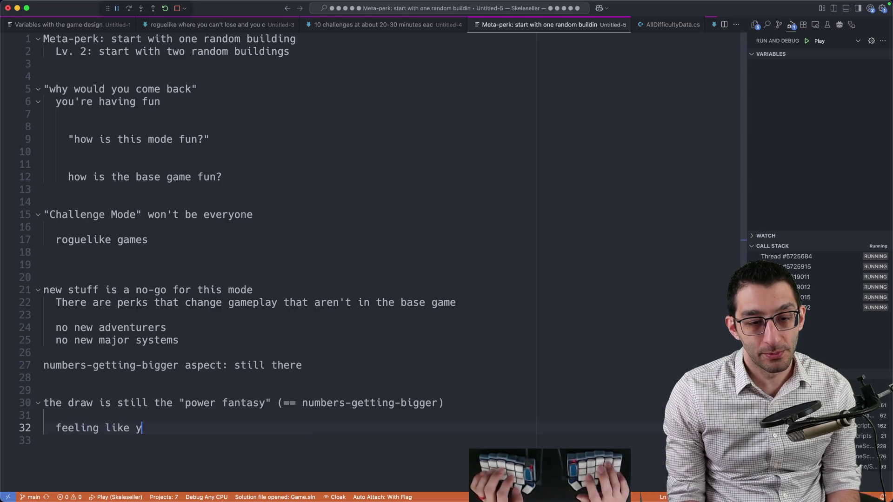
type("ou broke the game")
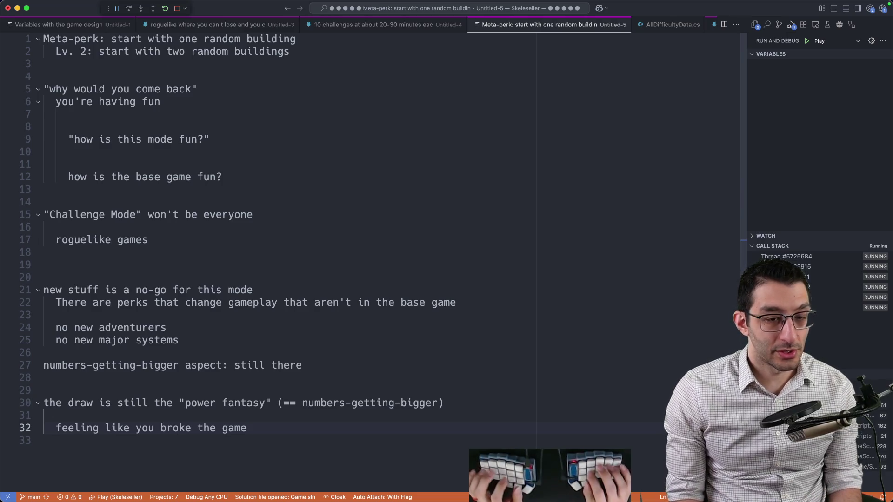
key("super+Tab")
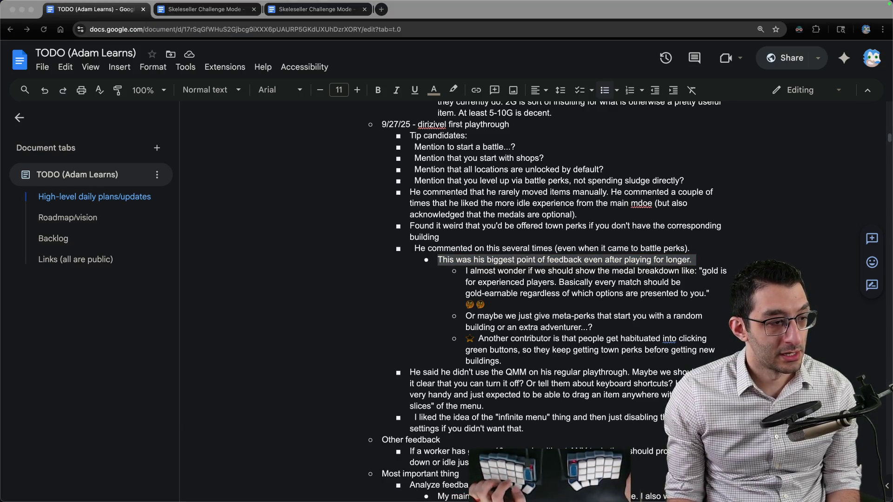
Paste the player's chat comment at the end of the Skeleseller Challenge Mode doc, removing its timestamp
scroll(358, 244, "down", 4)
scroll(367, 252, "up", 10)
key("ctrl+Tab")
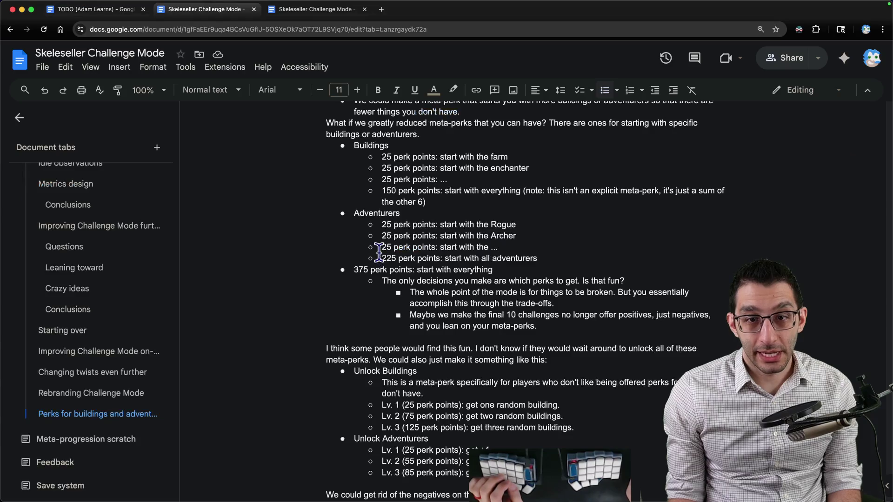
scroll(379, 256, "down", 10)
left_click(678, 356)
key("Return")
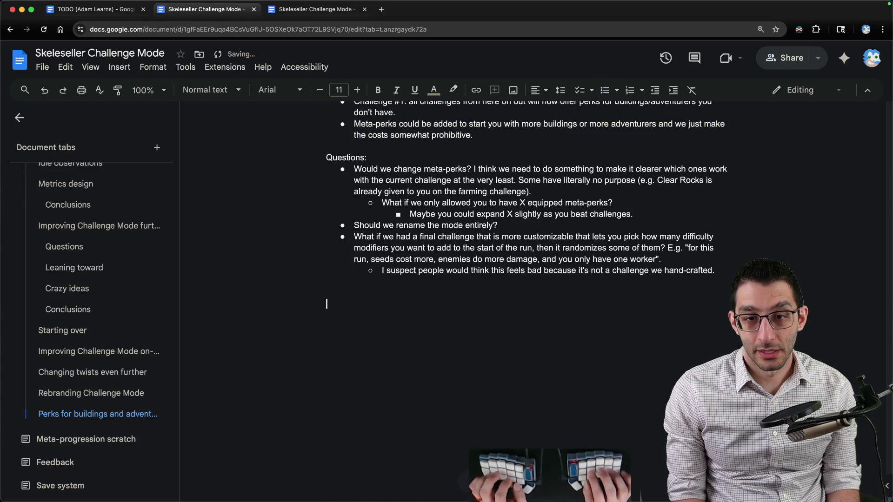
key("ctrl+v")
key("Delete")
key("Delete")
key("Delete")
key("Down")
key("Down")
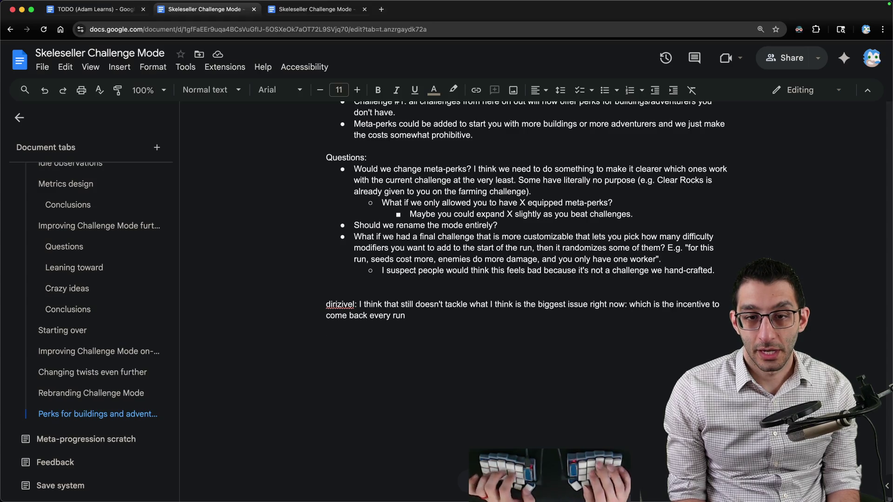
Add a bullet on where the fun is, with a sub-bullet that base-mode fun is unlocking things and seeing numbers grow
key("super+Tab")
key("super+Tab")
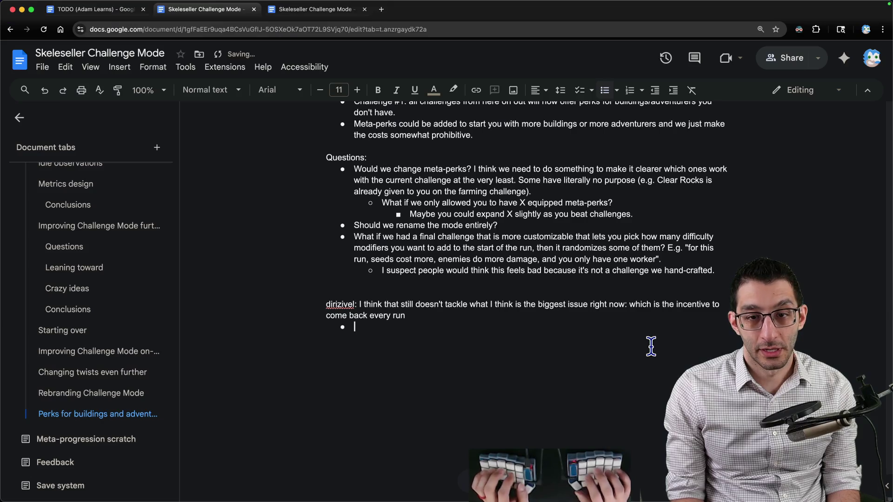
type("I think the main thing would be that you're havin")
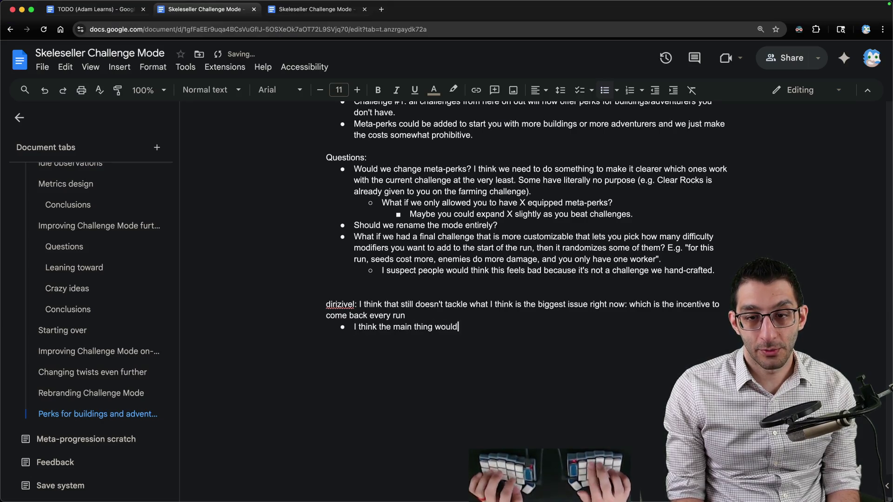
type("g fun")
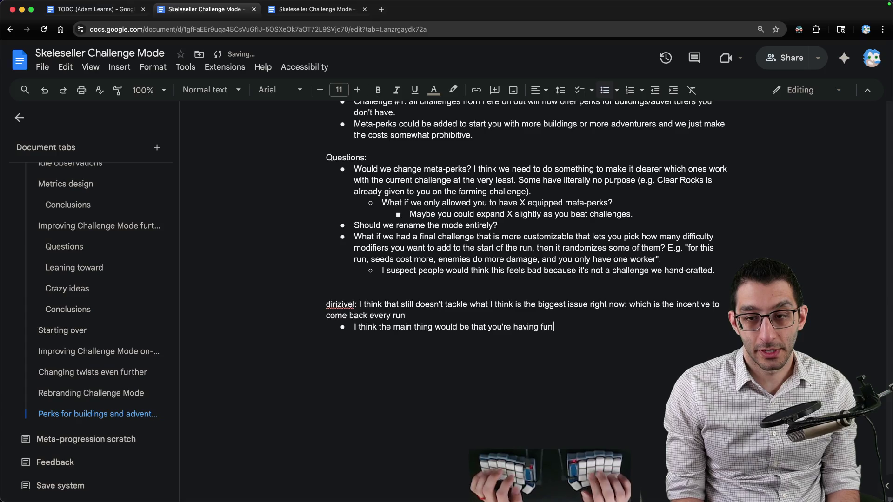
type(", so this ")
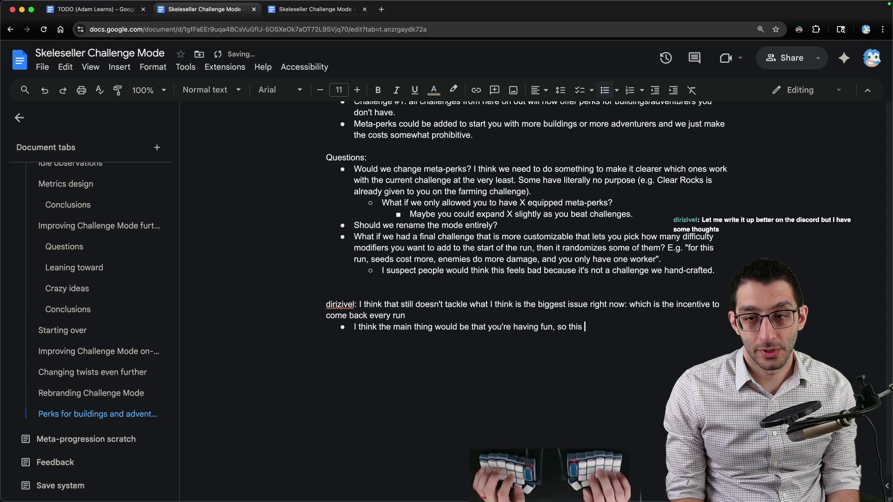
type("question is probably \"w")
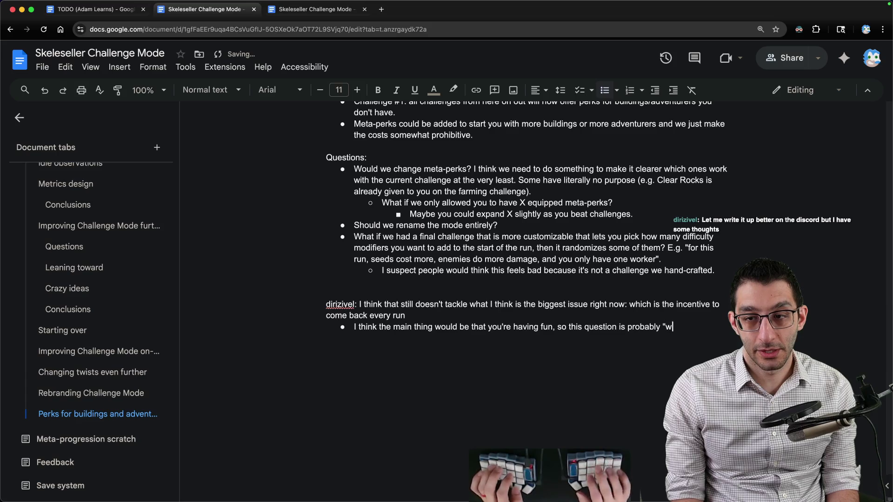
type("here is the fun in this mode")
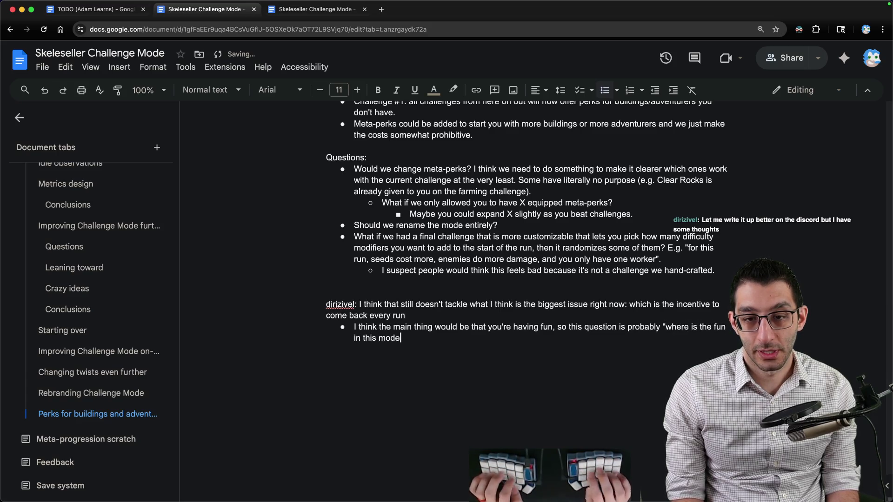
key("Return")
key("Tab")
type("Di")
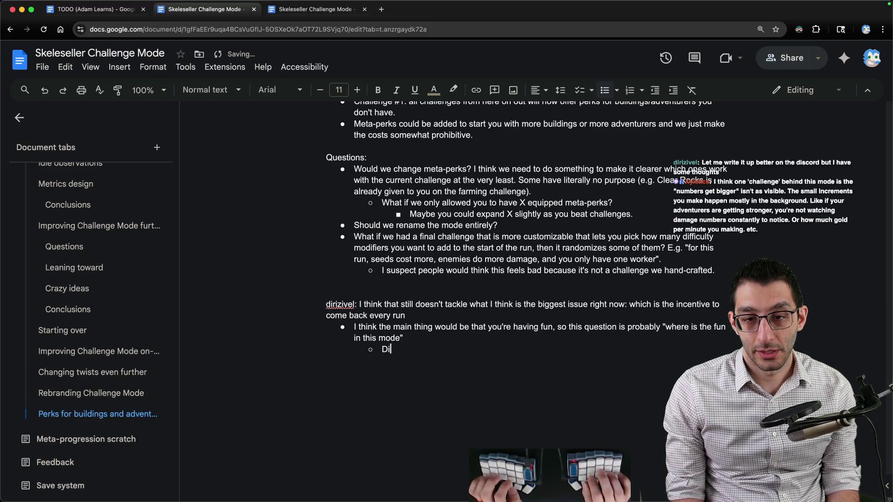
type("rizivel said tha")
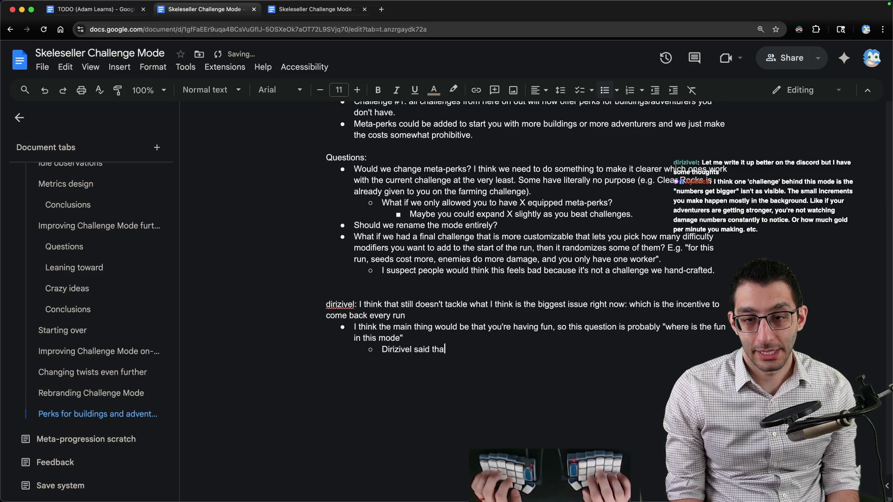
type("t the fun of the base mode is ")
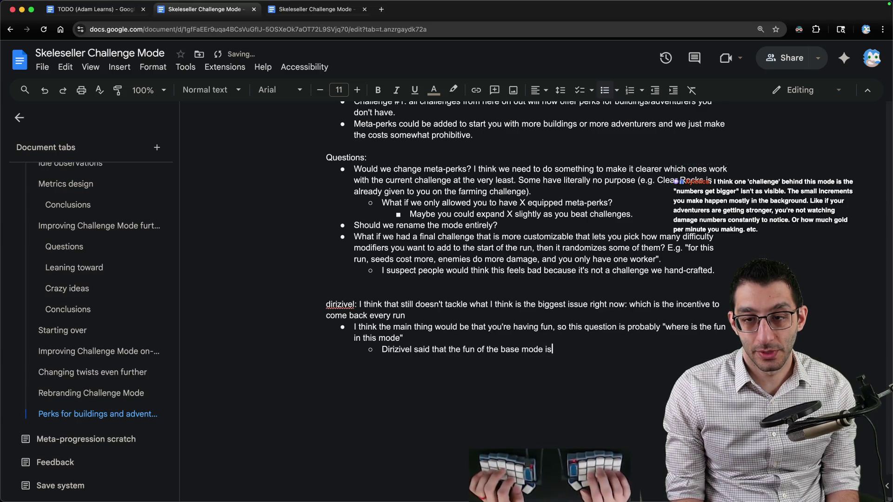
type("unlocking things an")
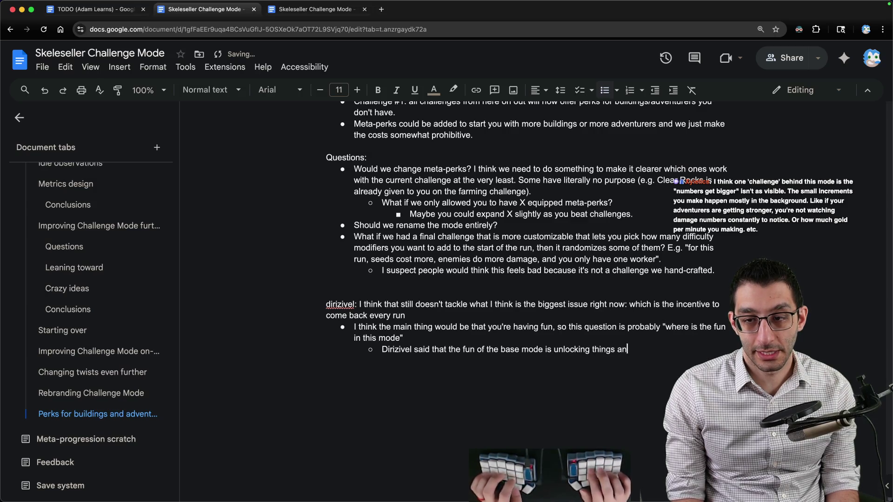
type("d seeing numbers go up.")
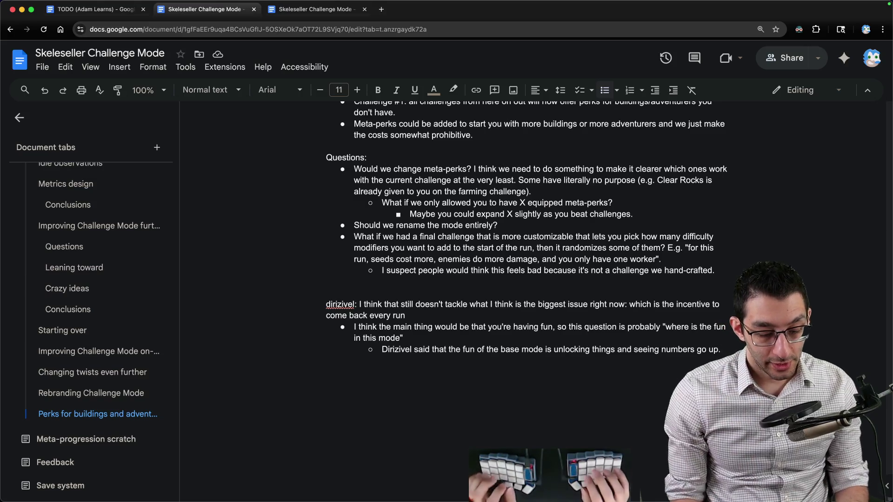
key("super+Tab")
key("super+n")
Start the file with 'main mode:' listing '+crop variety' and 'average sludge per minute goes up by X%'
type("main mode>")
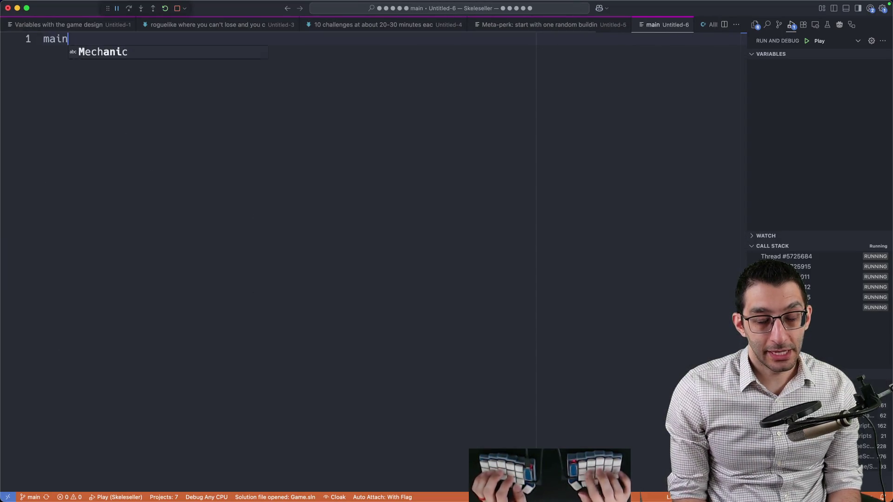
key("BackSpace")
type(":")
key("Return")
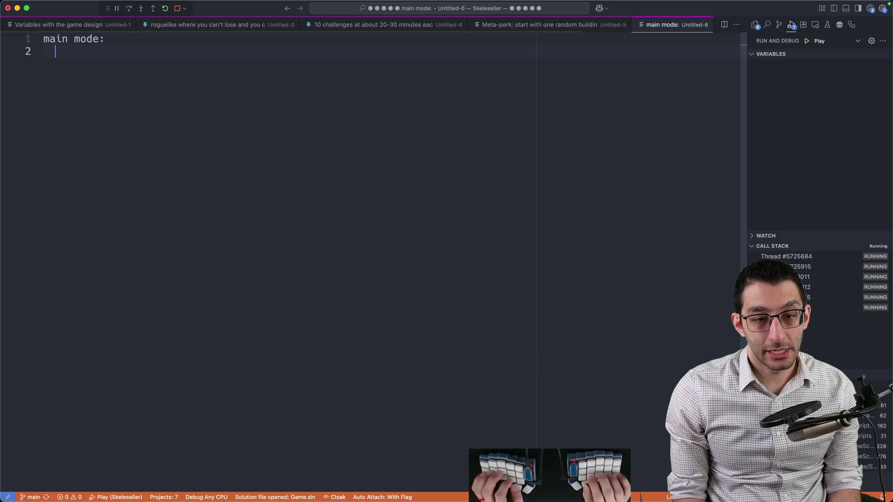
type("+crop variety")
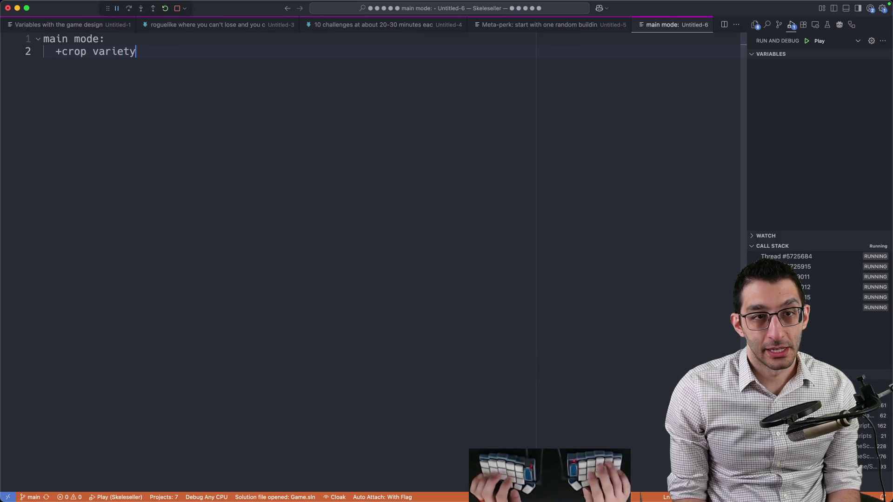
key("Return")
key("Return")
type("average s")
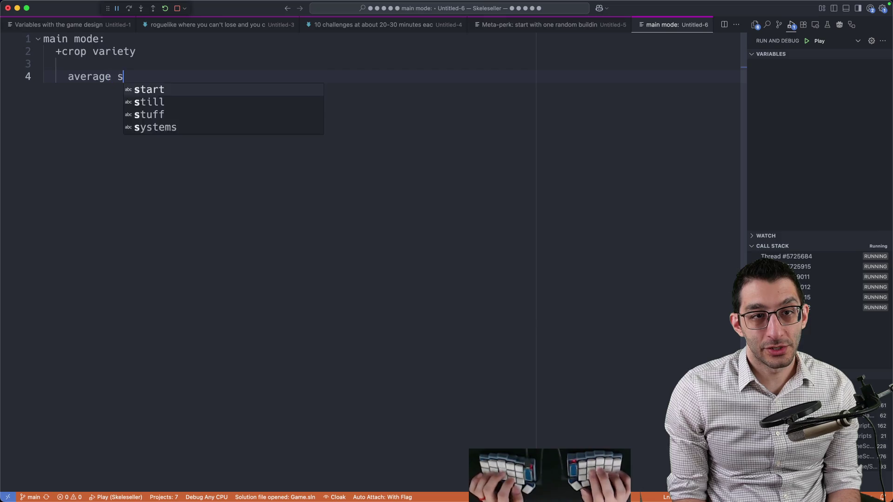
type("ludge per minute goes")
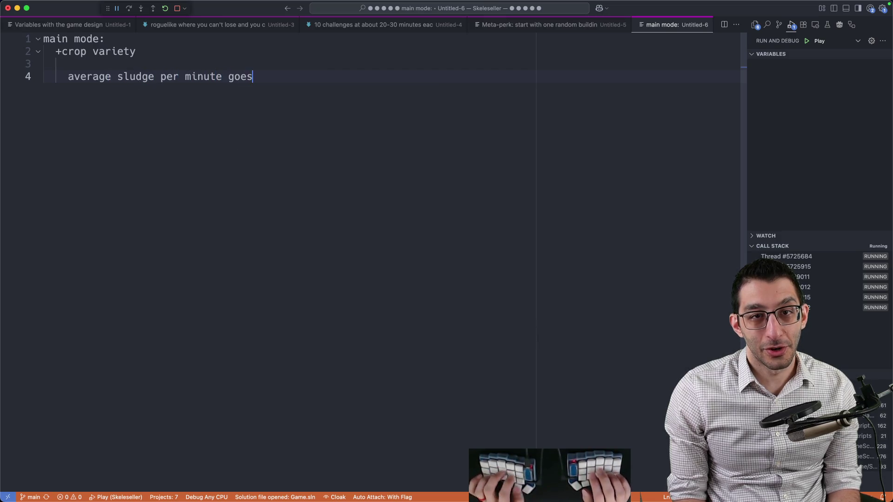
type(" up by X%")
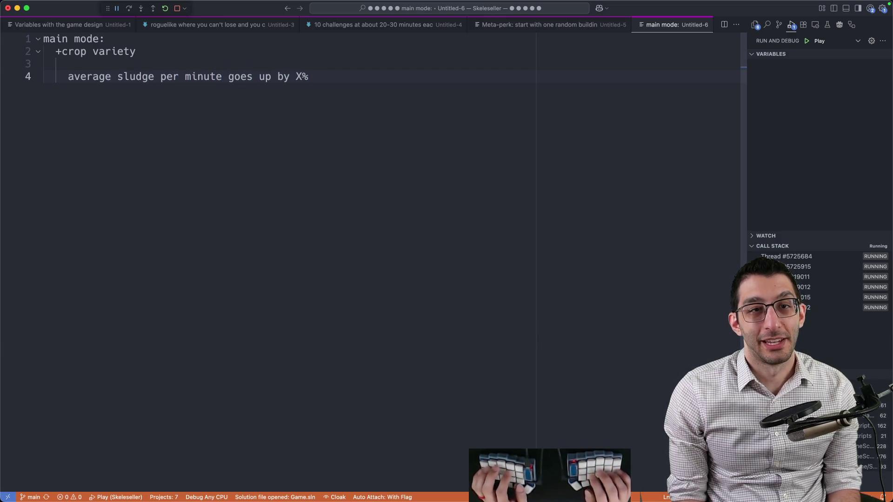
key("super+shift+Left")
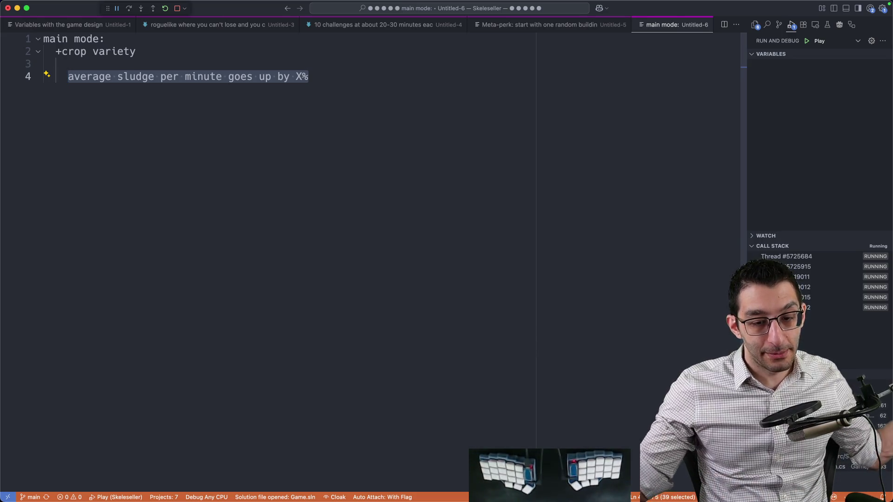
key("End")
Add the line 'main difference: condensed timeline' below a blank gap
key("Return")
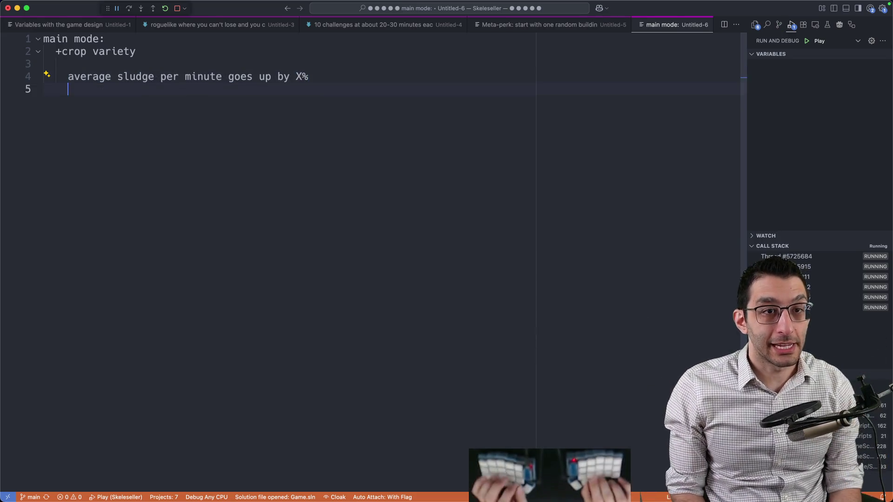
key("Return")
key("Return")
key("Return")
type("mian")
key("BackSpace")
key("BackSpace")
type("ain")
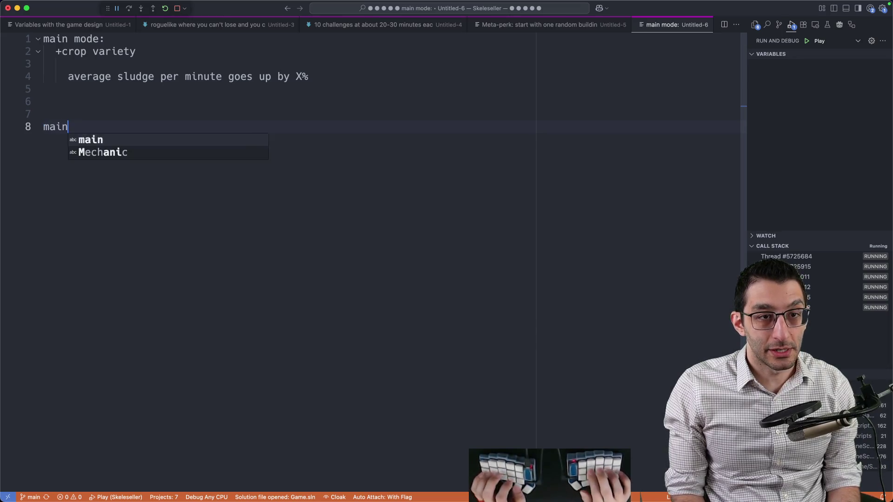
type(" difference: condense")
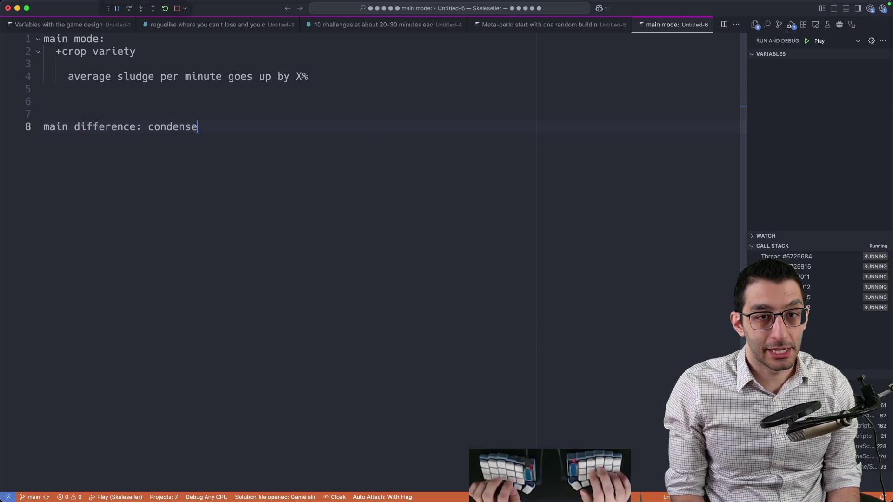
type("d timeline")
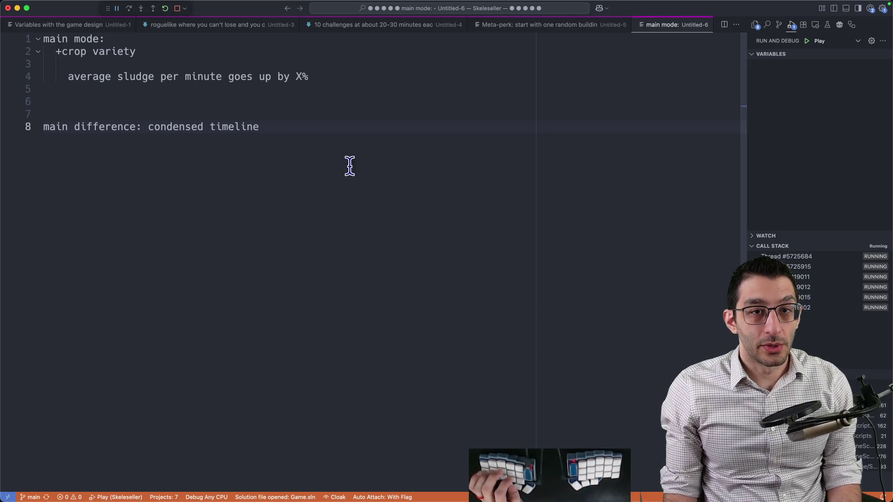
left_click_drag(309, 140, 149, 125)
left_click(328, 150)
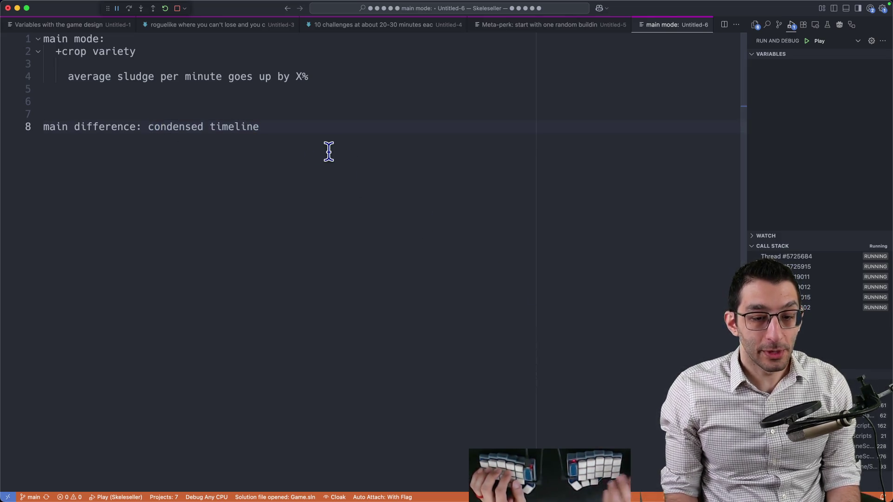
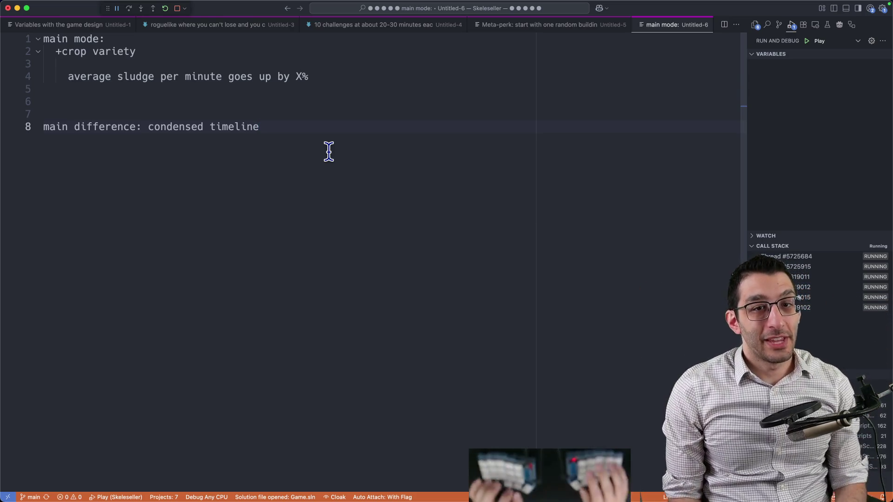
Review the 'main difference: condensed timeline' line, glancing at the game before returning
key("super+shift+Left")
key("Right")
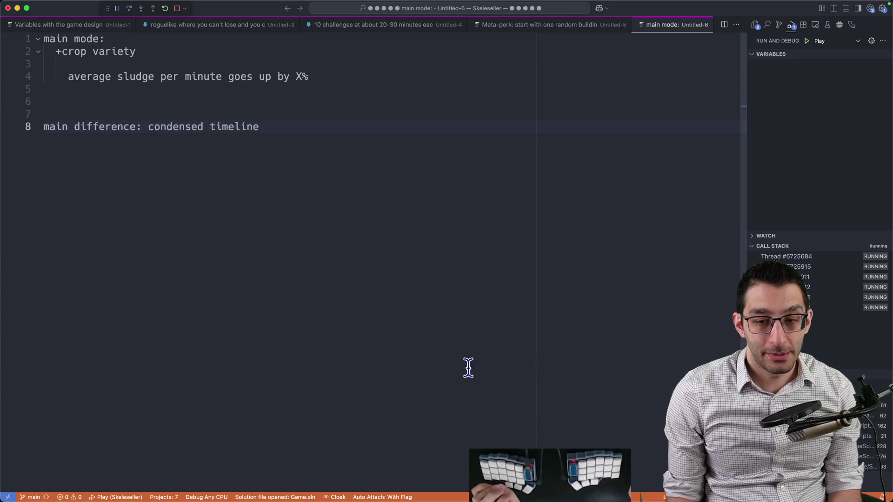
left_click(638, 492)
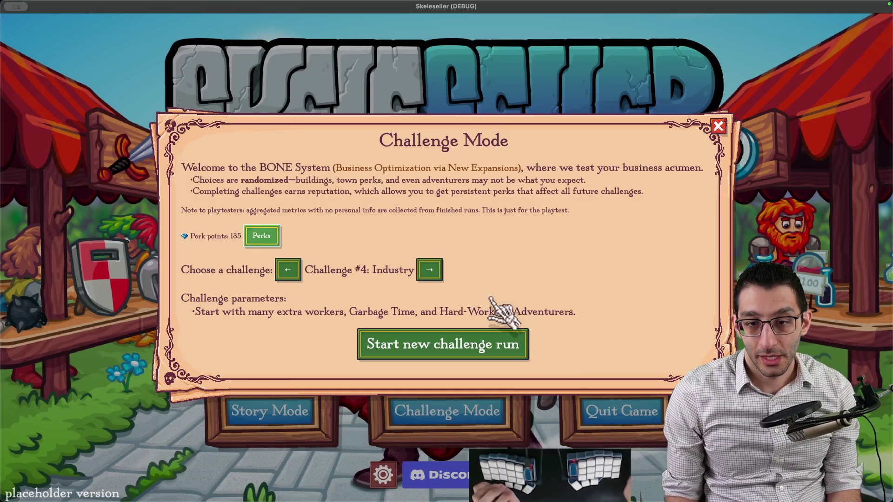
key("super+Tab")
Compare the Meta-perk notes with the main mode notes, then bring up Discord's playtest-discussion channel
key("super+alt+Left")
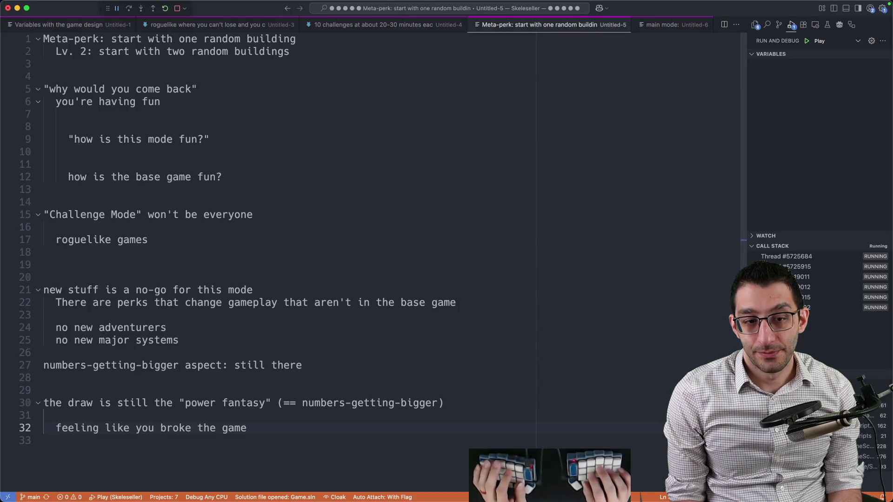
key("super+alt+Right")
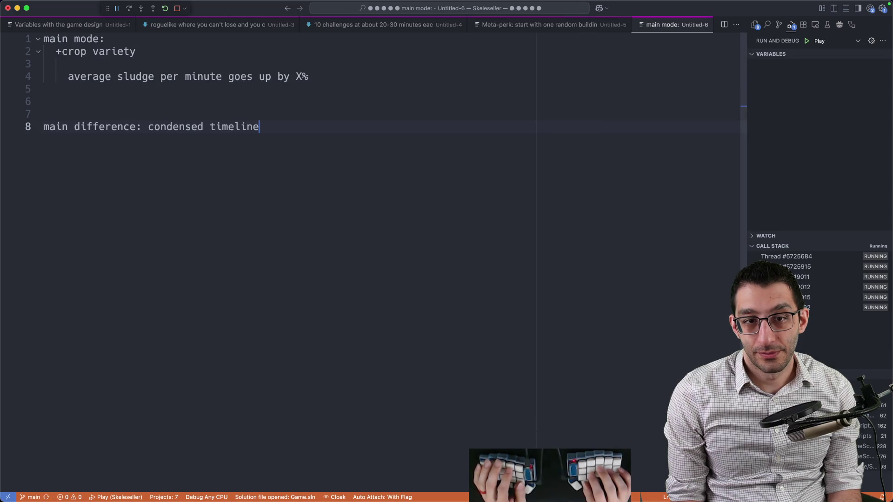
key("super+Tab")
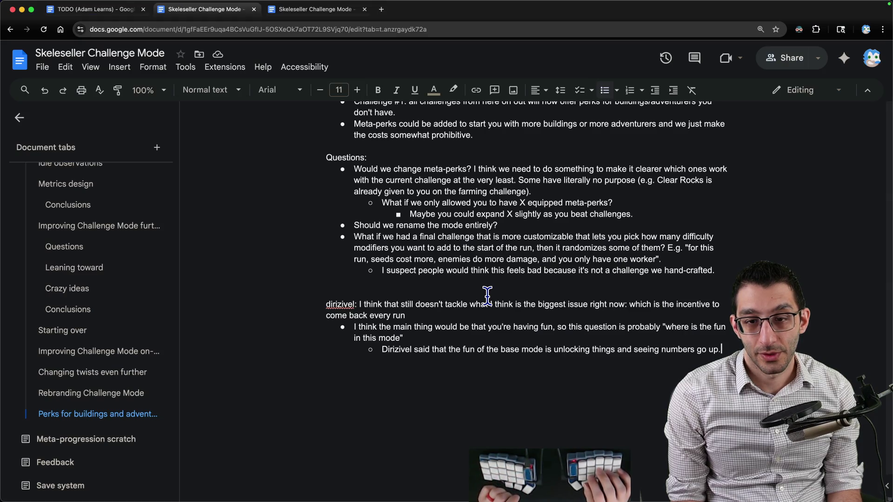
key("super+Tab")
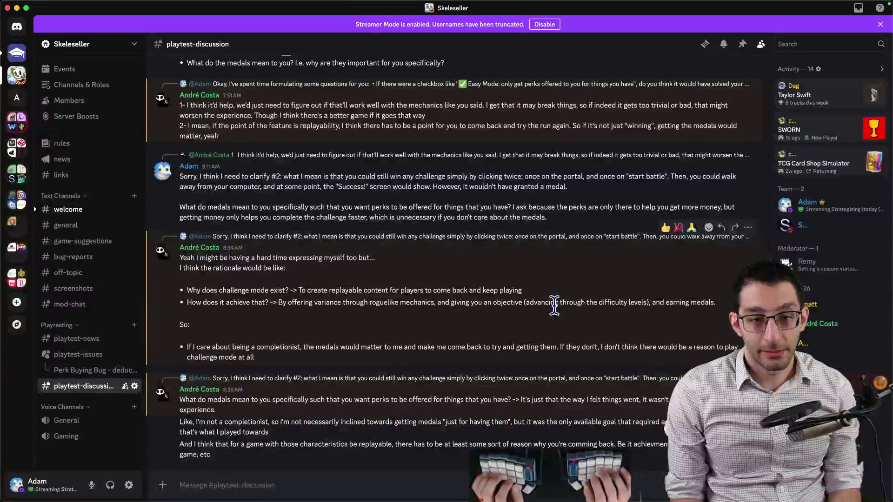
Read the testers' points that earning medals makes challenge mode replayable, then return to the design doc
key("super+Tab")
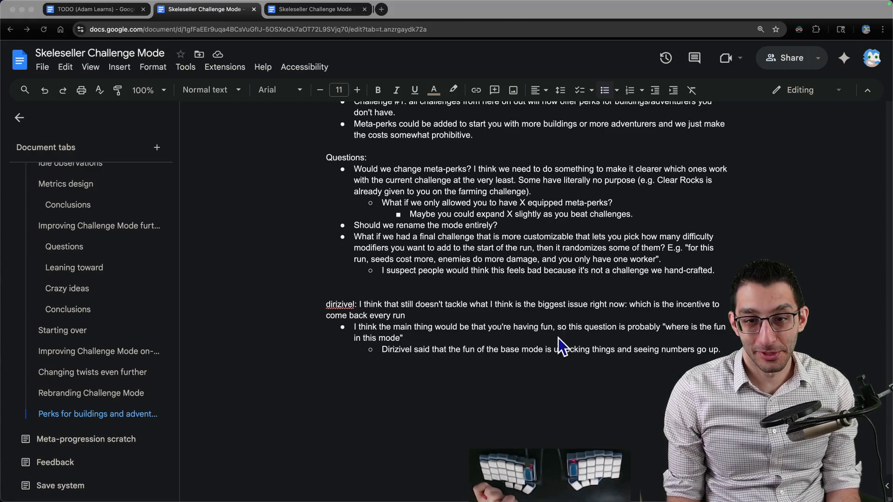
Leave one empty line below the 'go up.' bullet, then view the game's Challenge #4: Industry screen
key("super+Tab")
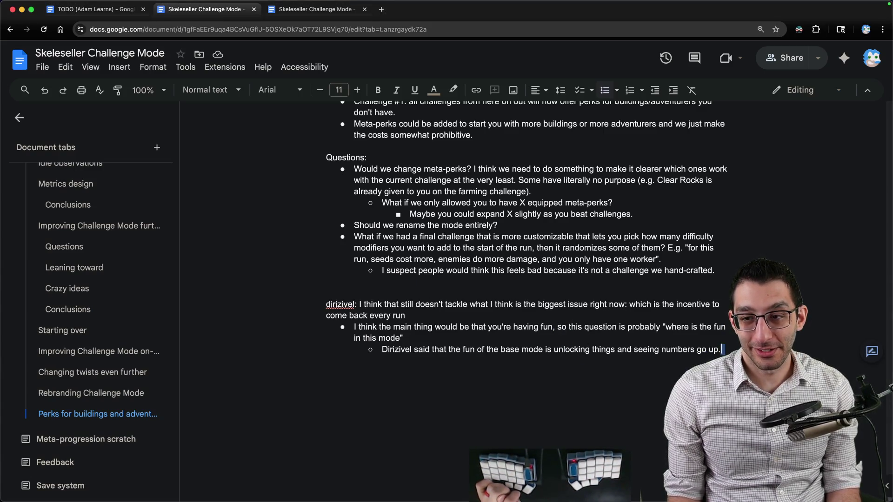
key("Right")
key("Return")
key("Return")
key("Return")
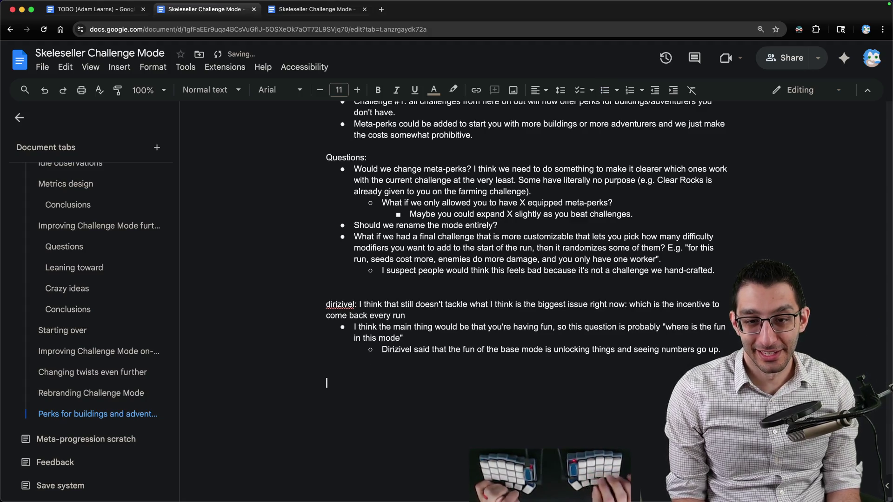
key("super+Tab")
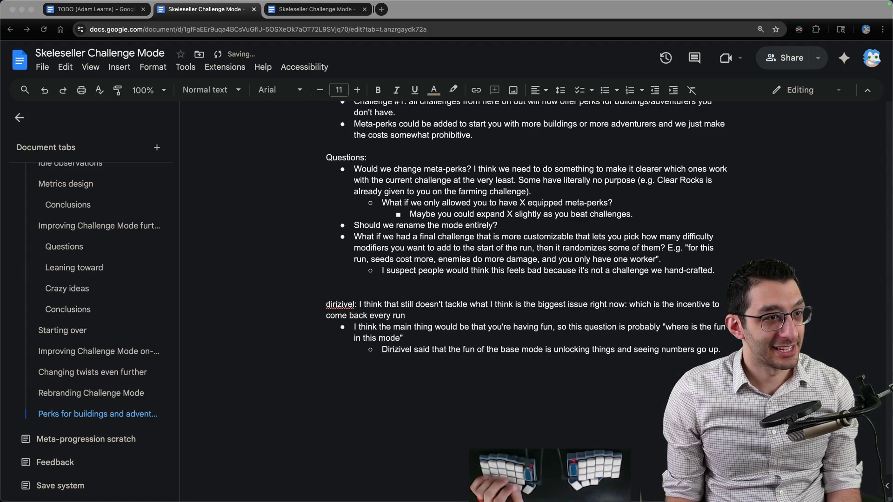
key("super+Tab")
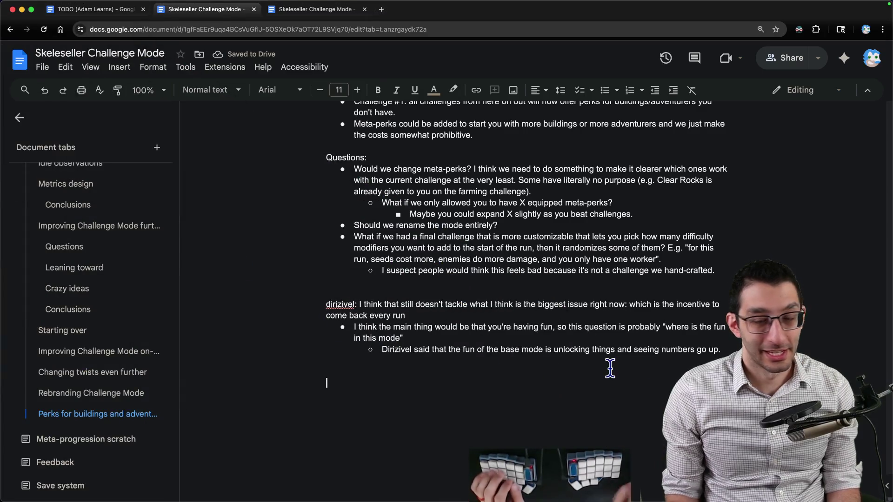
key("BackSpace")
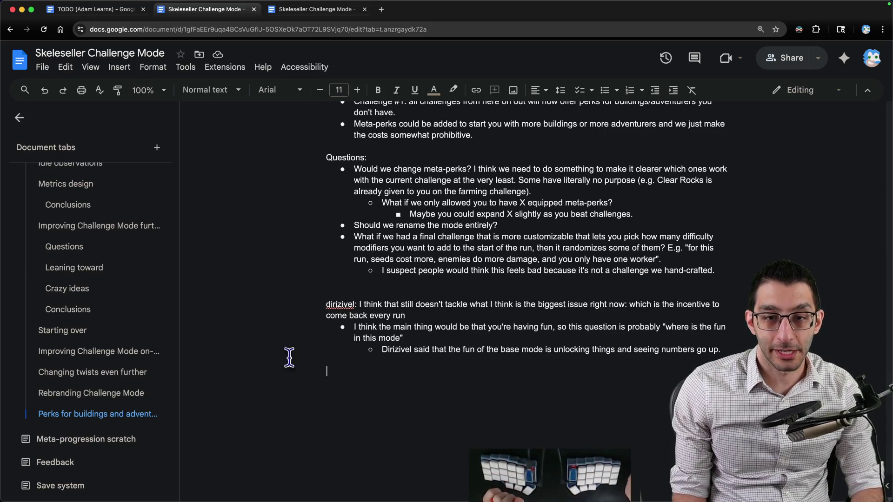
left_click(637, 475)
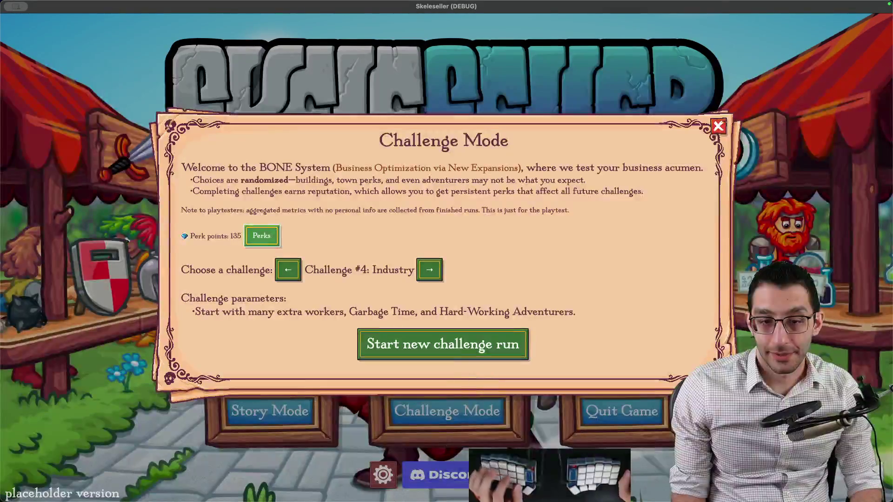
Go over the doc's open questions list and the What I'm leaning toward section
left_click(201, 485)
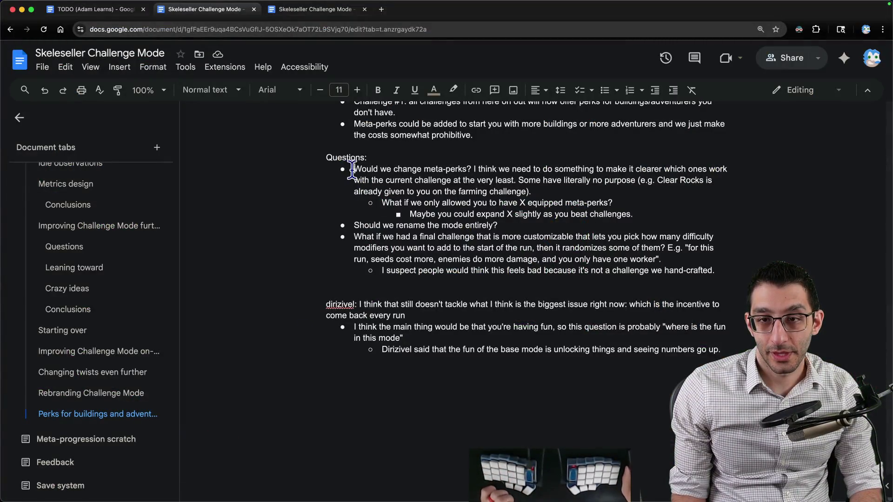
left_click_drag(352, 169, 705, 259)
scroll(705, 259, "up", 5)
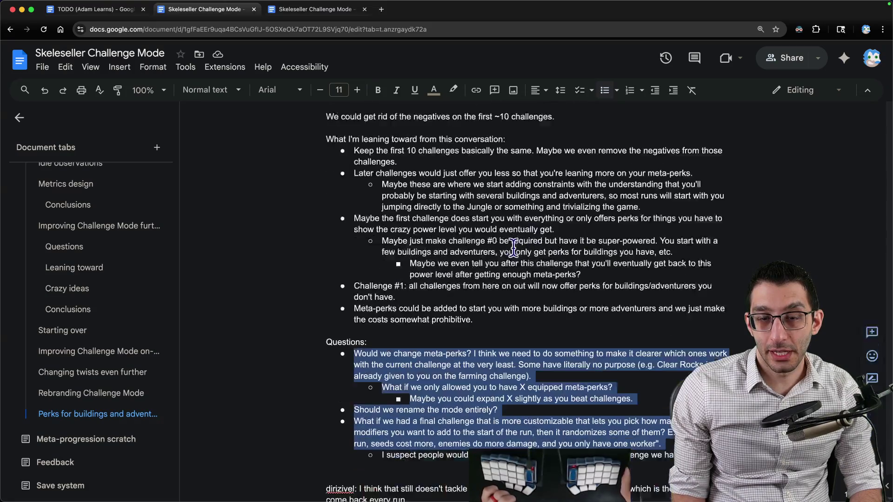
mouse_move(321, 121)
left_mouse_down()
mouse_move(492, 285)
mouse_move(615, 299)
left_mouse_up()
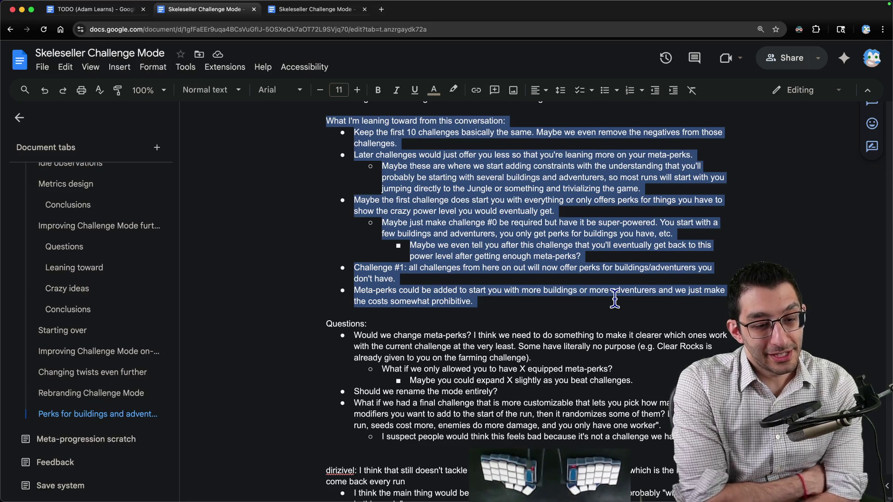
key("super+Tab")
Capture a blank screen region and sketch axes labelled time and power
key("super+shift+4")
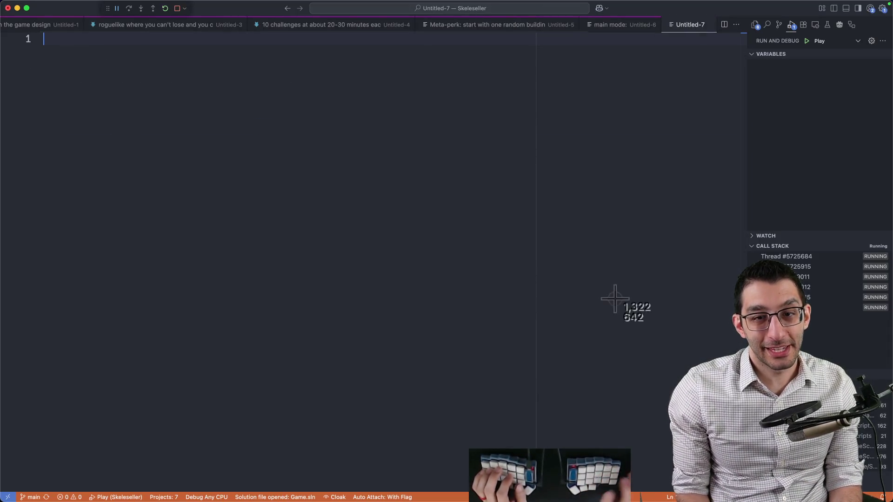
left_click_drag(96, 87, 475, 446)
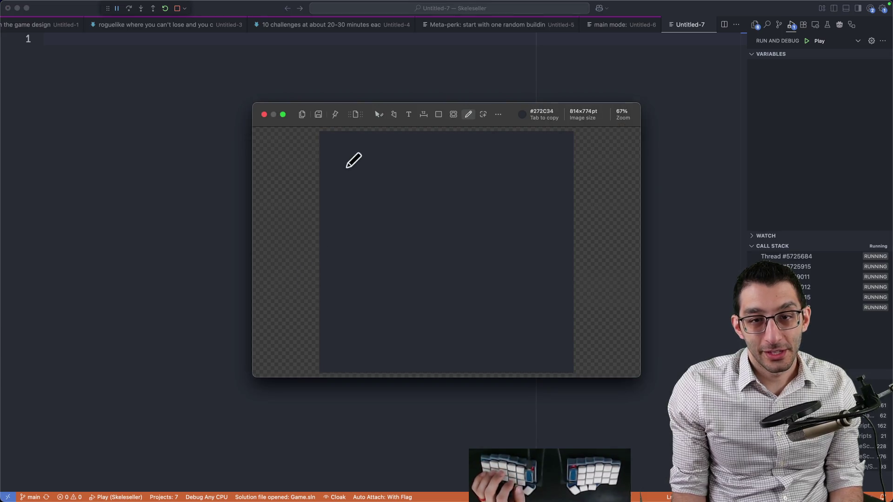
mouse_move(346, 168)
left_mouse_down()
mouse_move(350, 282)
mouse_move(513, 278)
left_mouse_up()
mouse_move(439, 290)
left_mouse_down()
mouse_move(439, 307)
mouse_move(467, 300)
left_mouse_up()
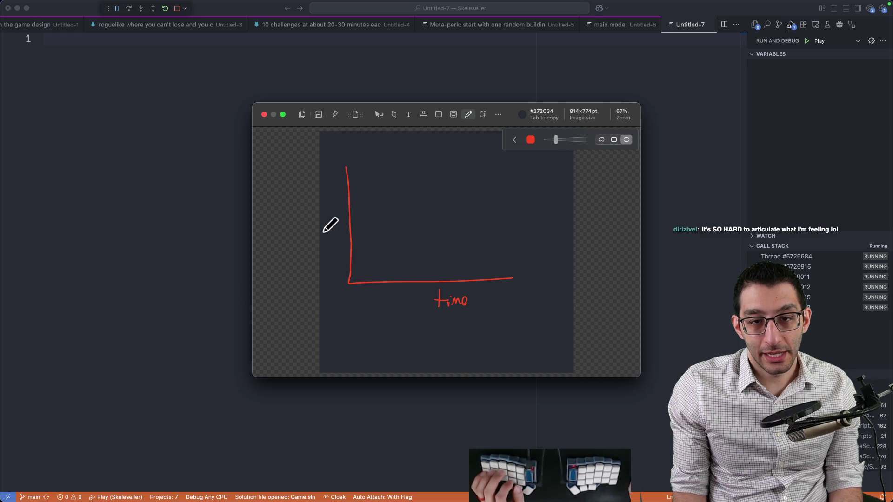
left_click_drag(323, 232, 345, 227)
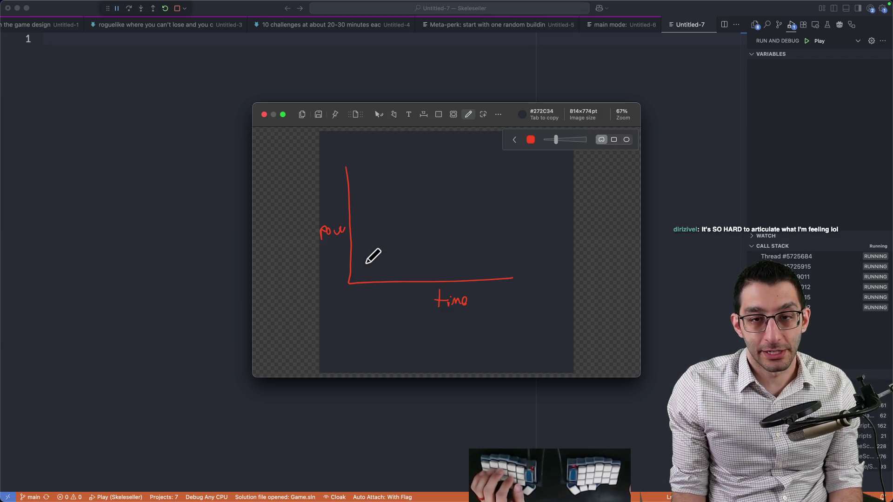
Draw a rising diagonal line on the graph in purple
left_click_drag(366, 264, 469, 173)
left_click(530, 139)
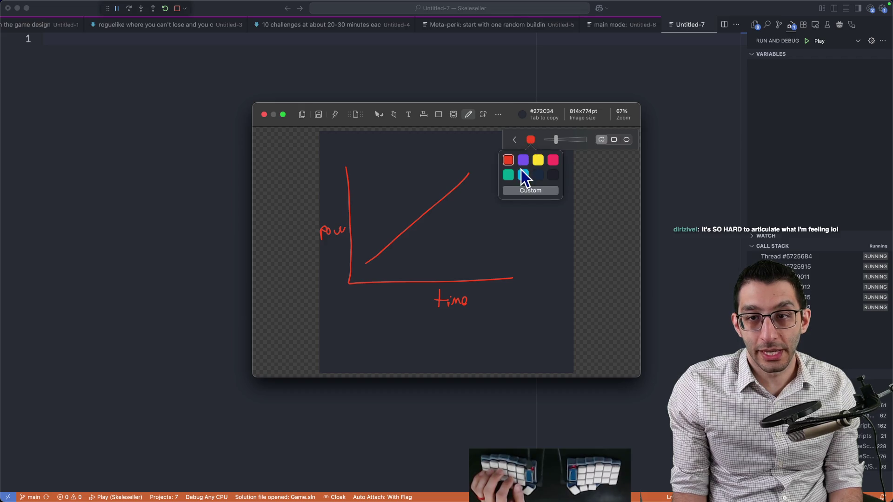
left_click(523, 160)
Draw a steeper red line crossing the purple one, then close the sketch
left_click_drag(446, 238, 466, 217)
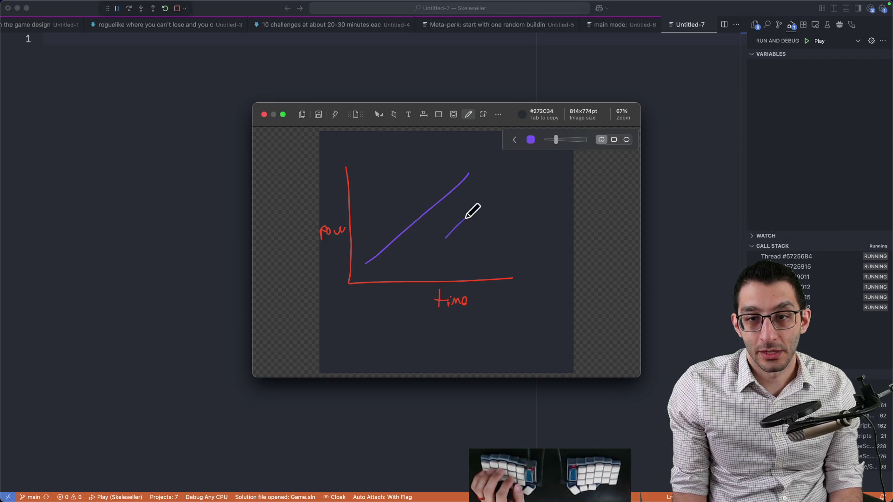
key("super+z")
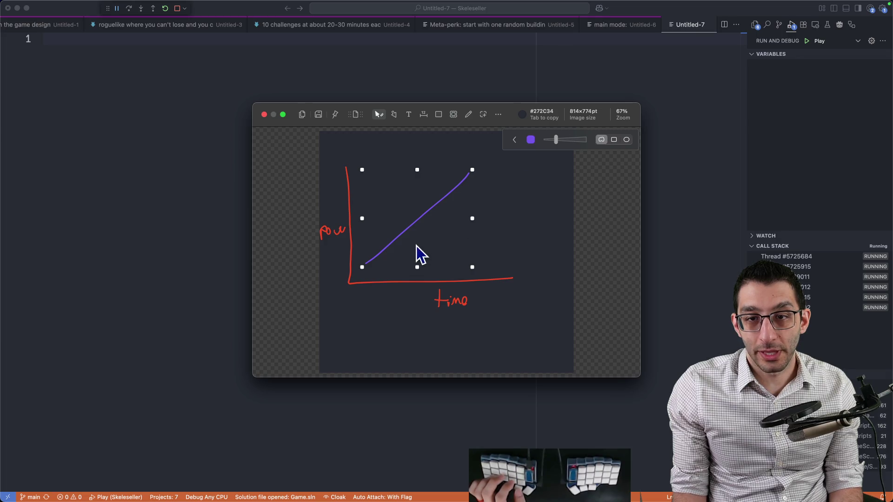
key("Escape")
key("p")
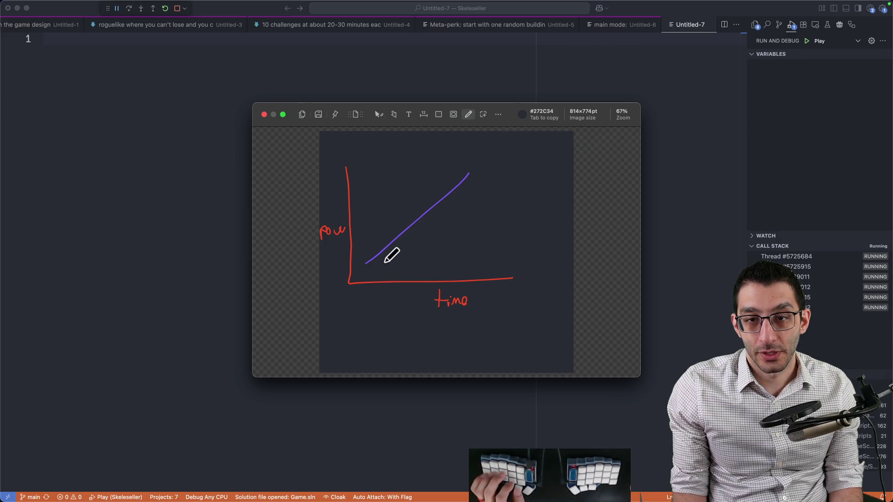
left_click_drag(389, 263, 455, 168)
left_click(531, 139)
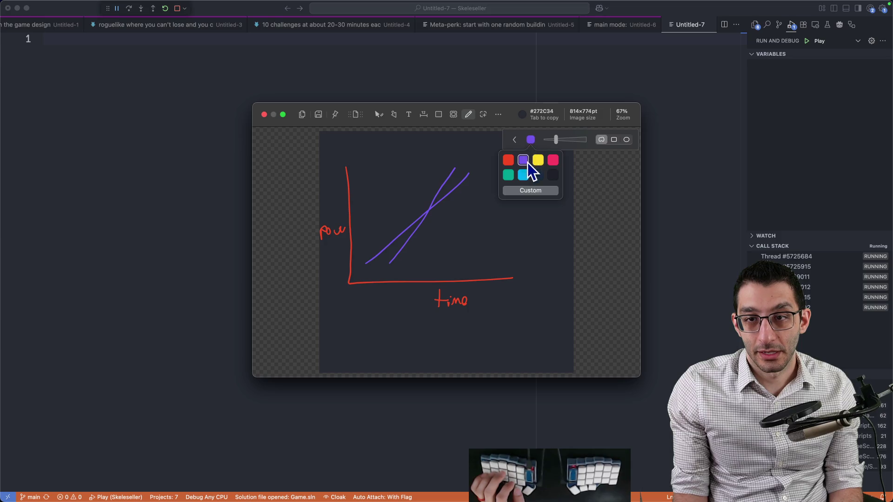
left_click(509, 160)
key("v")
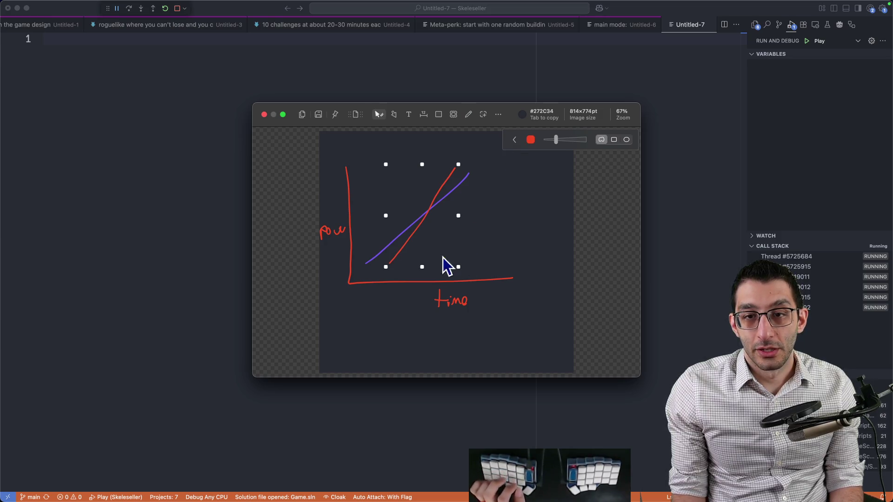
key("Escape")
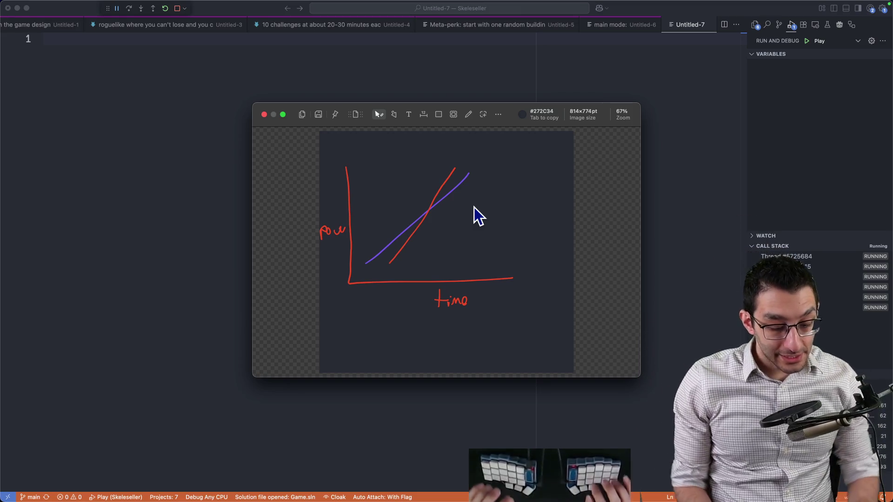
key("Escape")
Under VS, list the metrics DPS meter and Damage taken per second
type("VS")
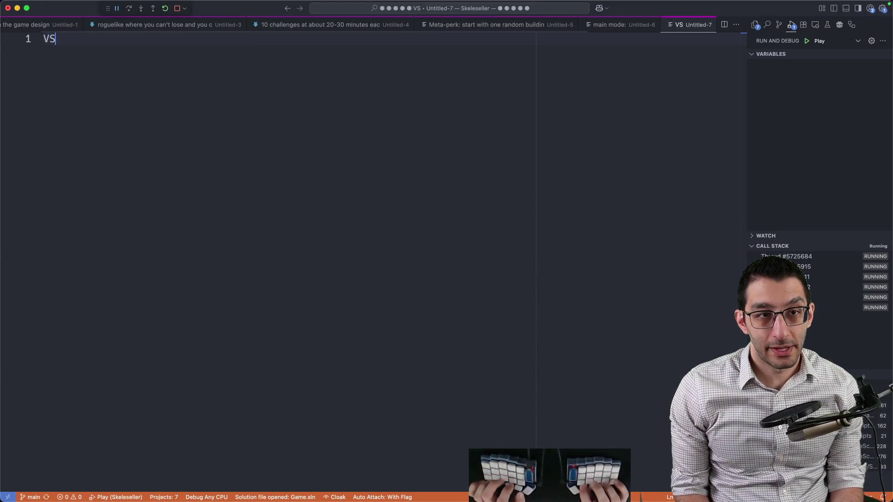
key("Return")
type("damage")
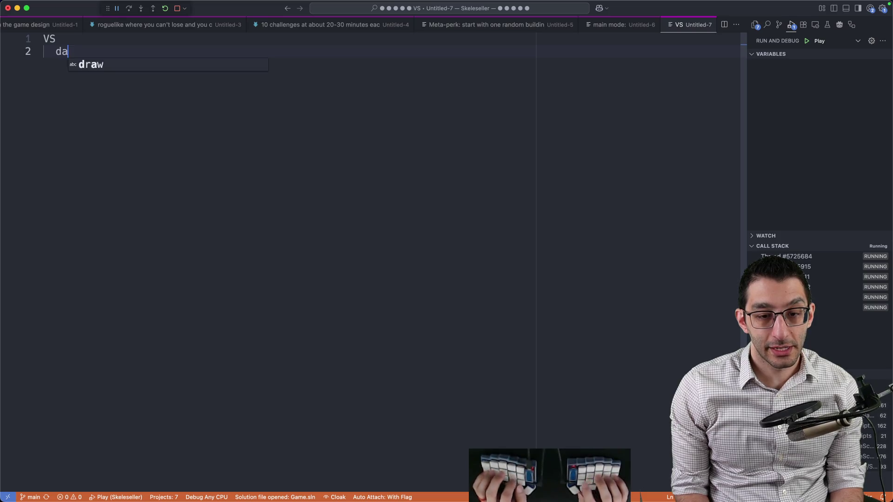
key("alt+BackSpace")
type("DP")
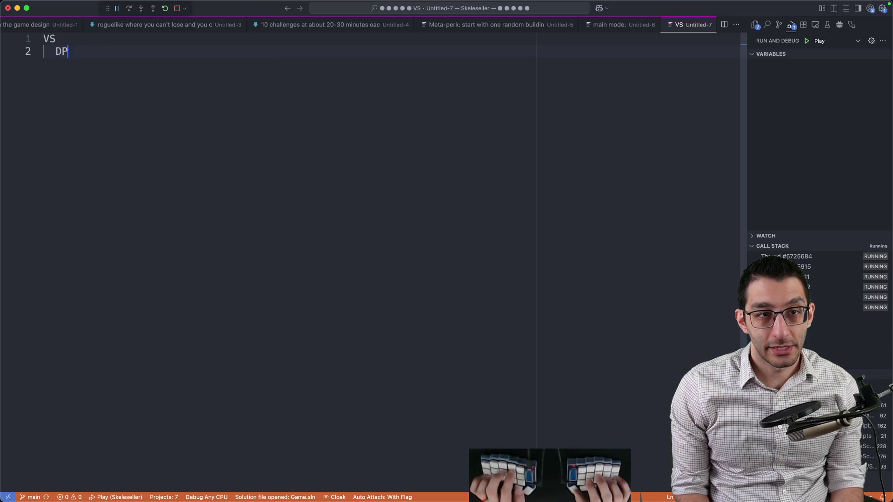
type("S meter")
key("Return")
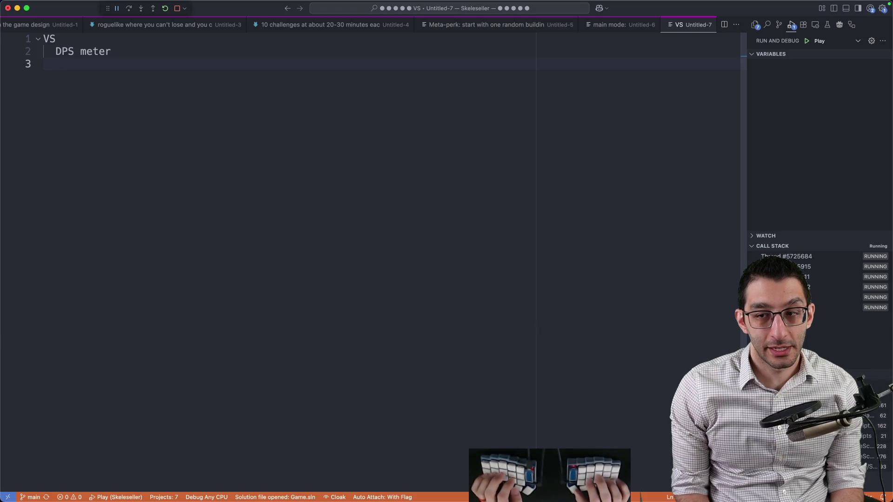
type("Damage taken pe")
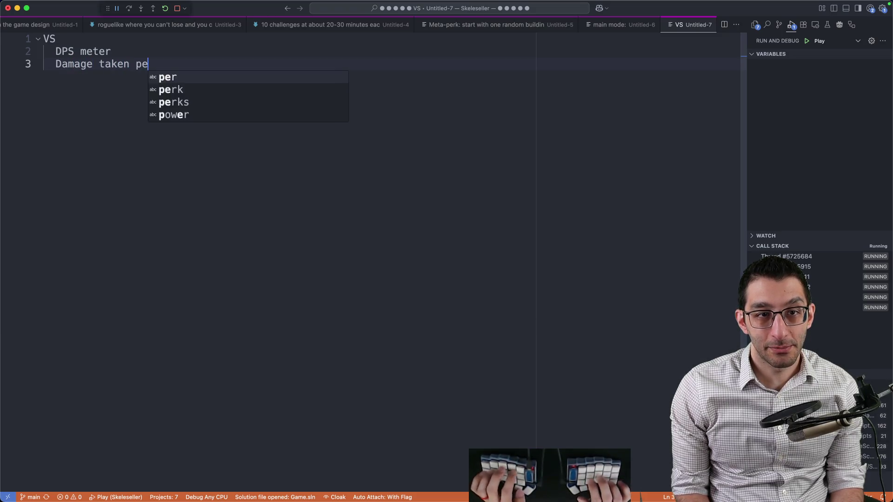
type("r second")
Add Gold per second and Experience per second lines, then select all the VS notes
key("Return")
key("Return")
type("Gol")
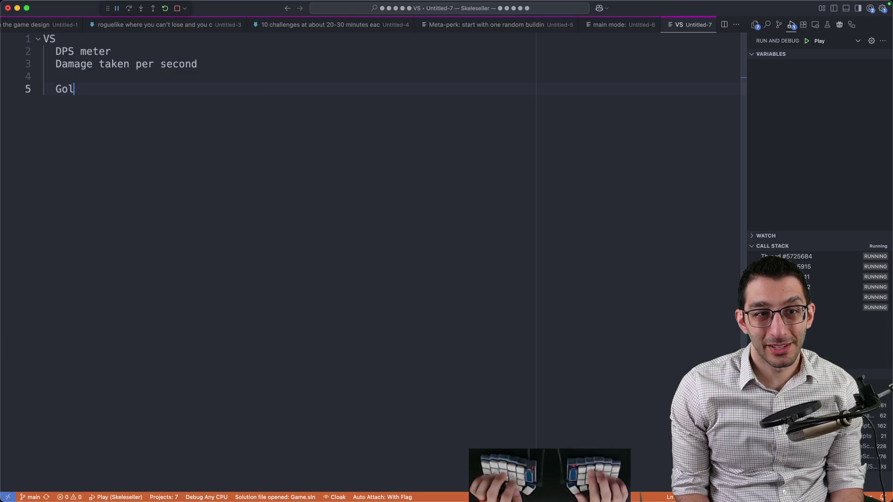
type("d per second")
key("Return")
type("Ex")
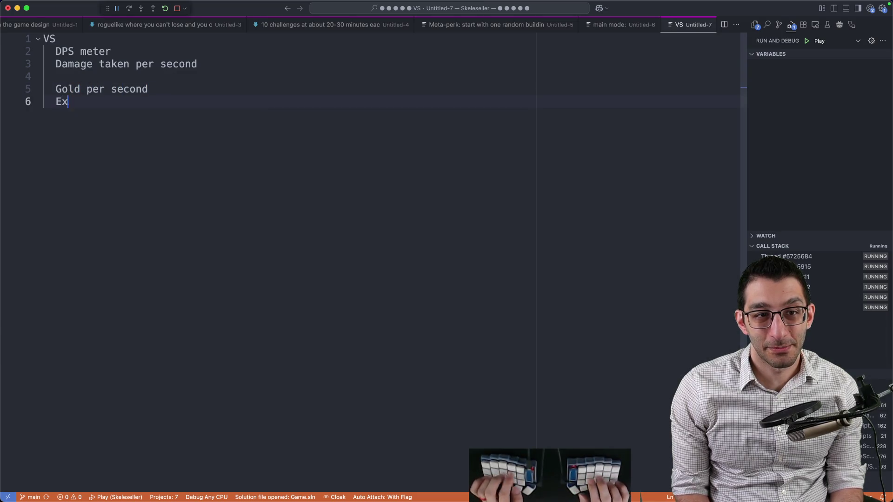
type("perience per second")
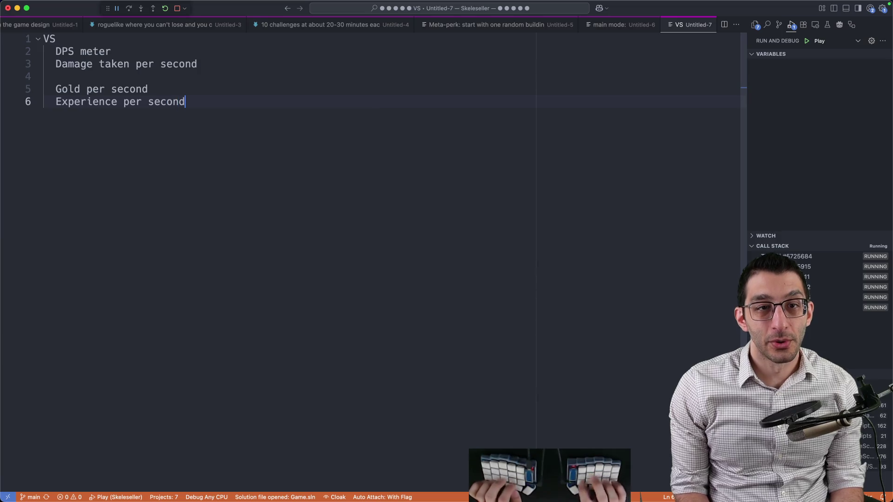
key("super+a")
key("ctrl+Tab")
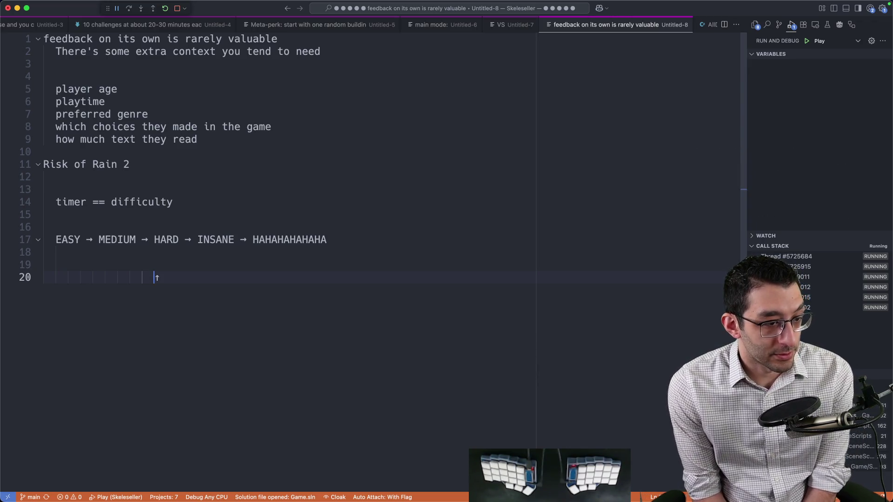
Start a 'monetization of this game' section listing $15 and 'base game: ~5 hours of gameplay'
key("Tab")
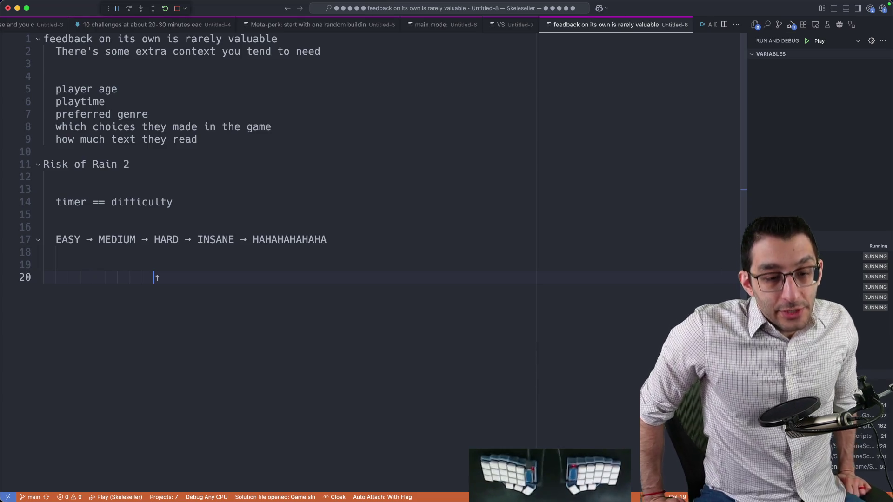
key("Return")
key("Return")
key("Return")
key("BackSpace")
key("BackSpace")
key("BackSpace")
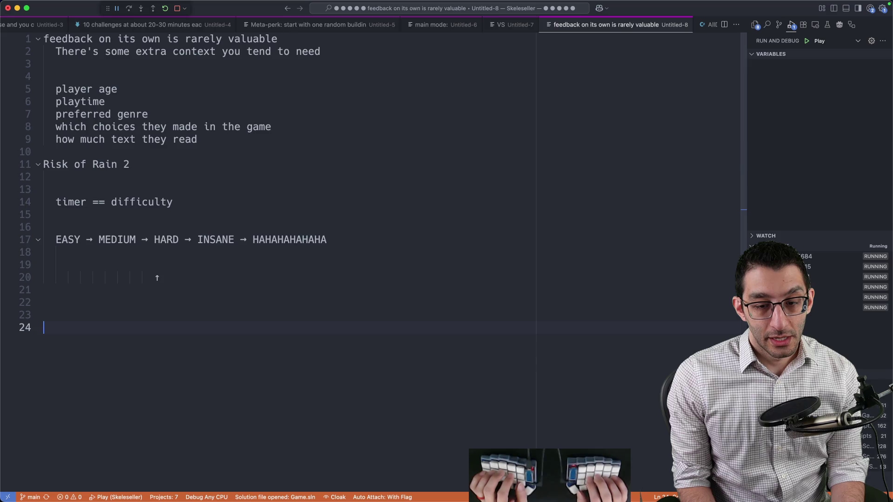
type("monetization")
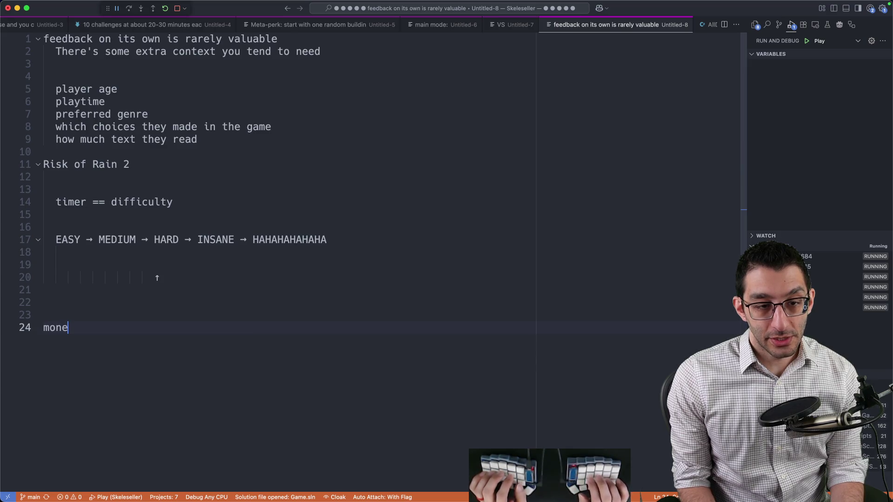
key("Tab")
key("Return")
key("Tab")
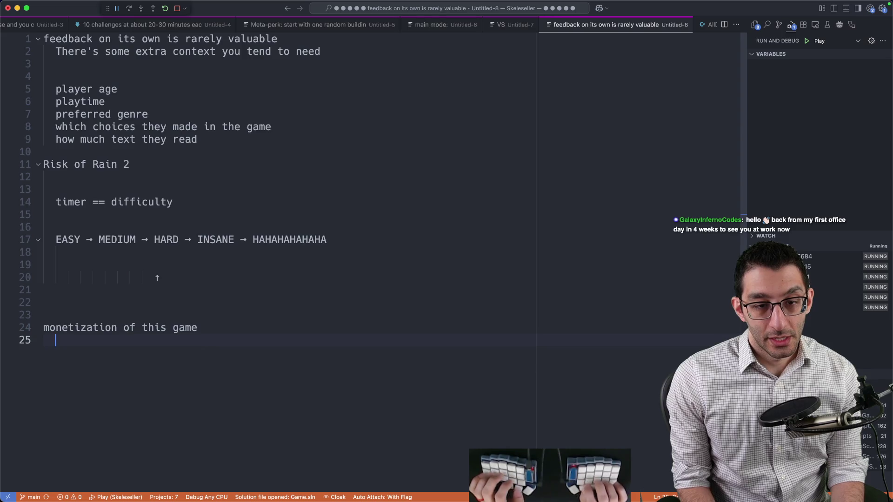
type("$15")
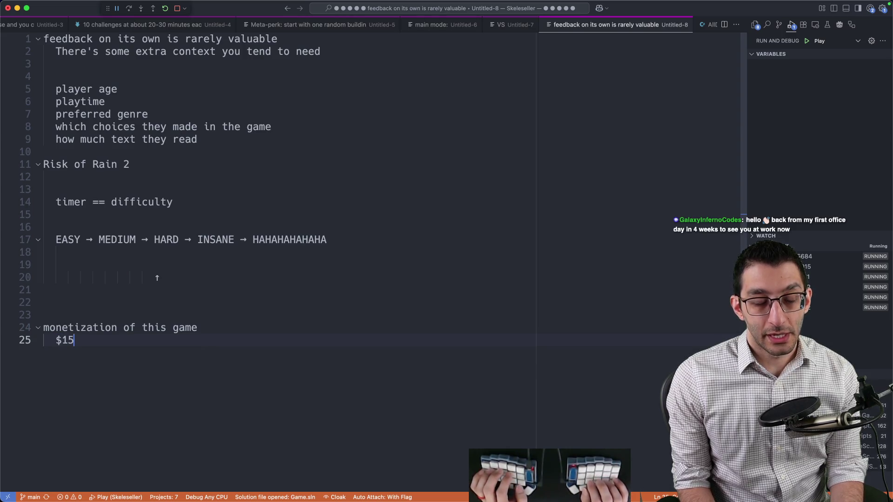
key("Return")
key("Return")
type("base game: ")
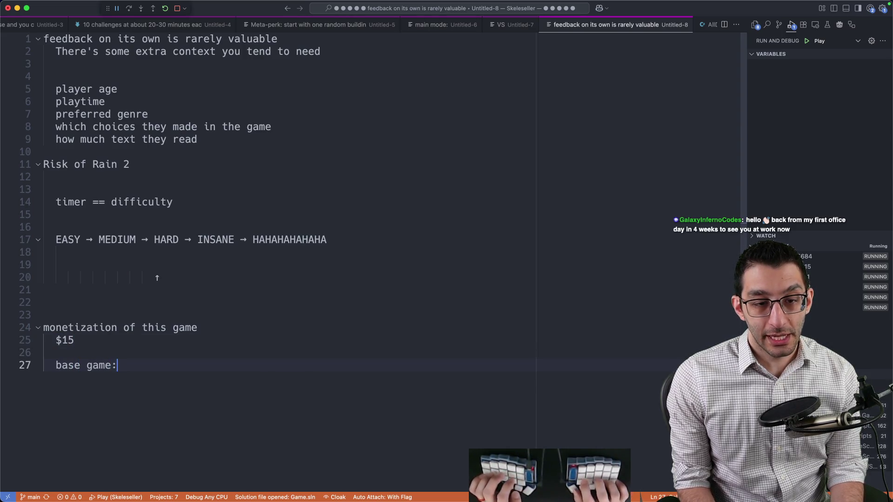
type("~5 hours of gameplay")
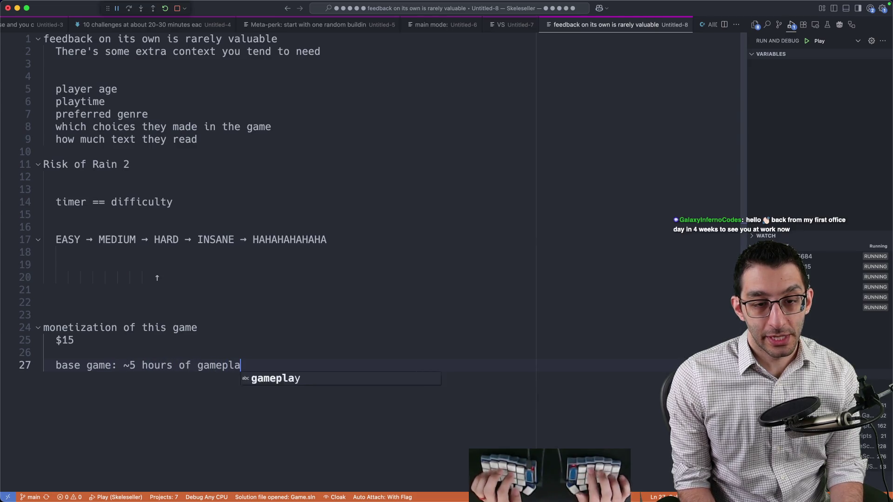
Note 'some people would say that's worth it' / 'most probably wouldn't', then add 'extra mode'
key("Return")
key("Tab")
type("some people would say t")
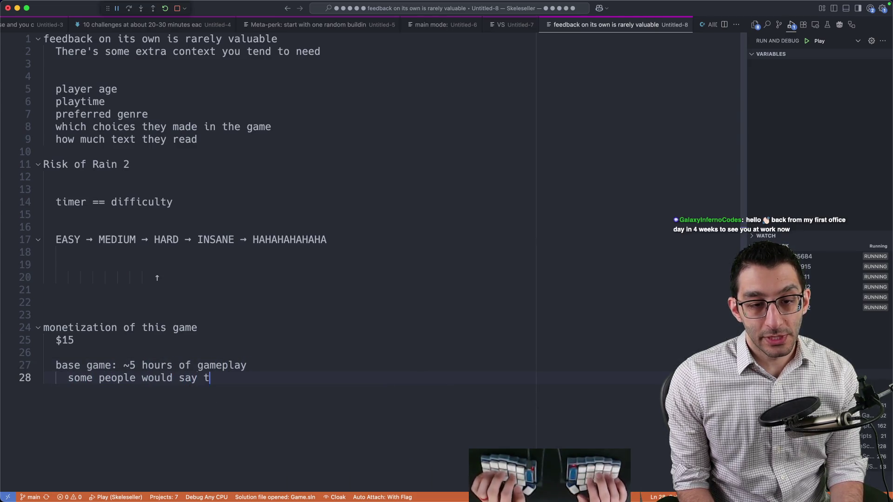
type("hat's worth it")
key("Return")
type("most pr")
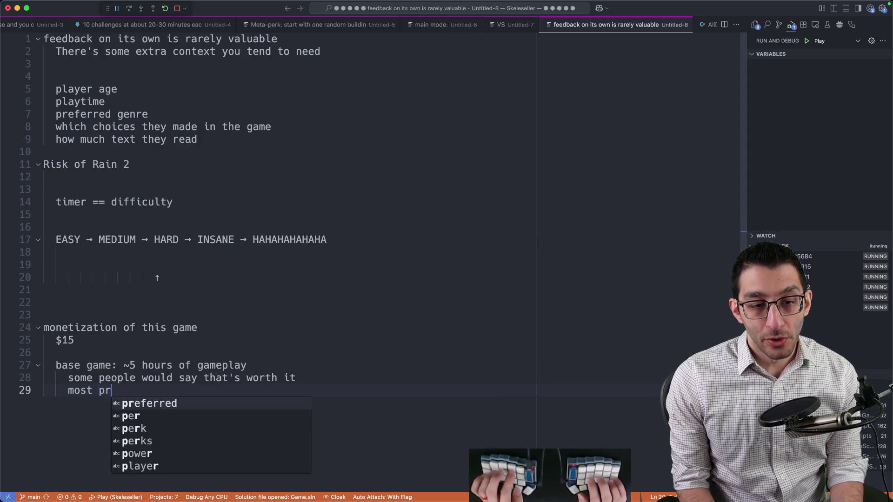
type("obably wouldn't")
key("Return")
key("Return")
key("shift+Tab")
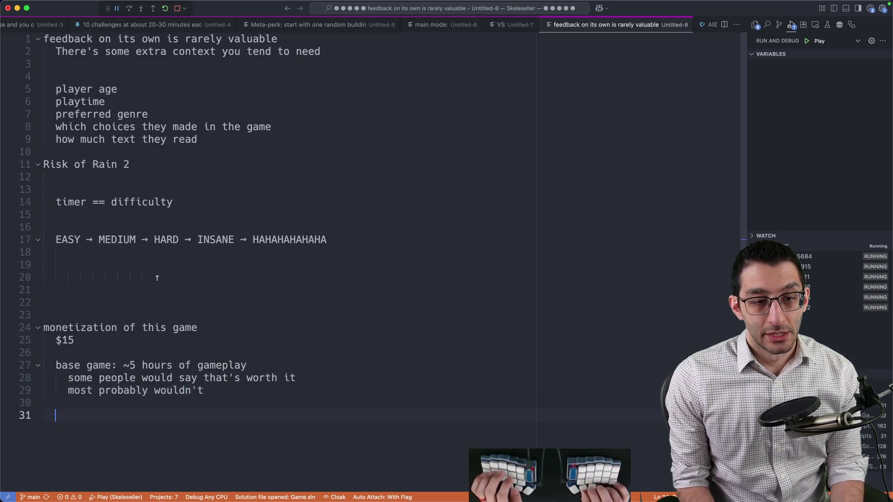
type("extra mode")
scroll(199, 259, "down", 5)
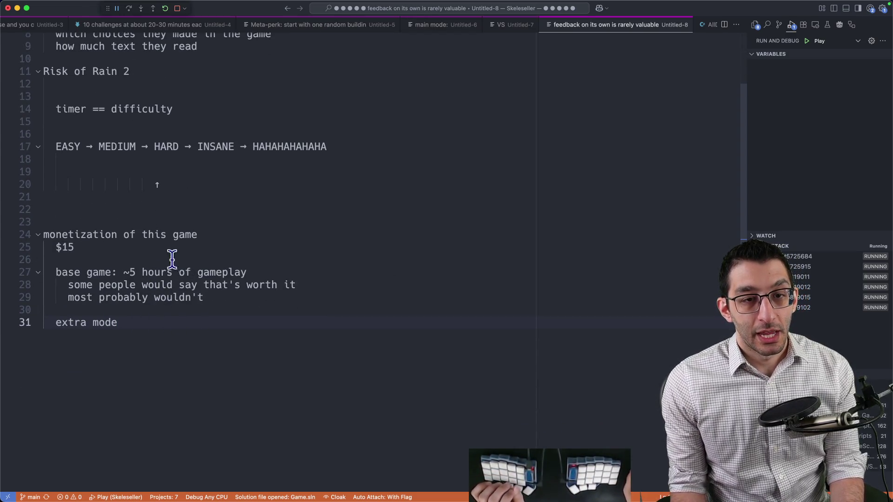
left_click_drag(55, 223, 285, 389)
left_click(287, 389)
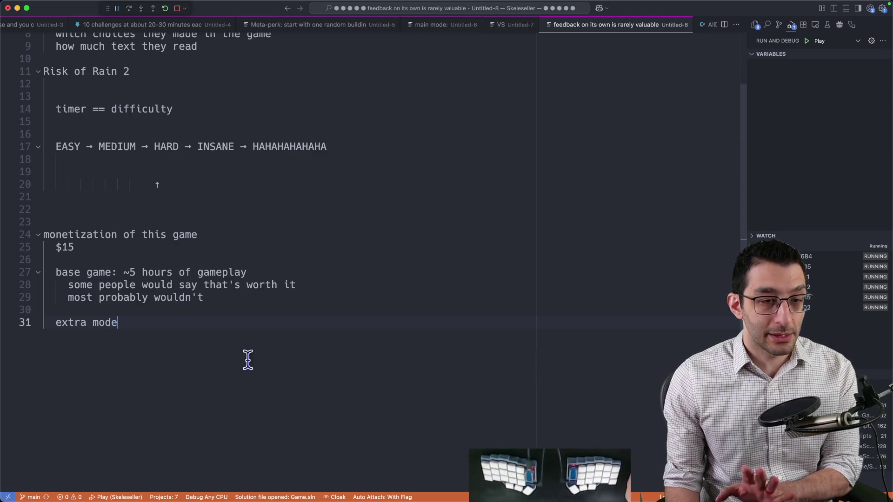
left_click_drag(78, 247, 37, 250)
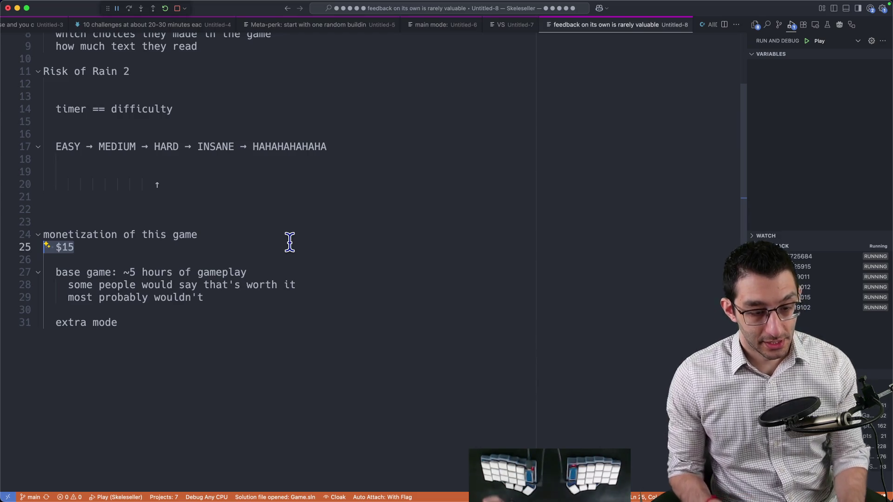
key("super+Tab")
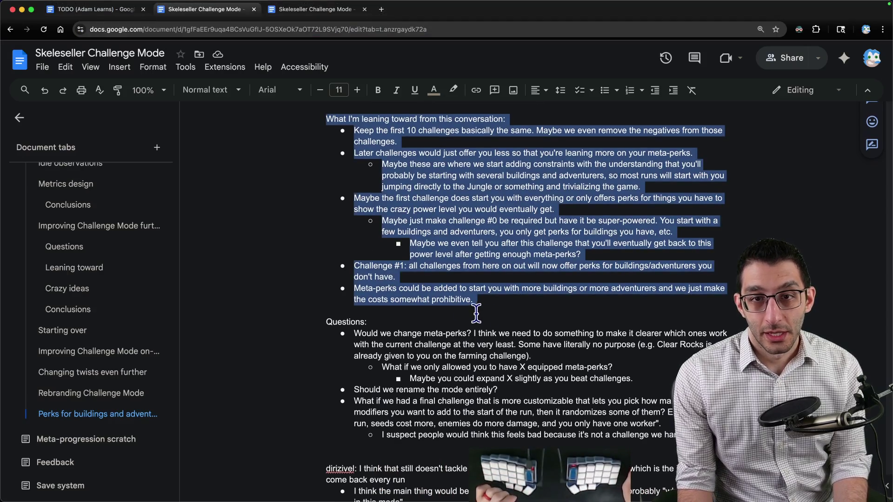
Add the 'more linear' bullet and a Perk variety sub-point about exotic perks during runs
scroll(483, 314, "down", 5)
scroll(491, 312, "up", 3)
left_click(669, 323)
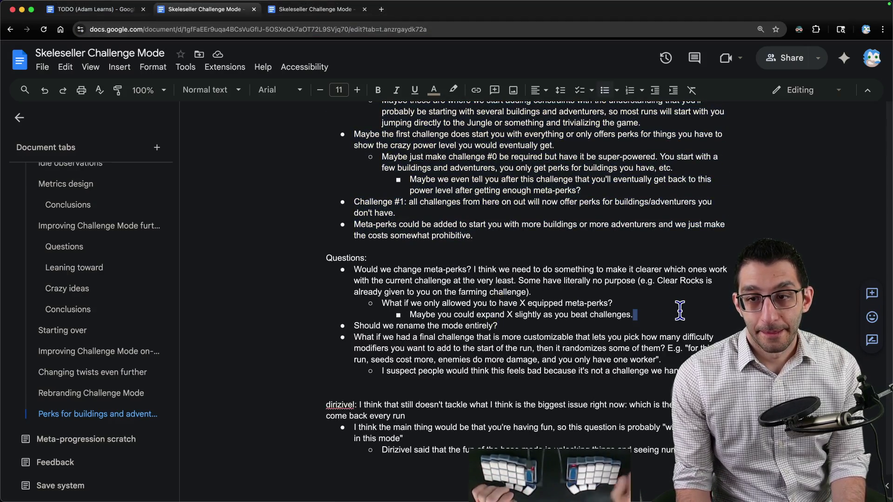
key("Return")
key("shift+Tab")
type("We could change them ")
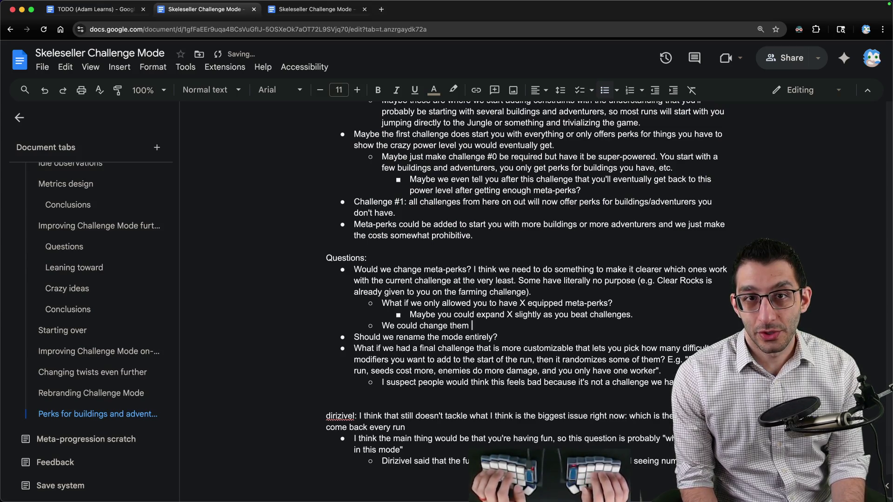
type("so that they're m")
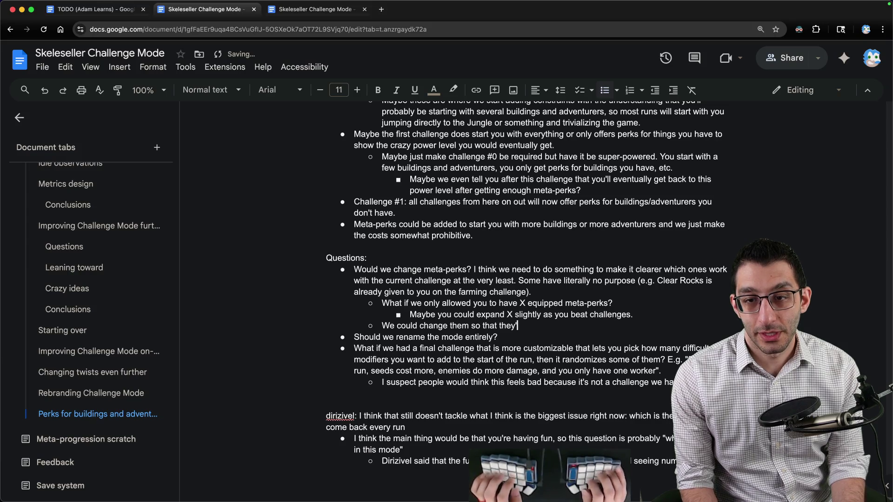
type("ore linear")
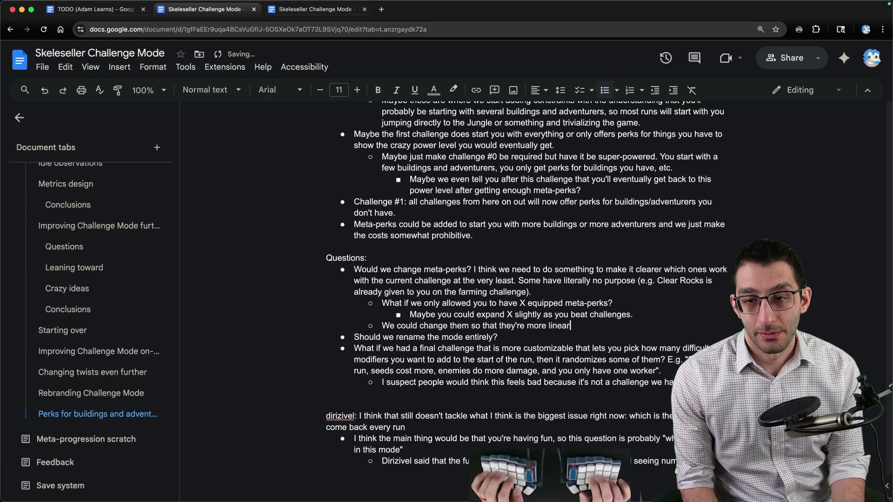
type(", e.g")
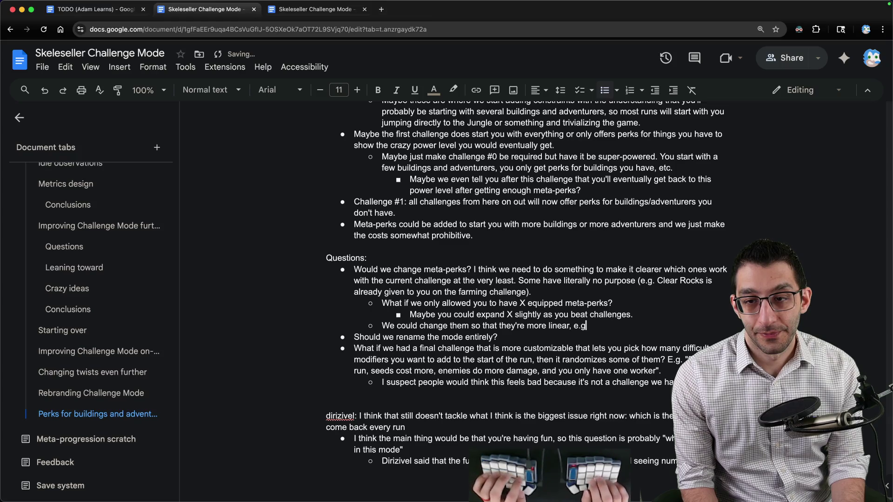
type(". maybe we just have ~4-5 of them:")
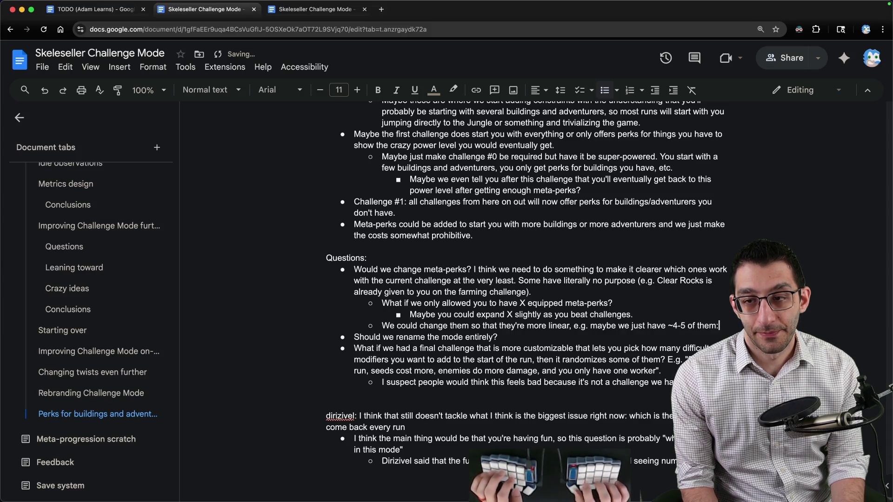
key("Return")
key("Tab")
type("Perk")
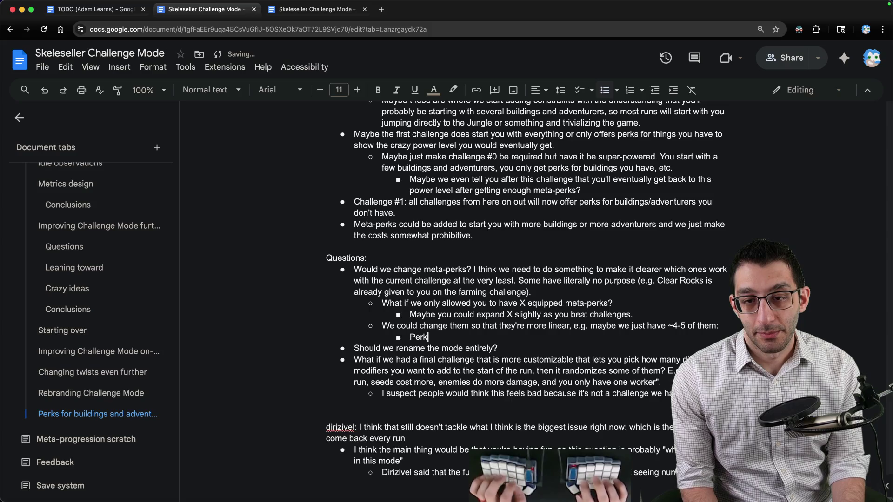
type(" variety: you are o")
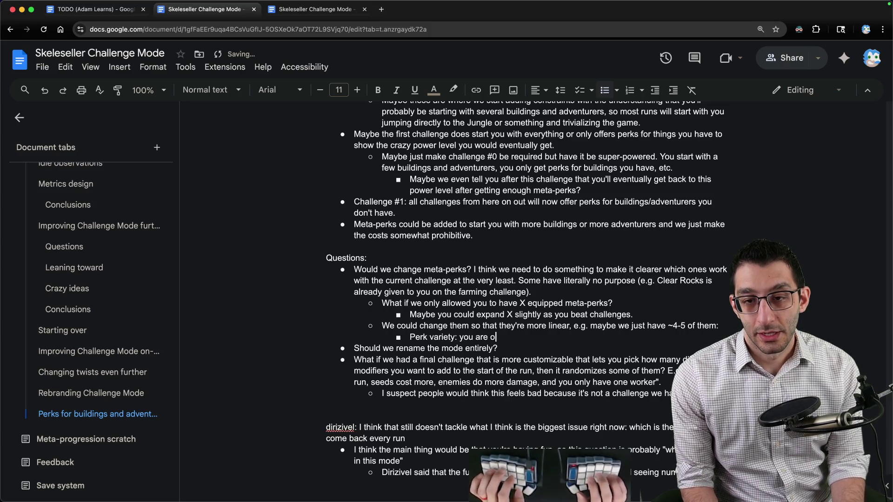
type("d mos")
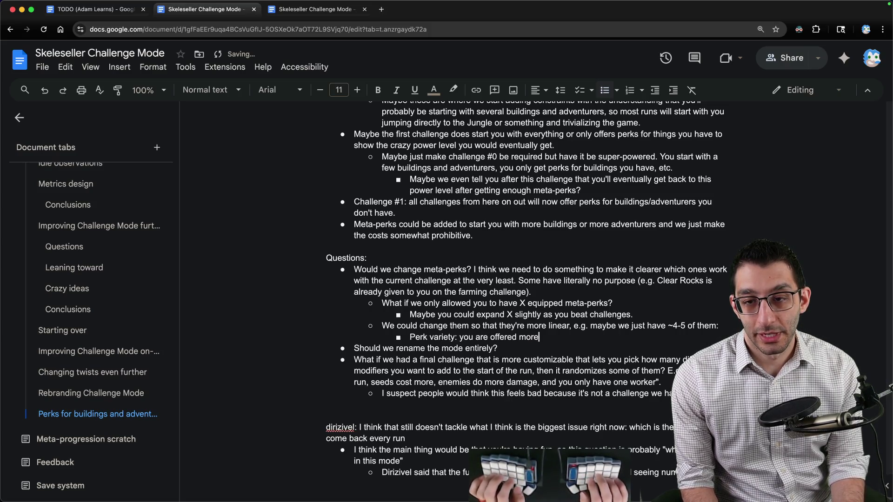
type(" exotic perks ")
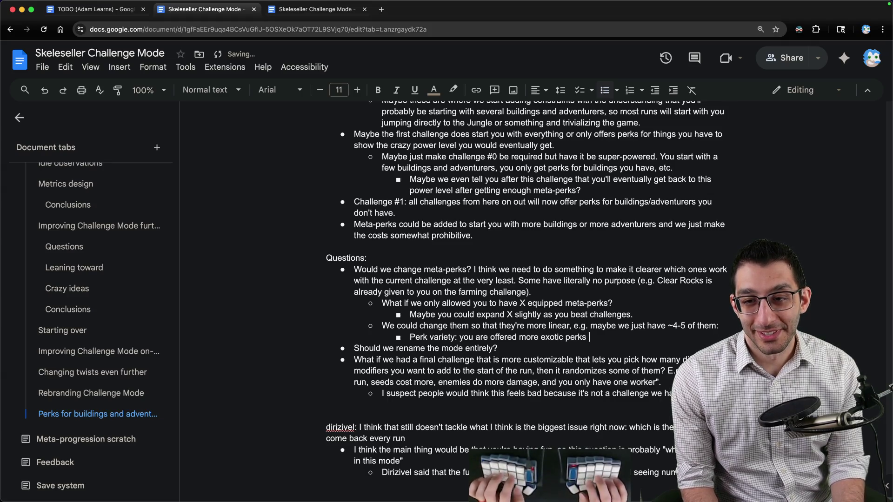
type("during runs")
Add 'Starting perks: random perks at the beginning of a run', Starting buildings and Starting adventurers
key("Return")
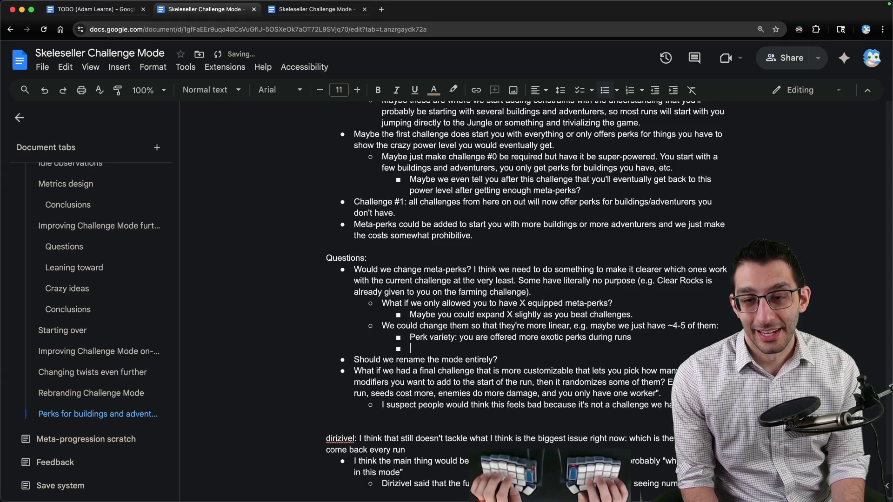
type("Starting perks: you ")
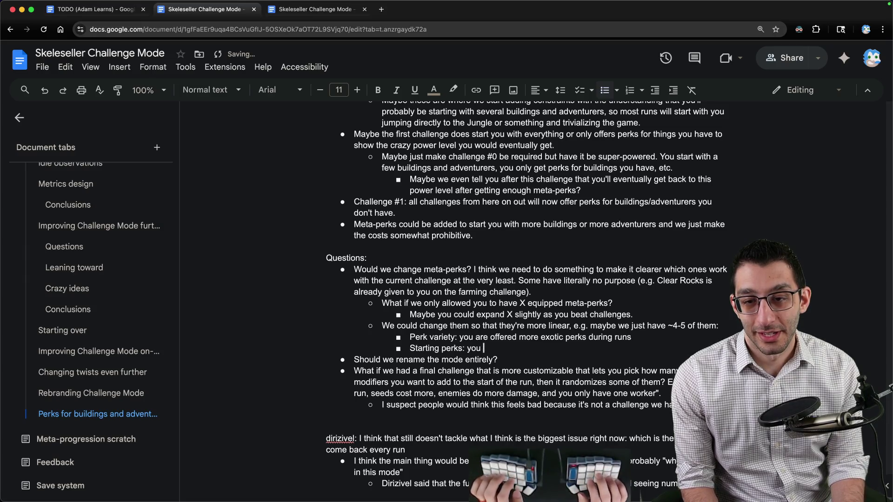
type("are given random perks at")
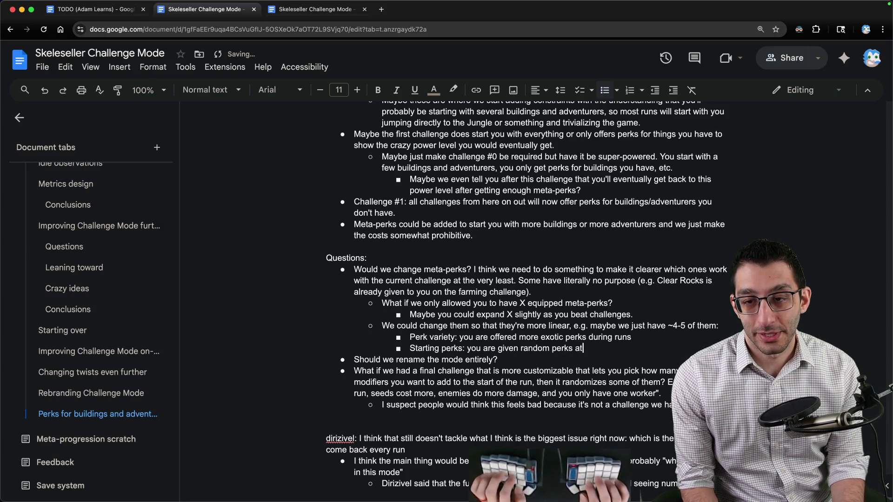
type(" the eb")
key("BackSpace")
type("beginning ")
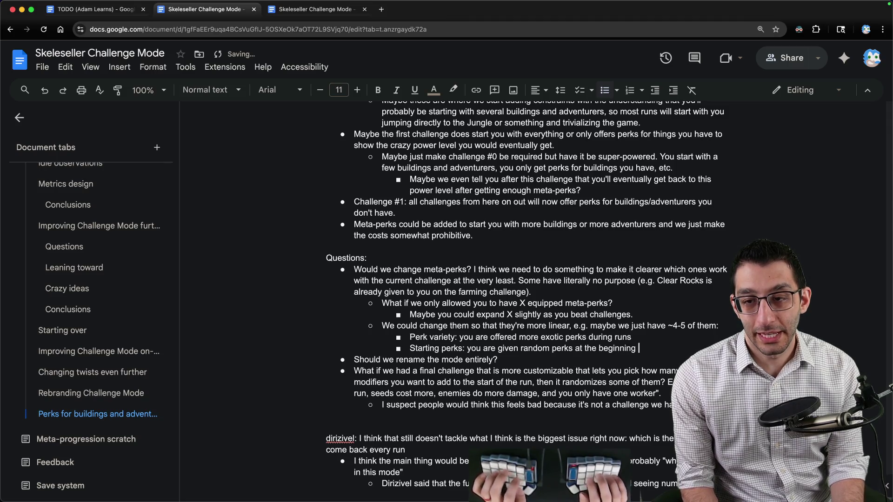
type("of a run")
key("Return")
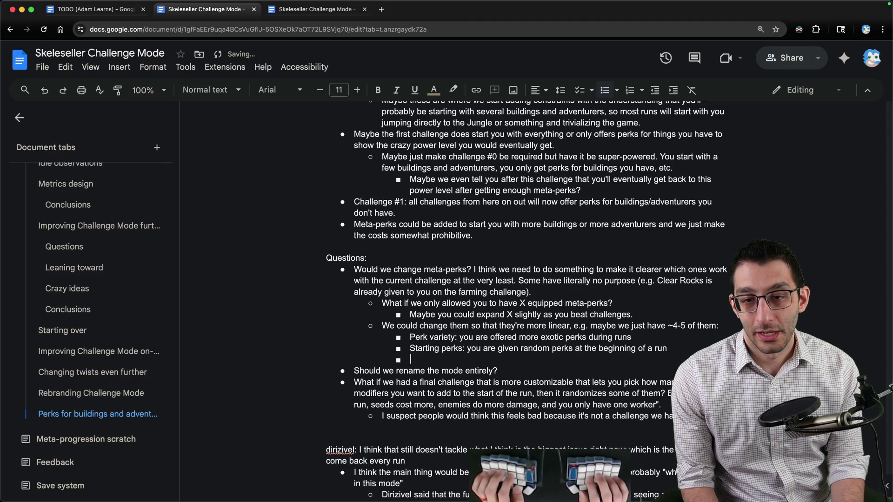
type("Starting buildings")
key("Return")
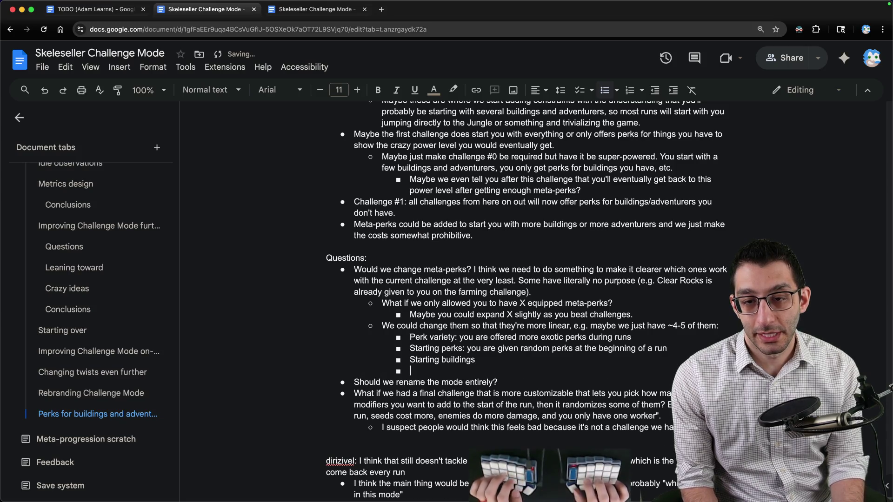
type("Starting adventurers")
key("Tab")
type(": m")
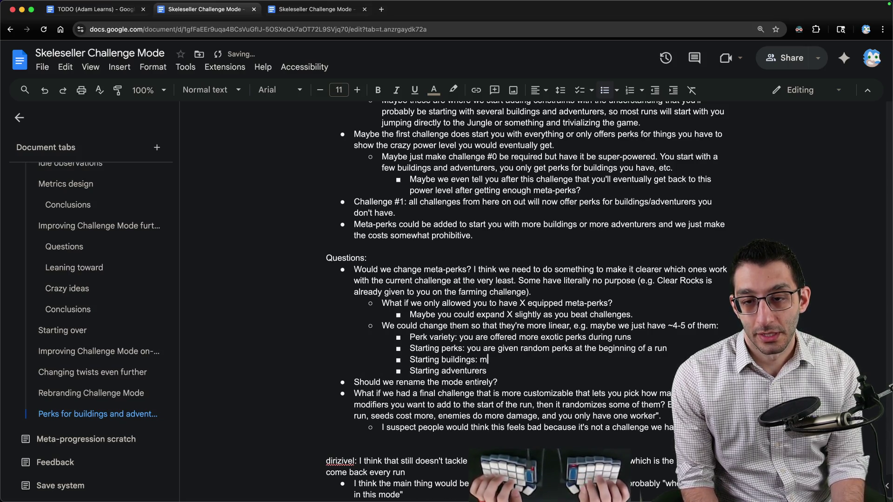
Describe them as 'start with X buildings' and 'start with X adventurers', fixing the 'wit' typo
key("BackSpace")
type("start with X buildings")
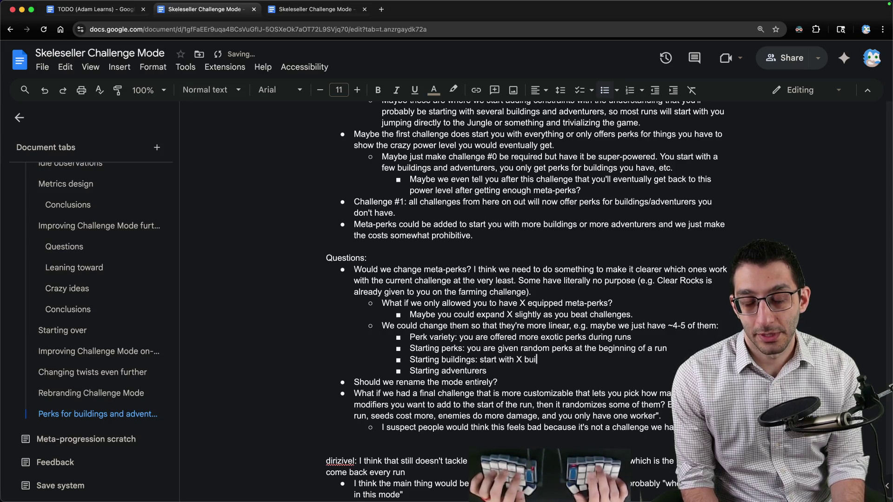
key("Down")
type("start with X ad")
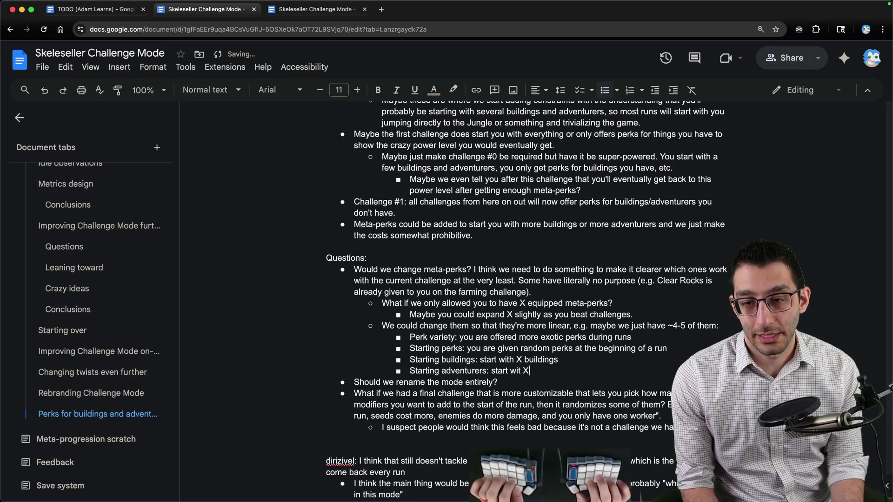
type("venturers")
left_click(521, 371)
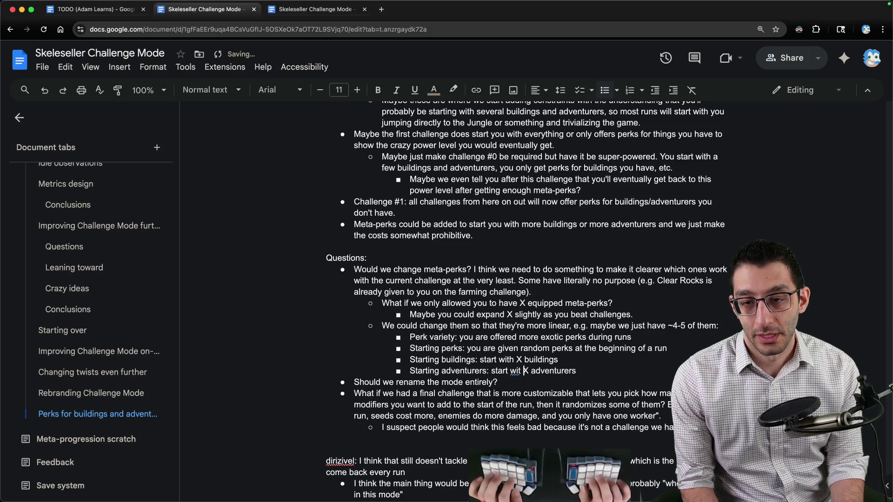
type("h")
key("End")
Add Starting customers and Starting workers entries, described as 'start with X customers' and workers
key("Return")
type("Starti")
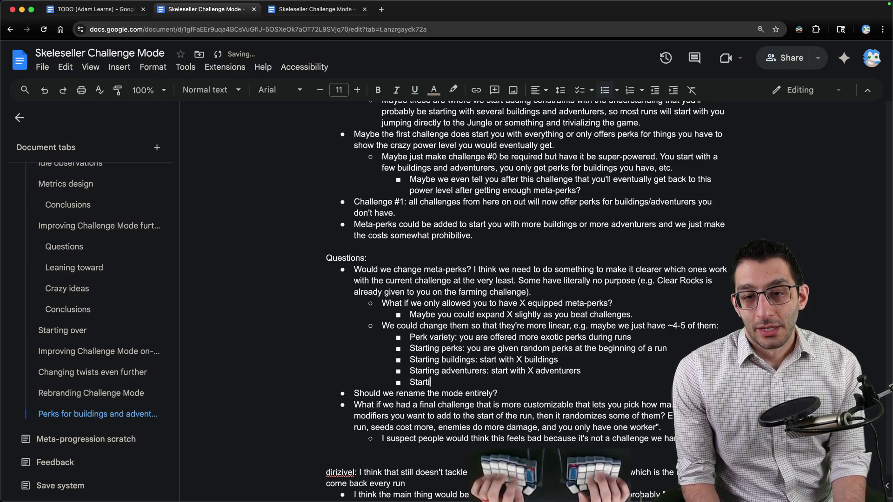
type("ng customers")
key("Return")
type("Starting wor")
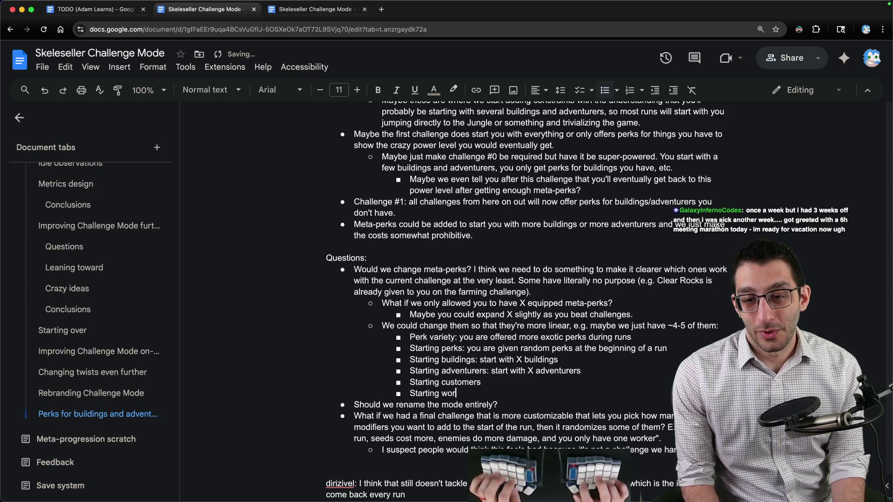
type("kers:<< start")
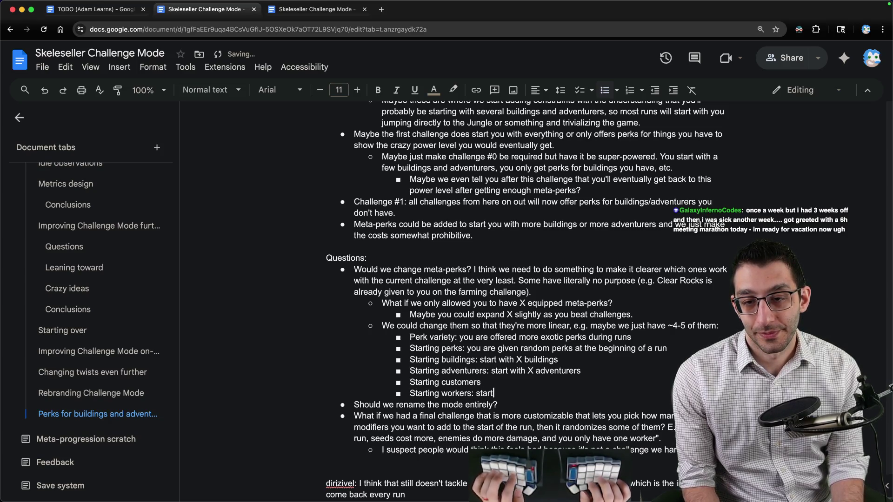
type(" wit workers")
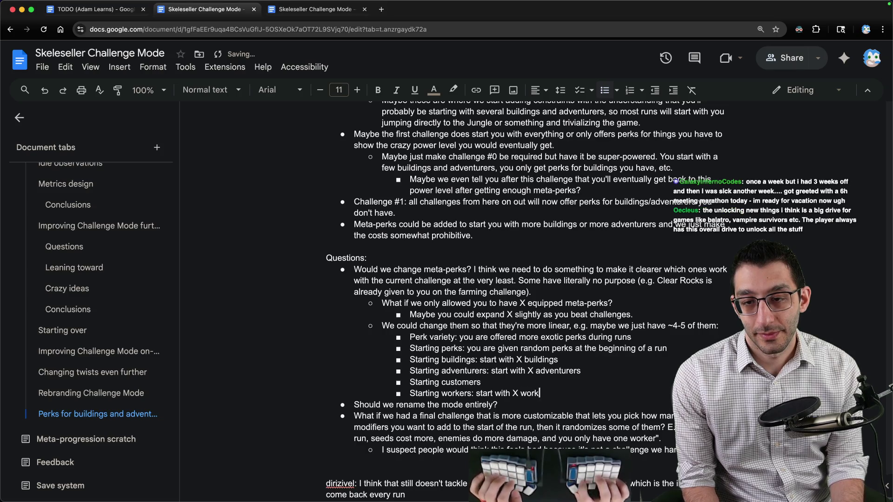
left_click(481, 382)
type(": start wt")
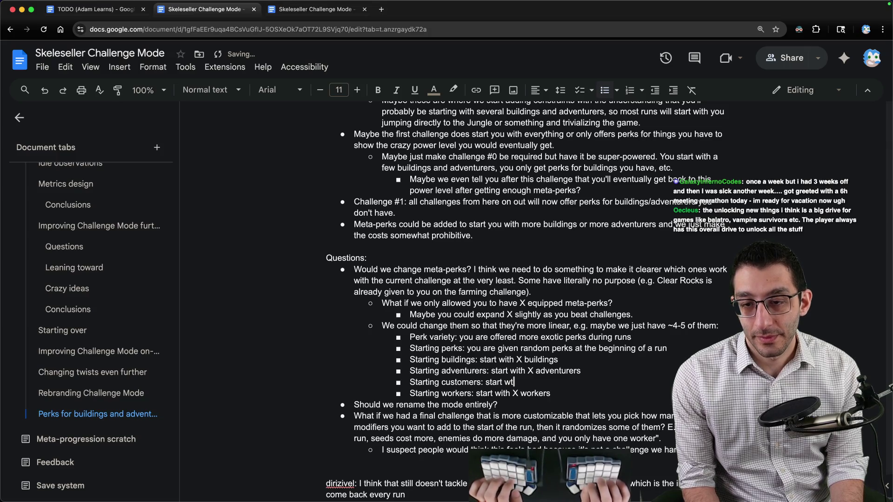
key("BackSpace")
type("ith X customers")
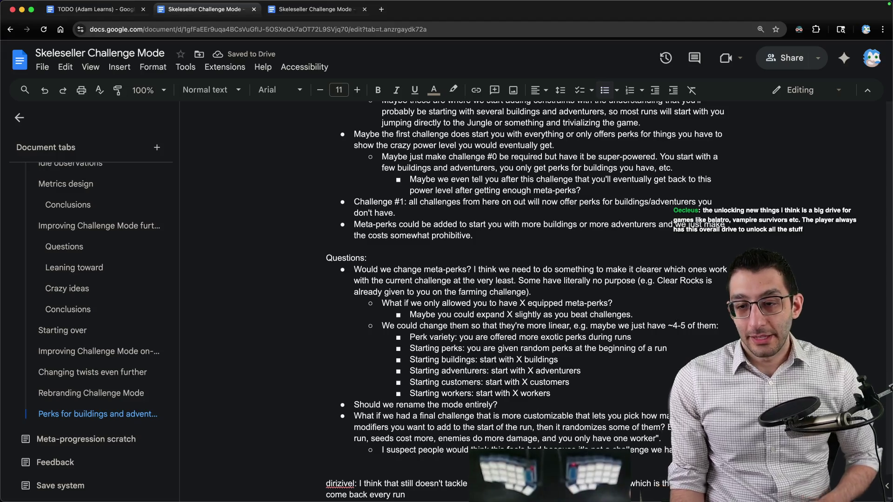
left_click(352, 479)
Review the game's Perks list before returning to the doc
left_click(269, 237)
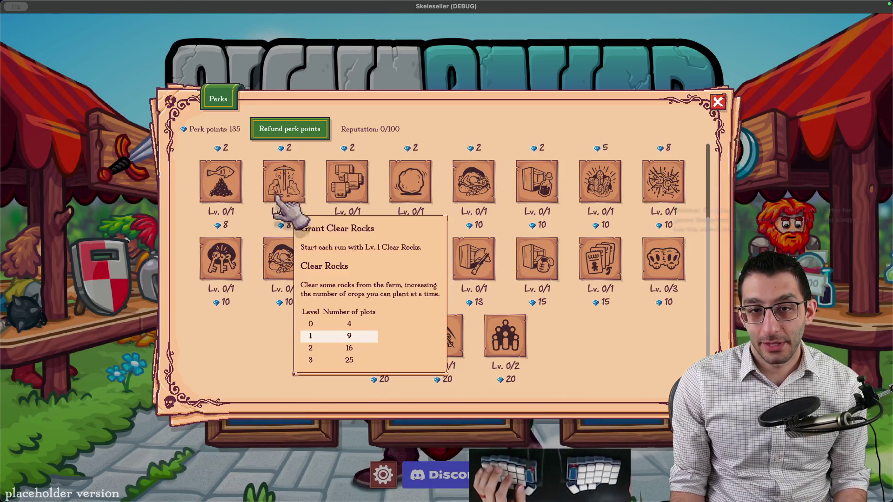
scroll(289, 182, "up", 1)
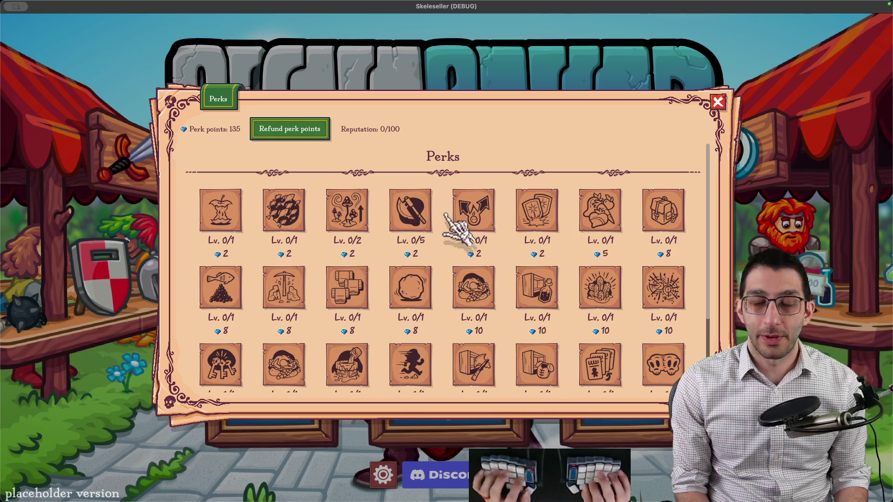
key("super+Tab")
Add 'Other categories:' with an indented 'Start with specific battle abilit…' sub-point
type("Other")
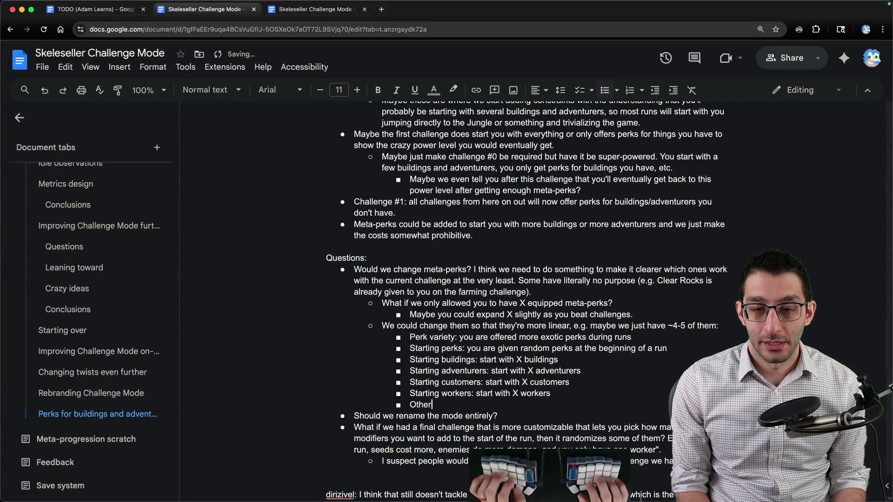
type(" categories:")
key("Return")
key("Tab")
type("S")
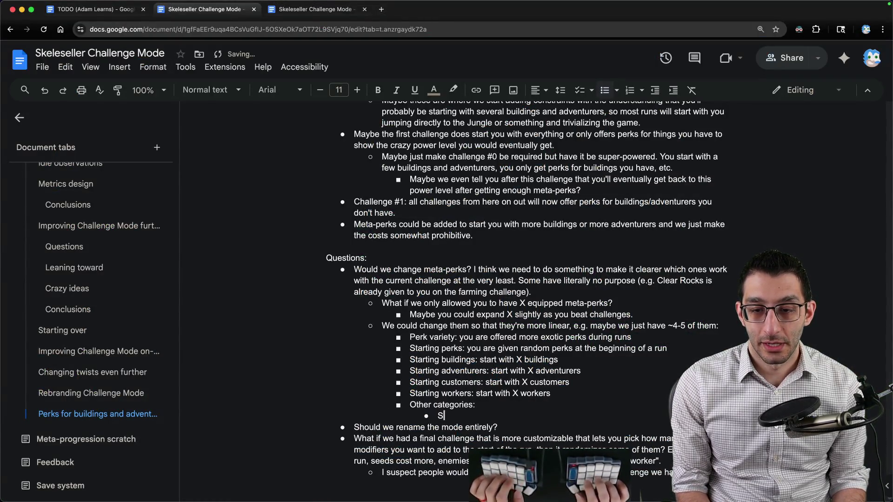
type("tart with specific battle abilit")
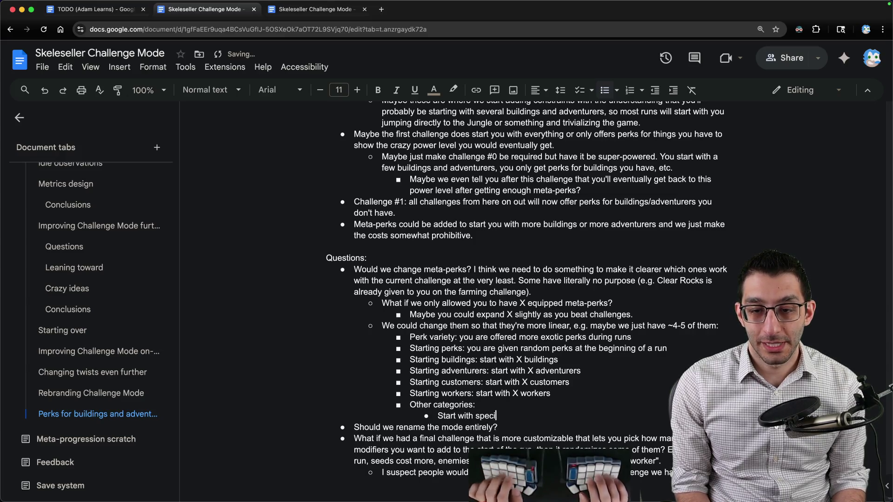
key("super+Tab")
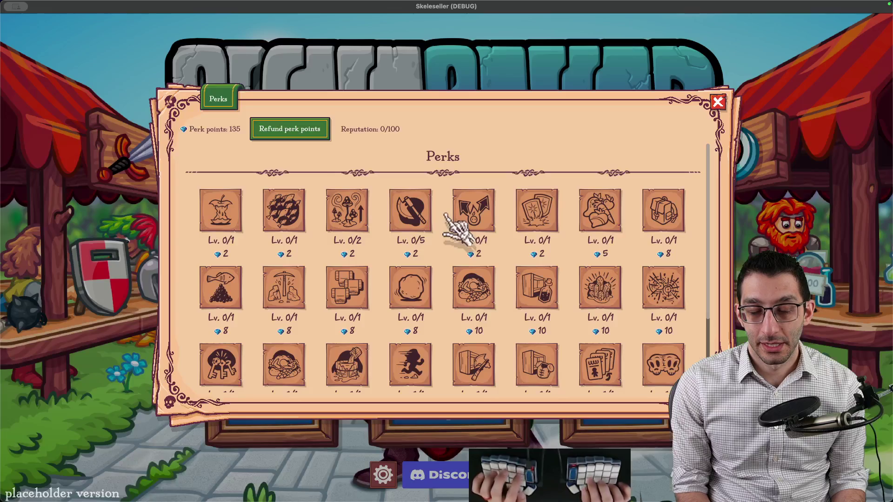
mouse_move(426, 219)
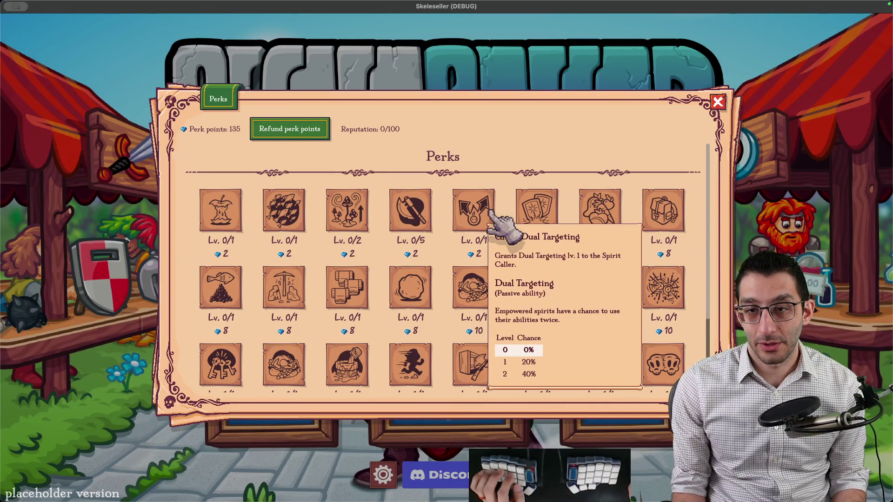
key("super+Tab")
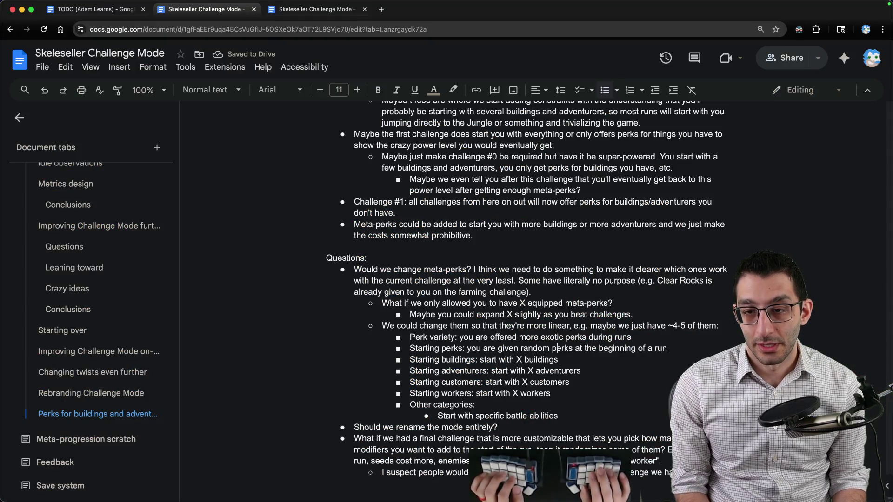
Add an indented 'Town vs. battle' note under Starting perks, checking the game's perks
key("Return")
type("Town")
key("Tab")
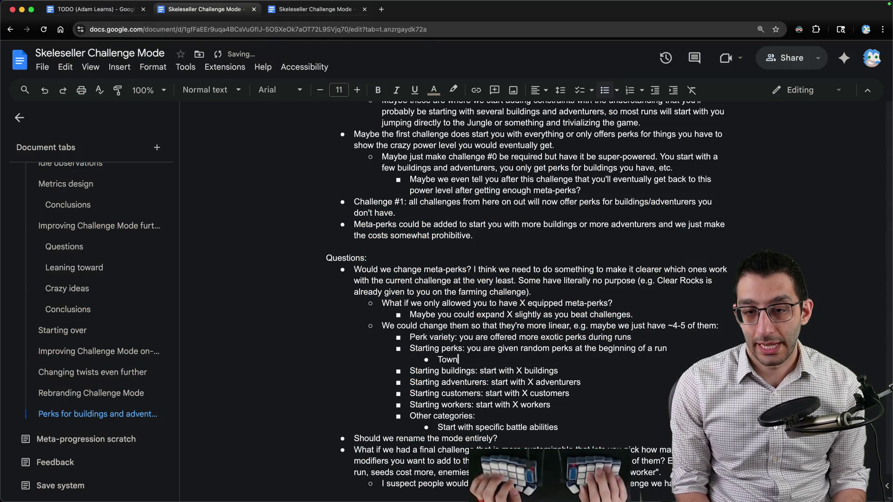
type("vs. battle")
key("super+Tab")
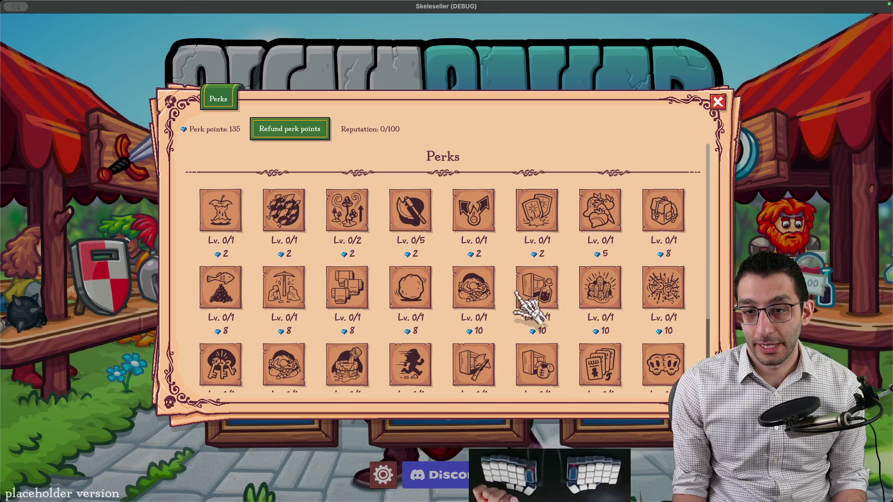
scroll(591, 297, "down", 2)
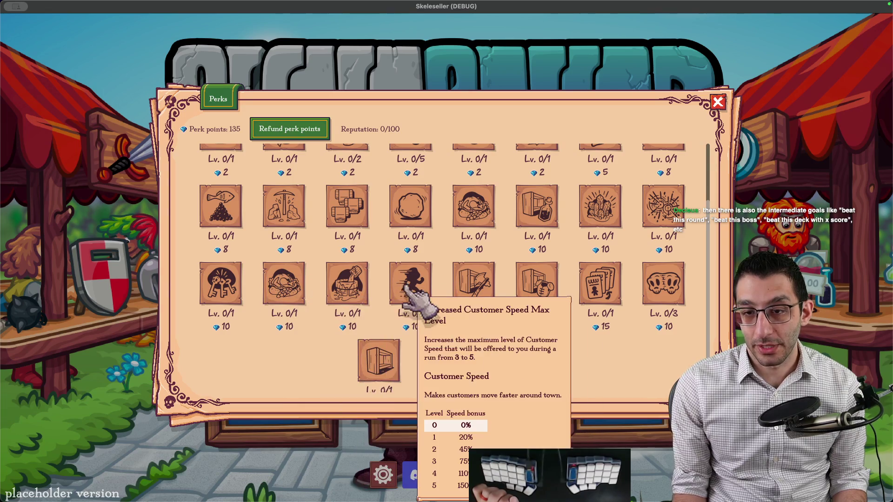
key("super+Tab")
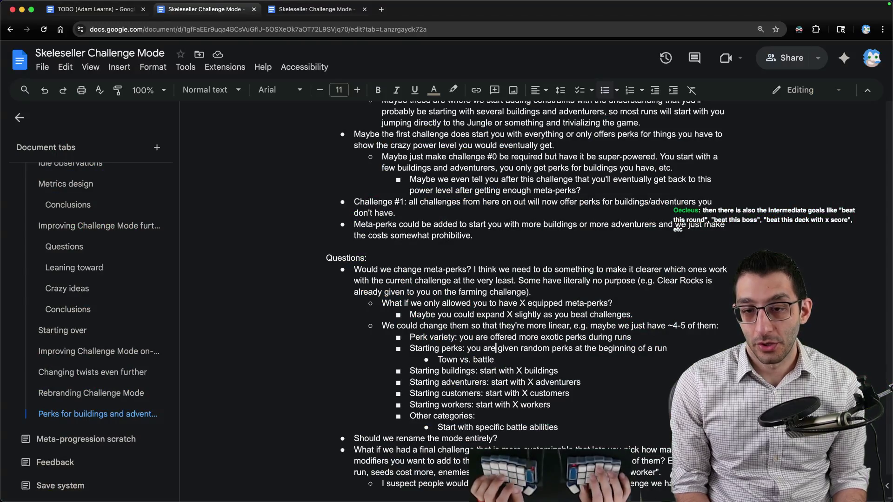
Append '(either different perks or higher max levels)' to the Perk variety line
left_click(495, 348)
left_click(632, 337)
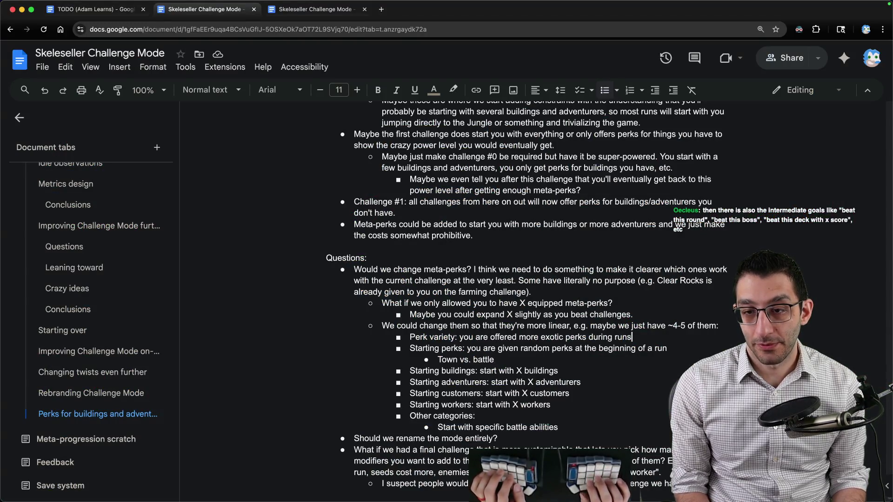
type("(either different perks or")
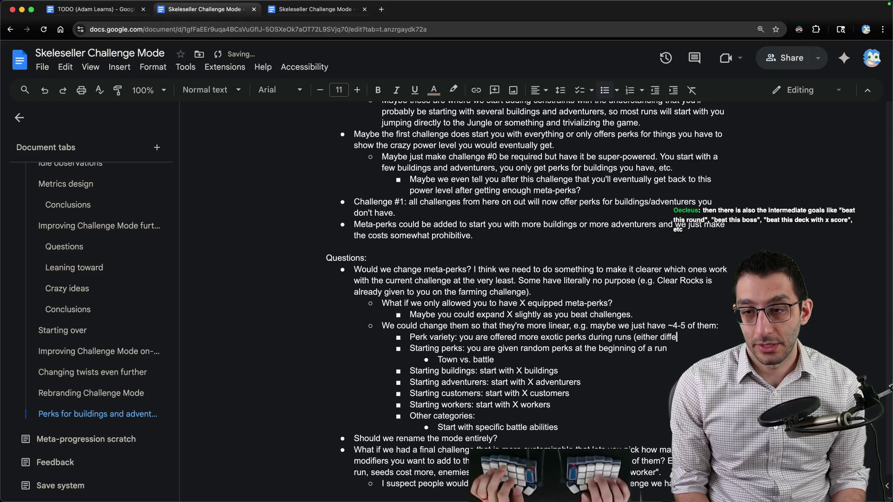
type(" higher max levels)")
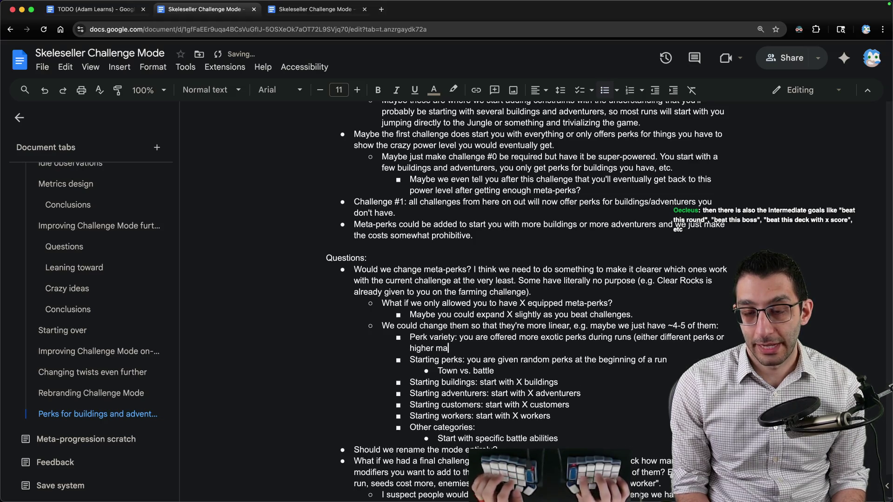
key("super+Tab")
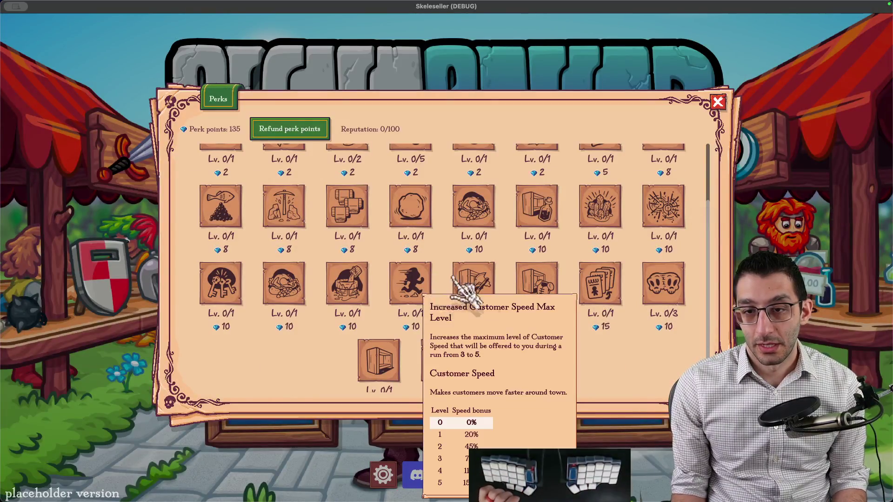
scroll(342, 375, "down", 1)
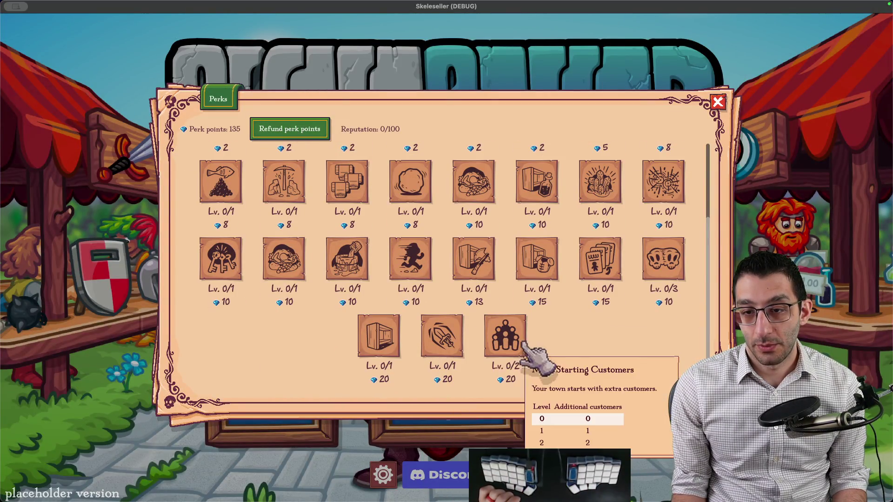
mouse_move(390, 347)
key("super+Tab")
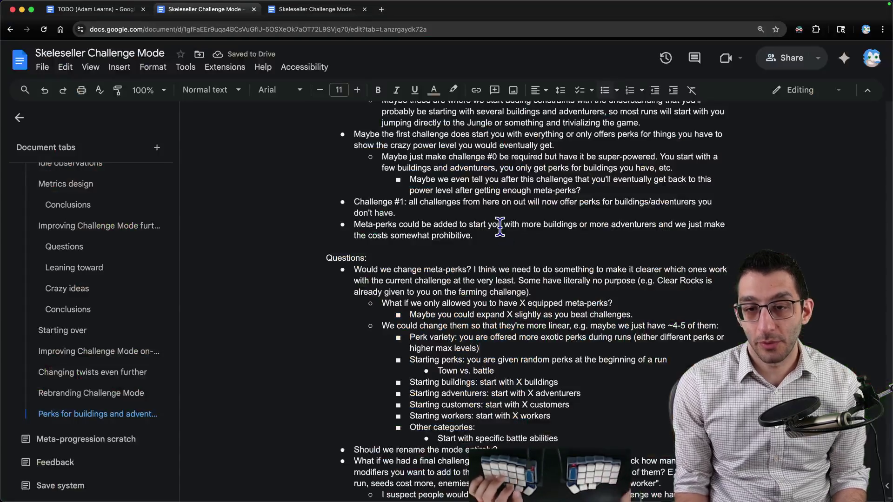
scroll(394, 324, "down", 2)
mouse_move(396, 321)
left_mouse_down()
mouse_move(647, 450)
mouse_move(640, 383)
left_mouse_up()
scroll(647, 450, "down", 1)
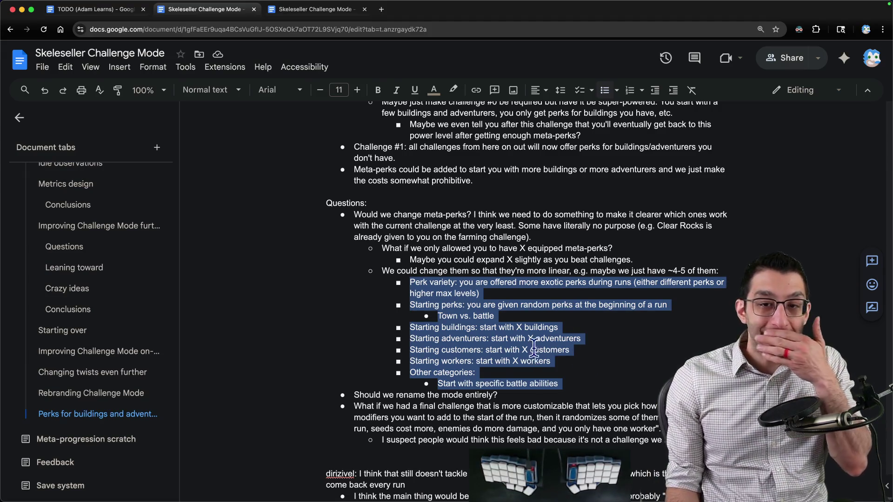
Add the bullet 'I want to unlock new perks somehow' with a 'Feedback' bullet above it
scroll(535, 340, "down", 3)
key("Right")
key("Return")
key("shift+Tab")
key("shift+Tab")
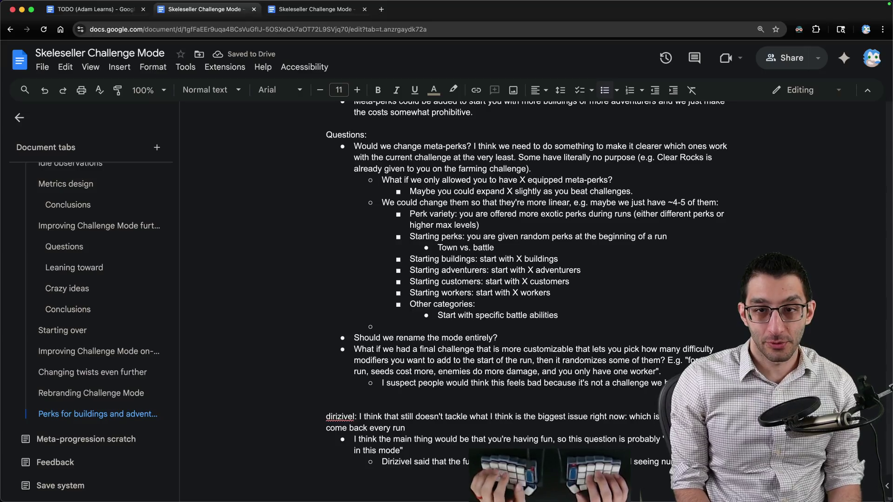
type("I want ")
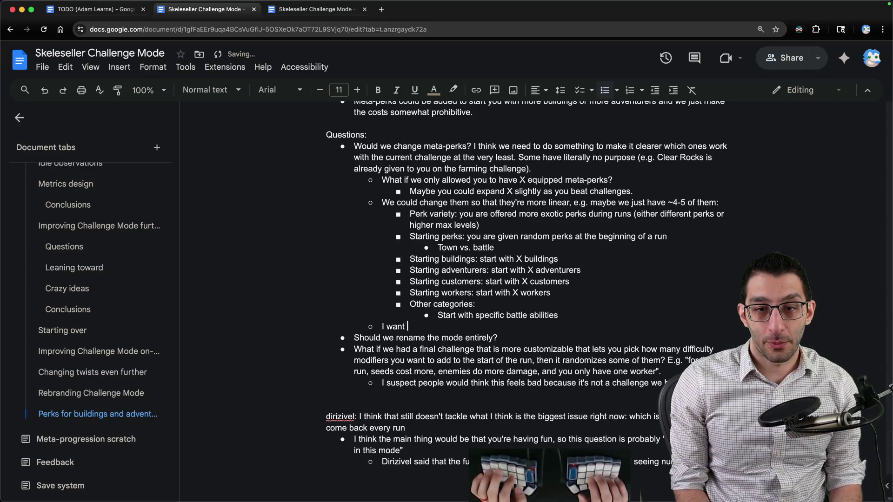
type("to unlock new perks somehow")
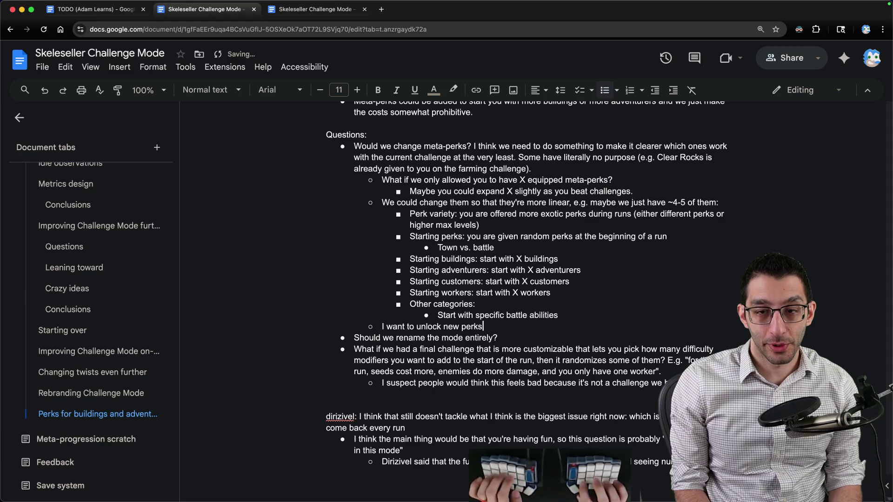
key("Return")
key("Up")
key("Home")
key("Return")
key("Up")
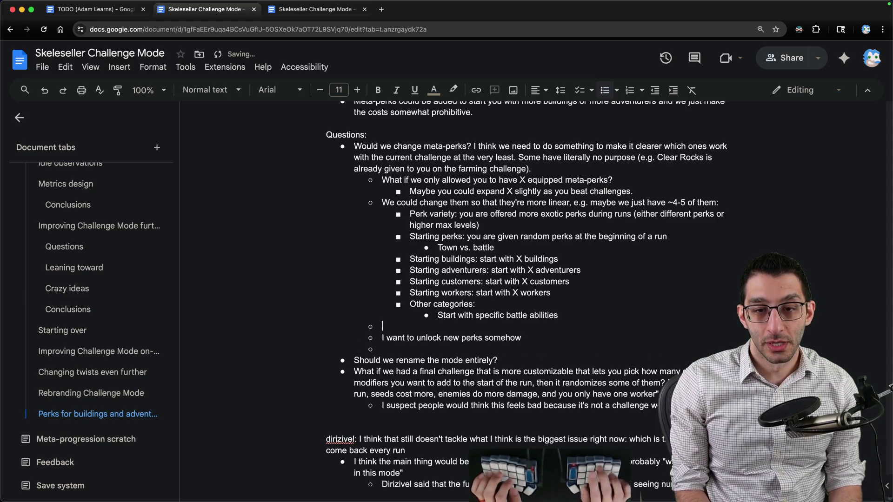
type("Feedback")
Nest the feedback under 'Feedback', add 'Meta-perks don't feel great' with 'great' italicized, and remove the empty bullet
key("Tab")
key("End")
key("Return")
type("Me")
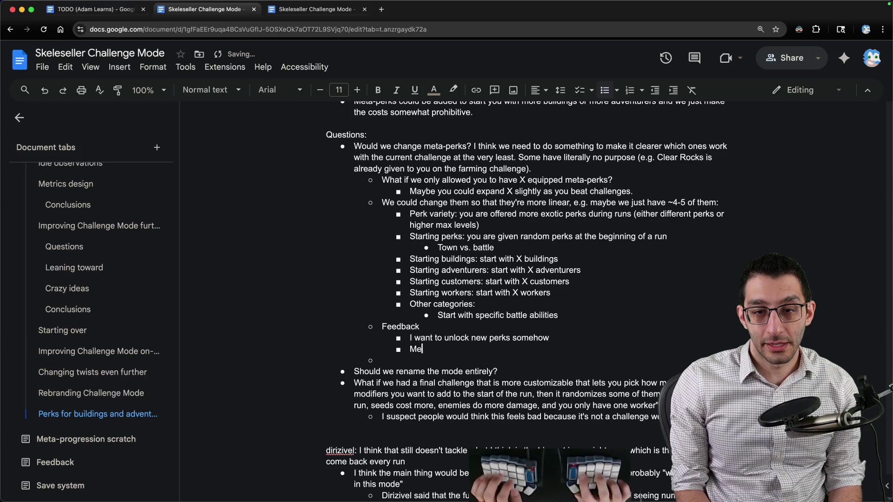
type("ta-perks don't feel great")
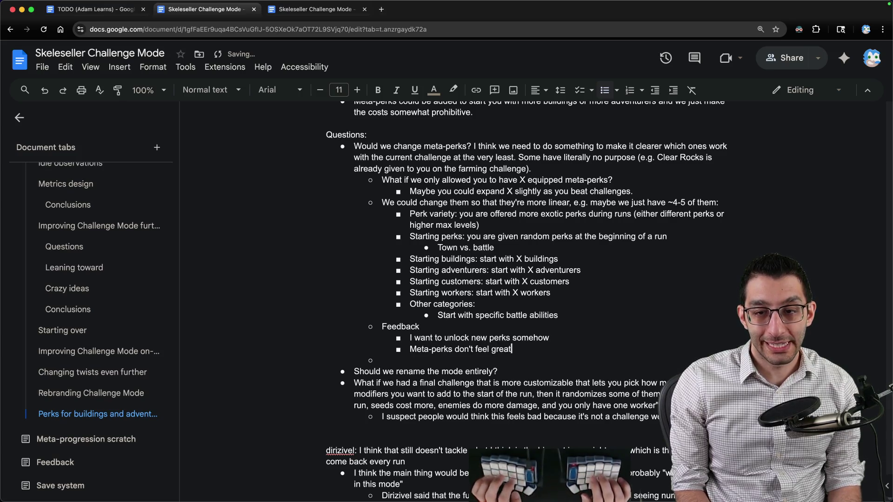
key("ctrl+shift+Left")
key("ctrl+i")
key("Down")
key("BackSpace")
key("BackSpace")
key("shift+Home")
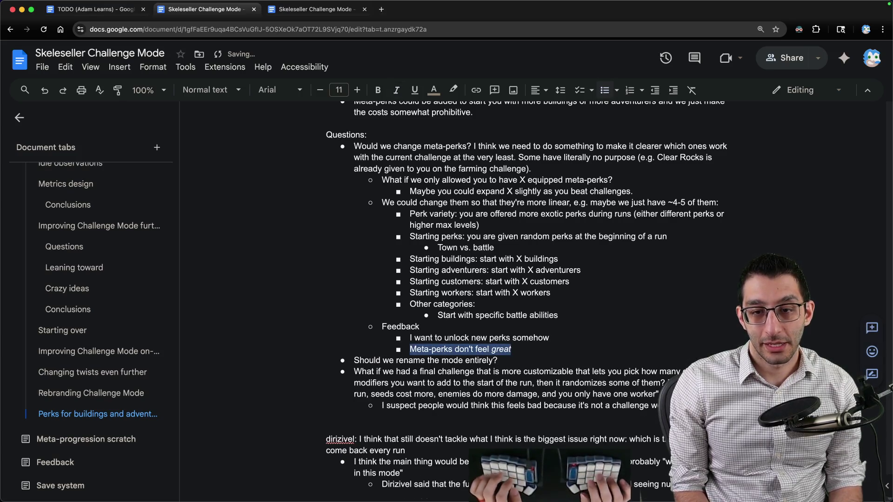
Check the game's Perks screen, then select the list of perk options in the doc
left_click(603, 484)
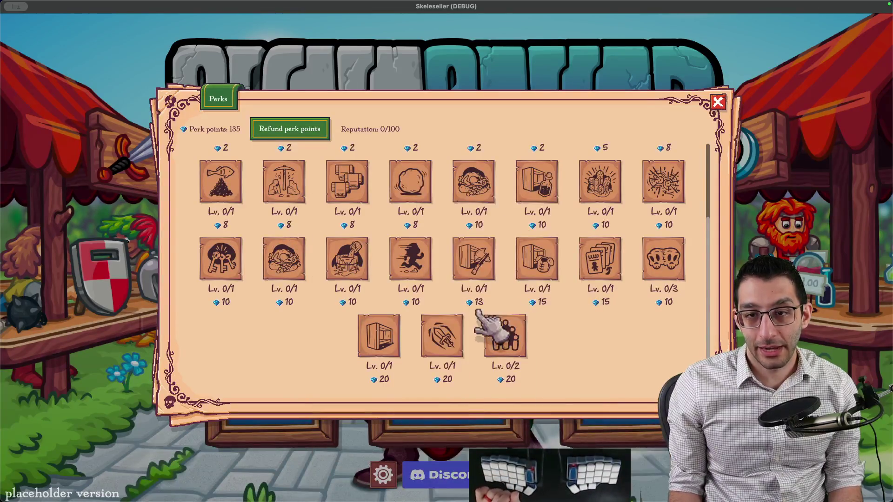
scroll(594, 279, "down", 3)
key("super+Tab")
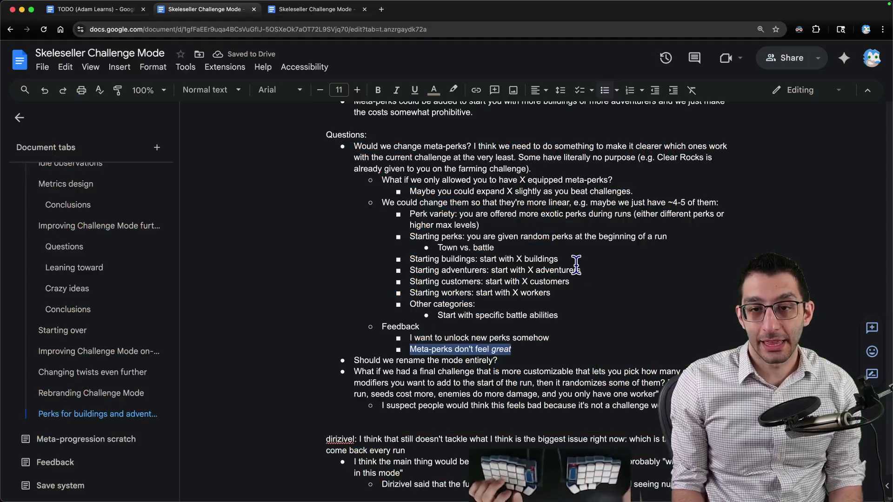
mouse_move(414, 215)
left_mouse_down()
mouse_move(511, 230)
mouse_move(674, 311)
left_mouse_up()
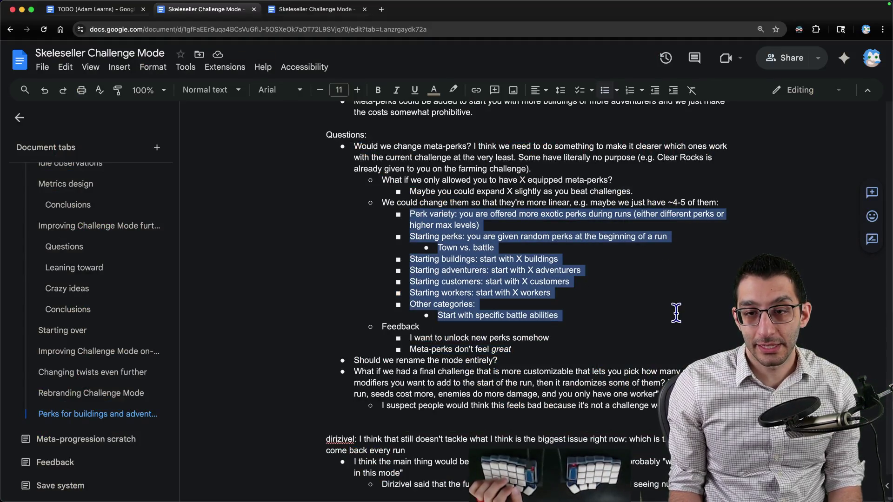
left_click(417, 214)
triple_click(416, 215)
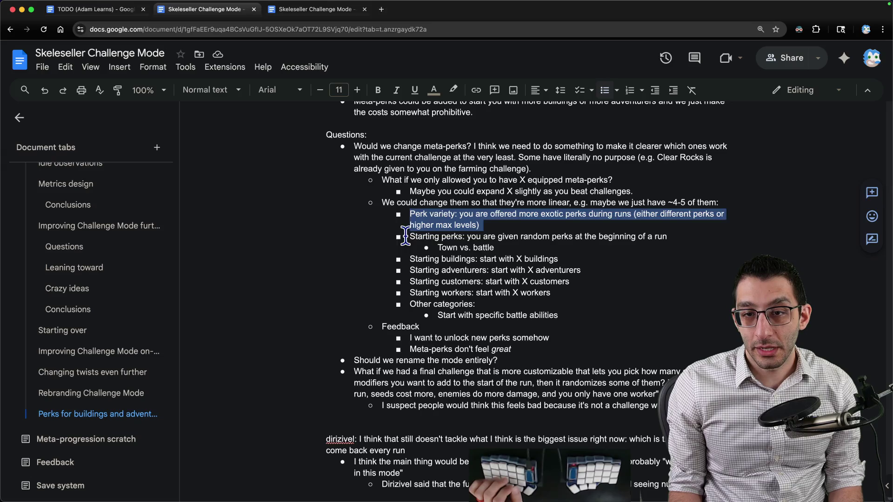
left_click_drag(409, 237, 539, 246)
triple_click(421, 260)
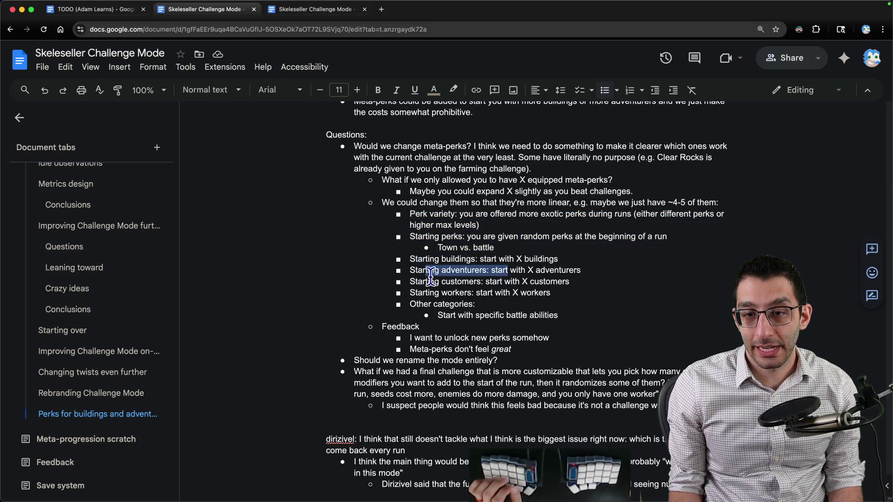
left_click_drag(462, 281, 426, 289)
left_click_drag(510, 292, 531, 293)
left_click_drag(427, 305, 598, 313)
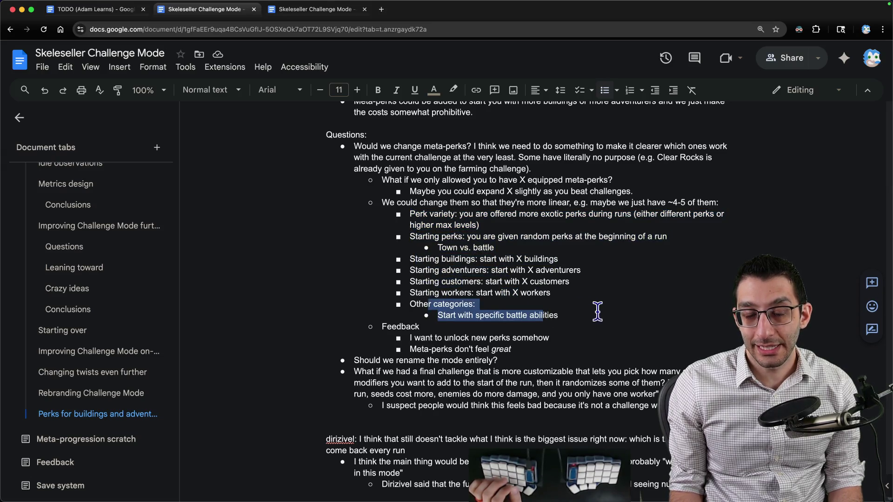
left_click(605, 311)
key("super+i")
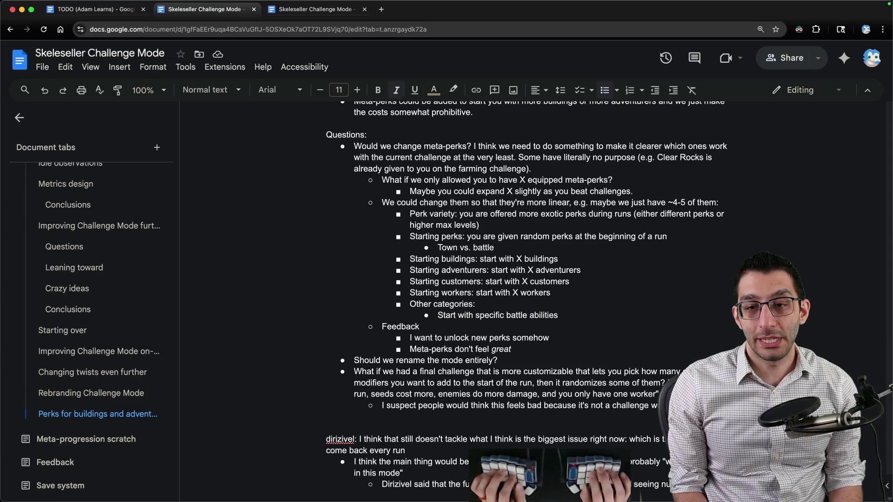
key("shift+Up")
key("shift+Down")
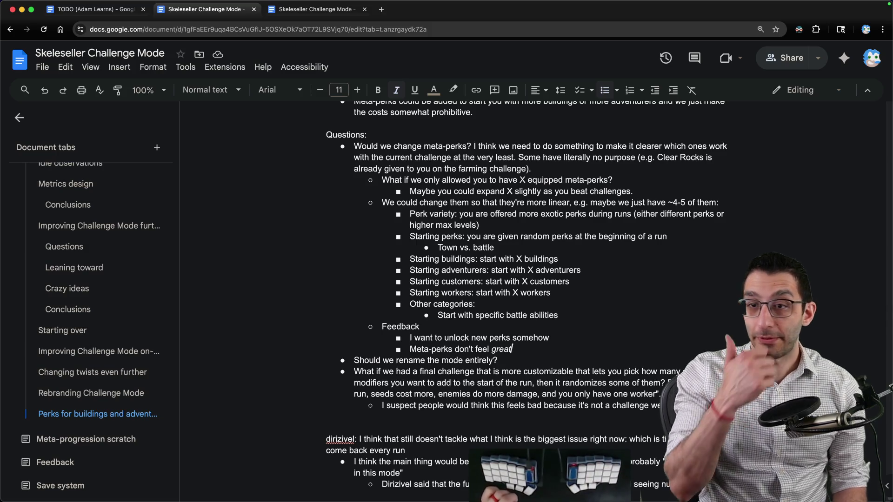
key("Up")
key("Up")
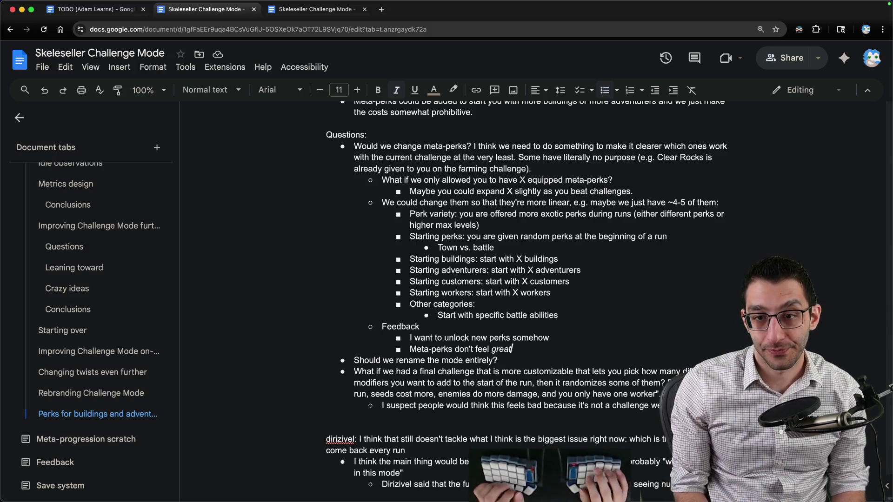
key("Up")
key("End")
key("shift+Up")
key("shift+Up")
key("shift+Up")
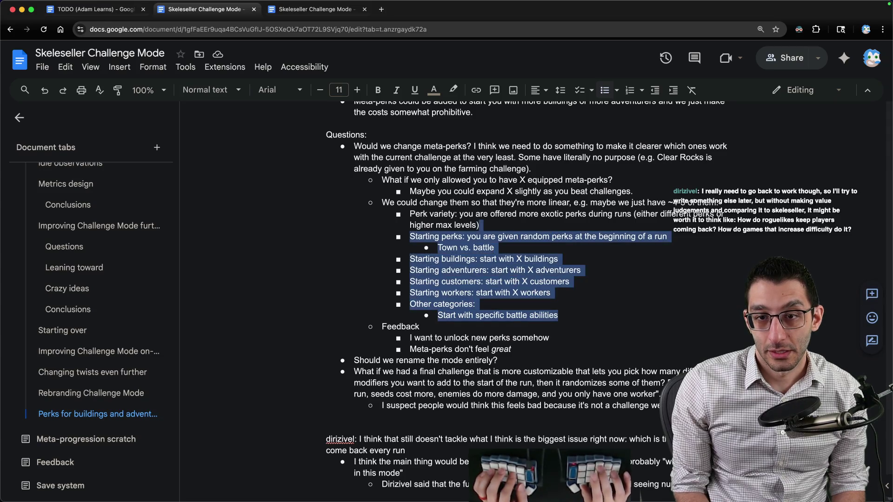
key("shift+Home")
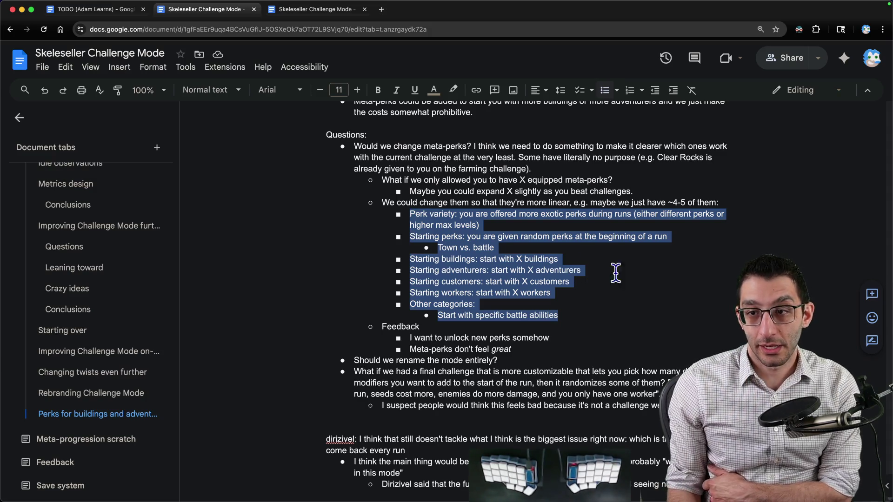
scroll(716, 349, "up", 20)
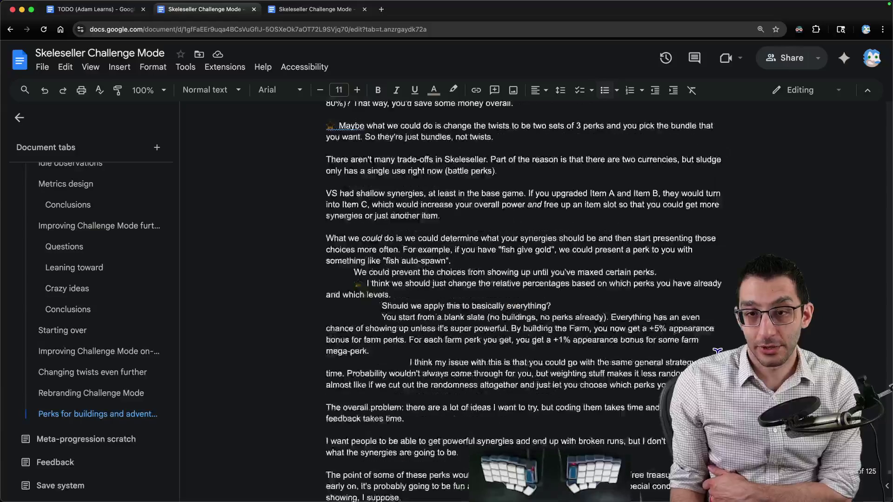
scroll(716, 349, "up", 20)
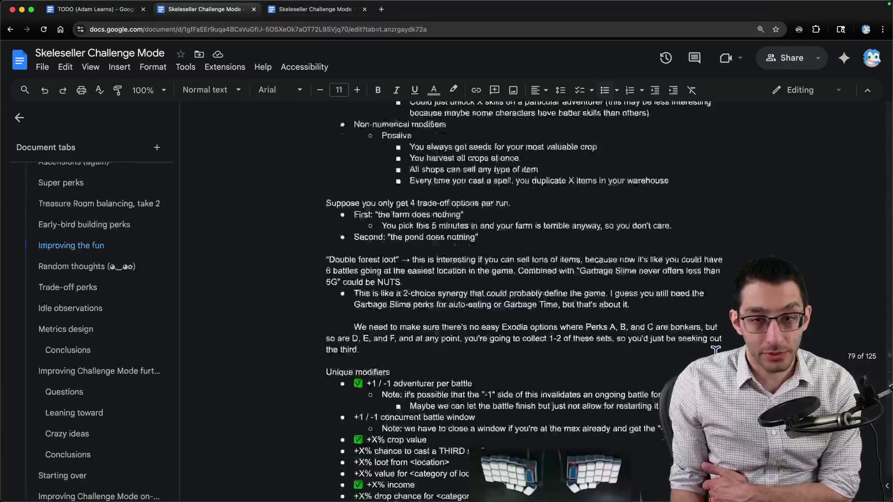
scroll(716, 350, "up", 20)
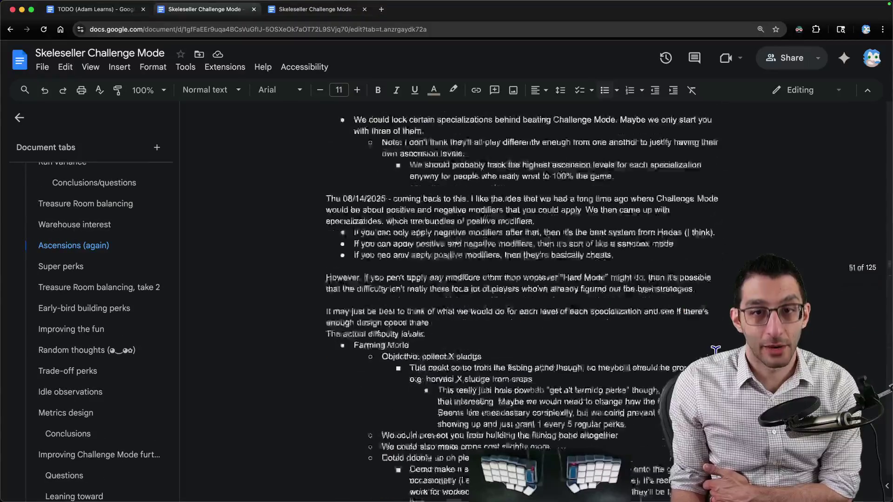
scroll(716, 350, "up", 5)
left_click(556, 258)
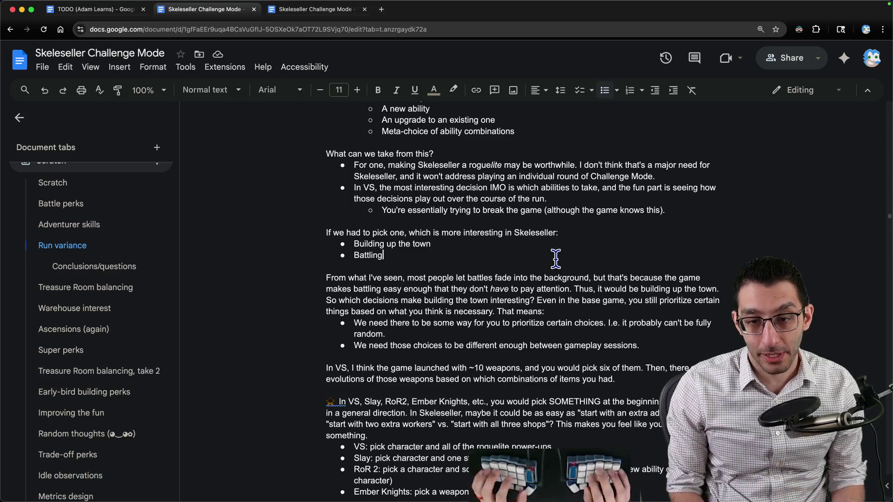
scroll(555, 258, "down", 4)
left_click_drag(330, 215, 488, 227)
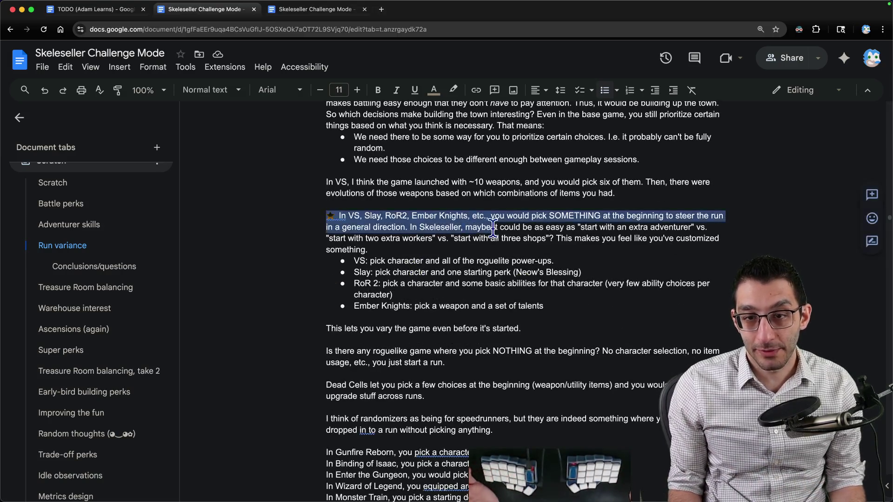
mouse_move(349, 215)
left_mouse_down()
mouse_move(488, 218)
mouse_move(349, 215)
left_mouse_up()
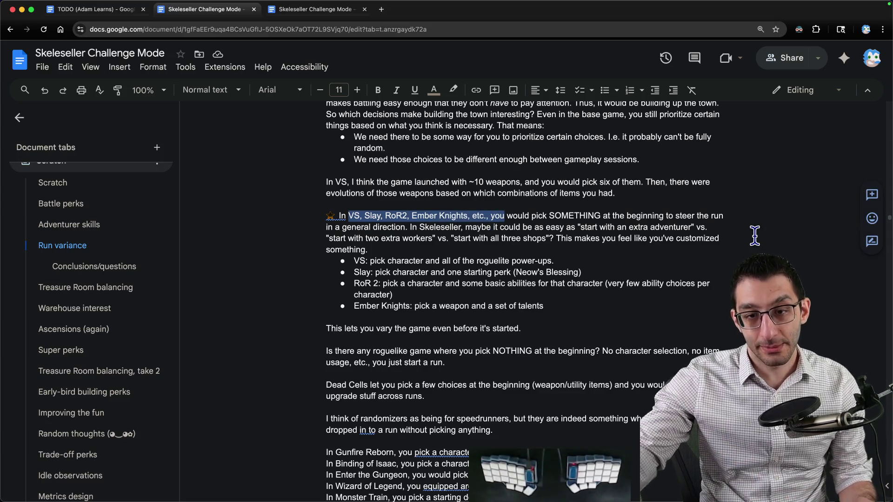
scroll(379, 212, "down", 6)
left_click_drag(309, 179, 561, 246)
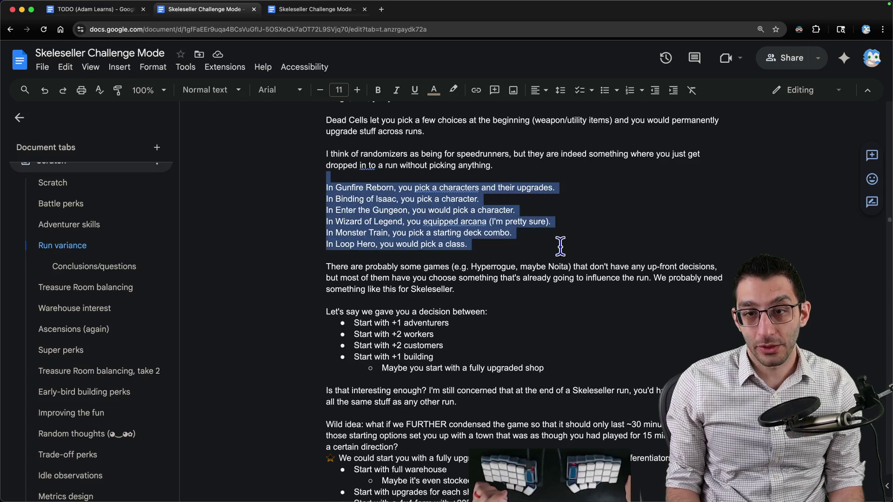
left_click(561, 246)
type("(")
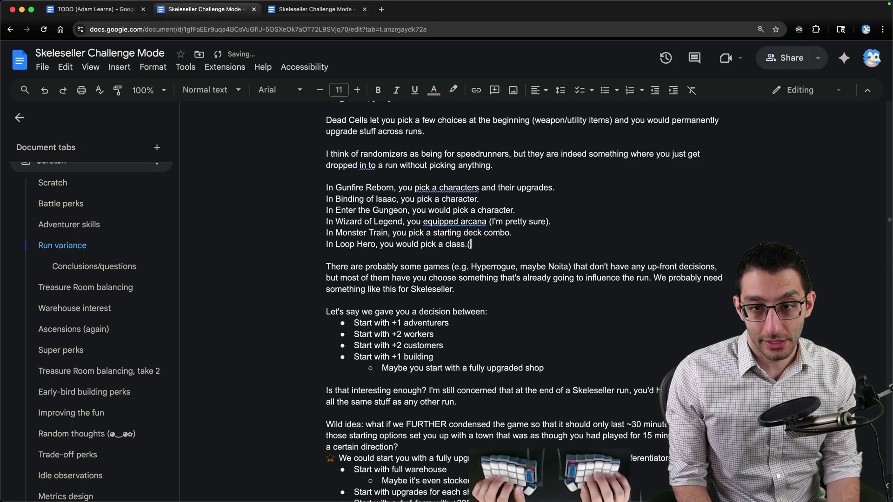
key("super+Down")
scroll(577, 251, "down", 3)
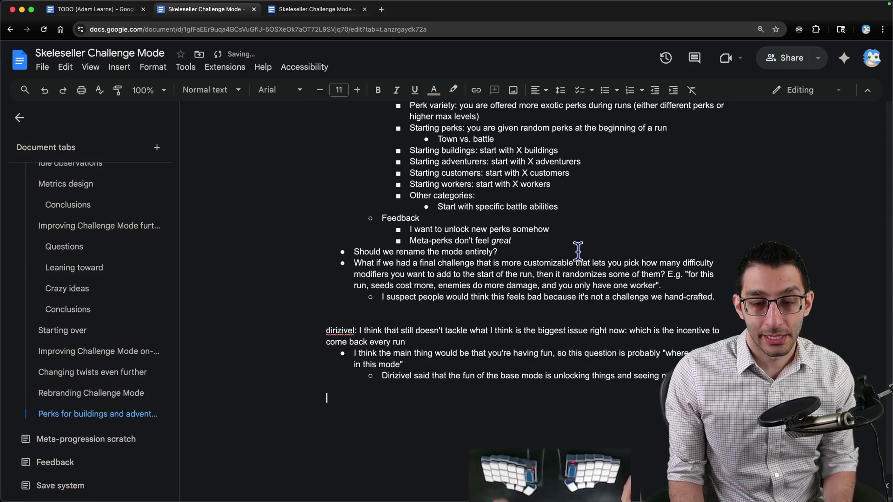
scroll(607, 224, "up", 5)
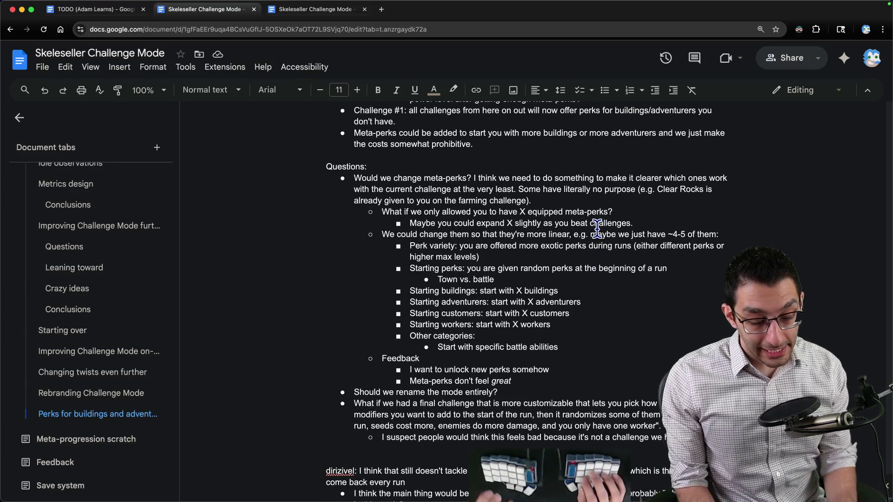
key("super+Tab")
Write the note that the mode may never become fun and indent it under a 'one hand:' heading
type("at")
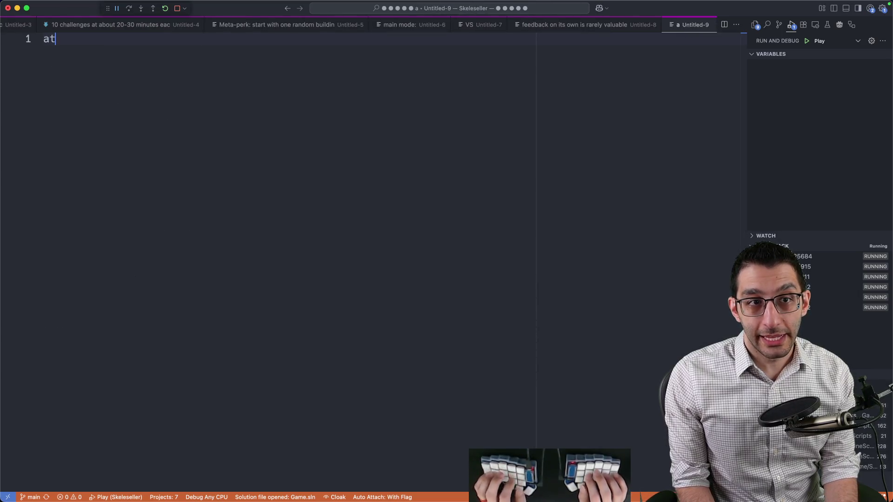
type(" some point, I move on, and")
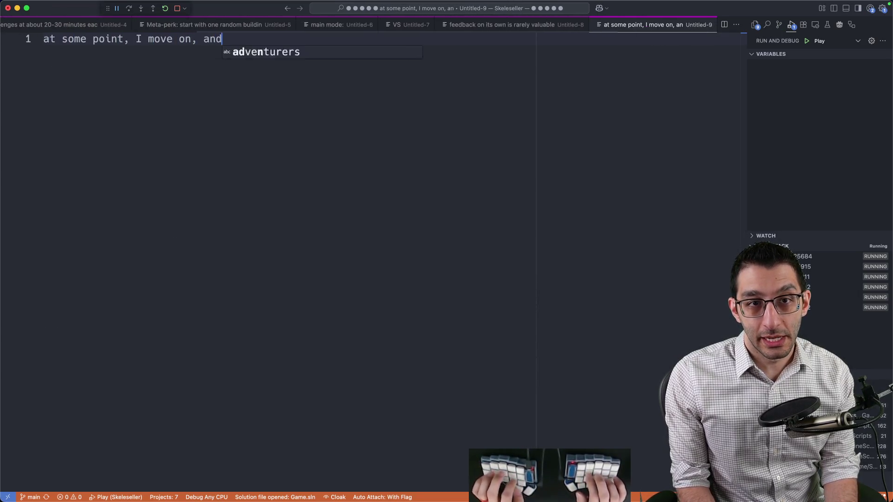
type(" the mode isn't fun, and we never make it fun")
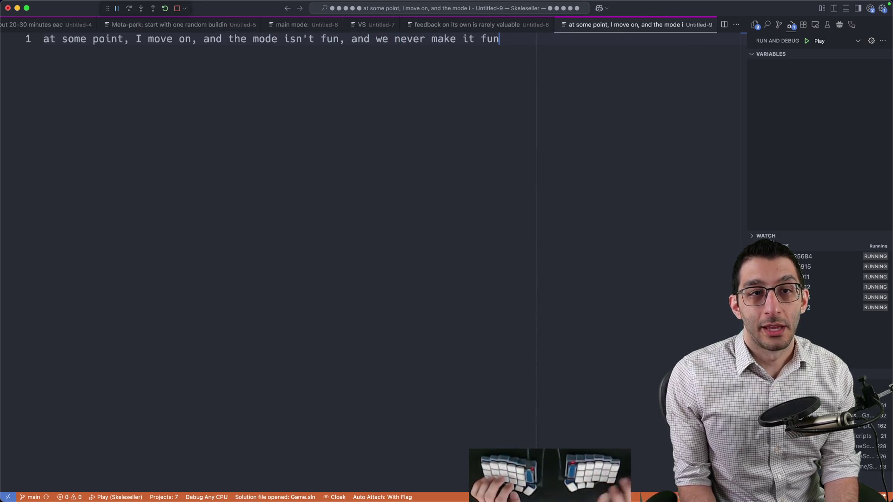
key("super+a")
key("Right")
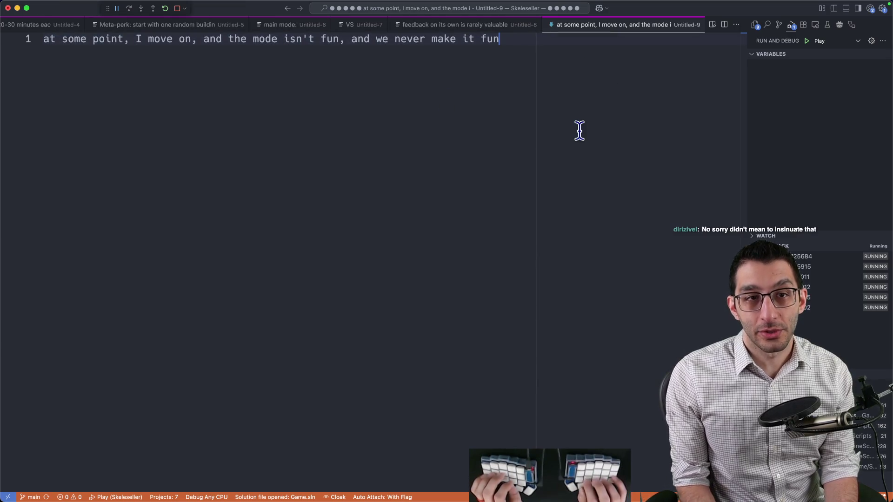
key("Return")
key("Return")
key("Up")
key("Up")
type("one hand:")
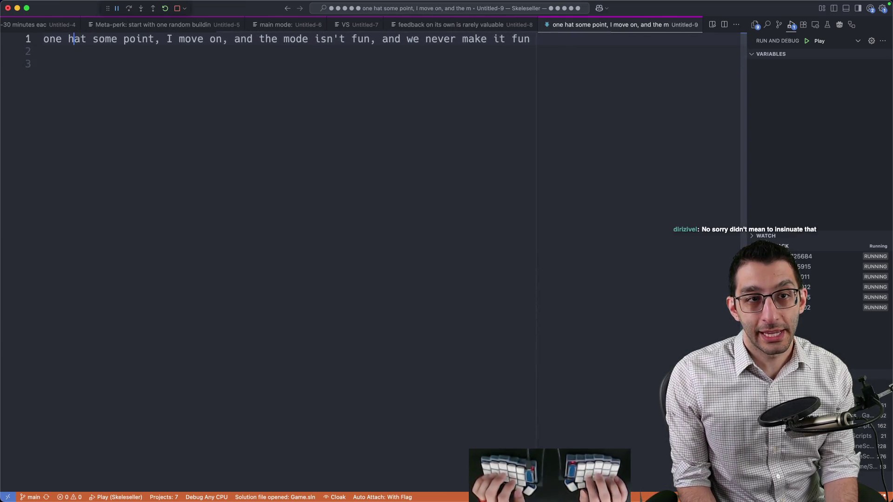
key("Return")
key("Tab")
Add 'other hand:' with an indented 'releasing in a good amount of time'
key("End")
key("Return")
key("Return")
type("o")
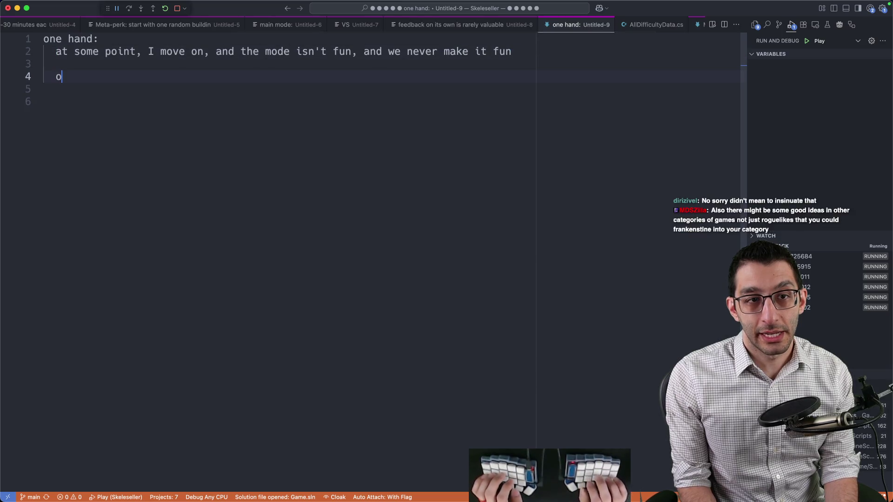
type("other hand:")
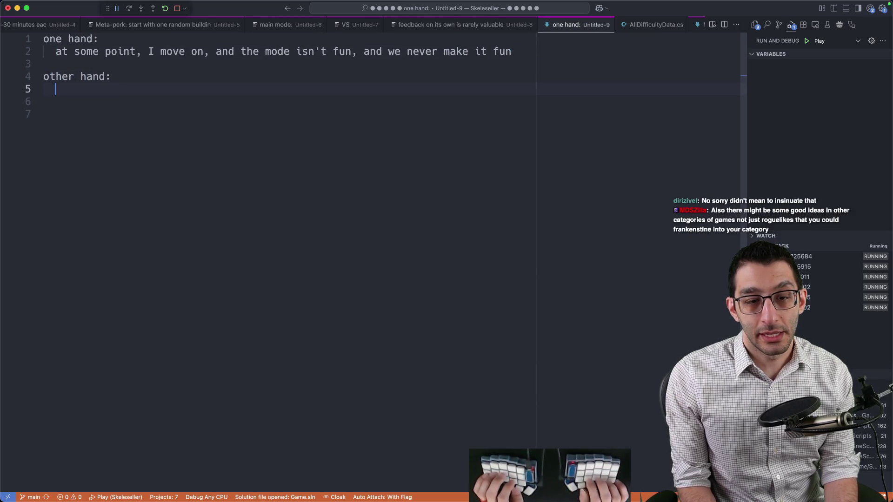
type("releas")
type(" good amount of time")
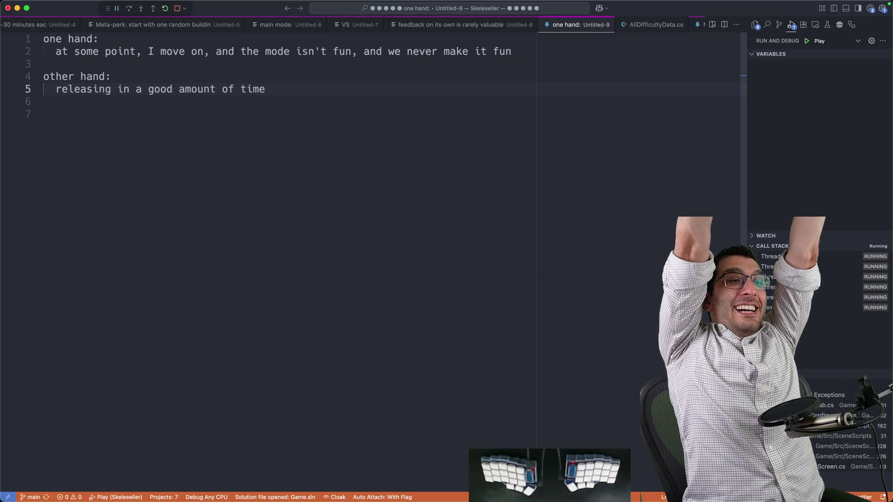
key("Return")
key("Return")
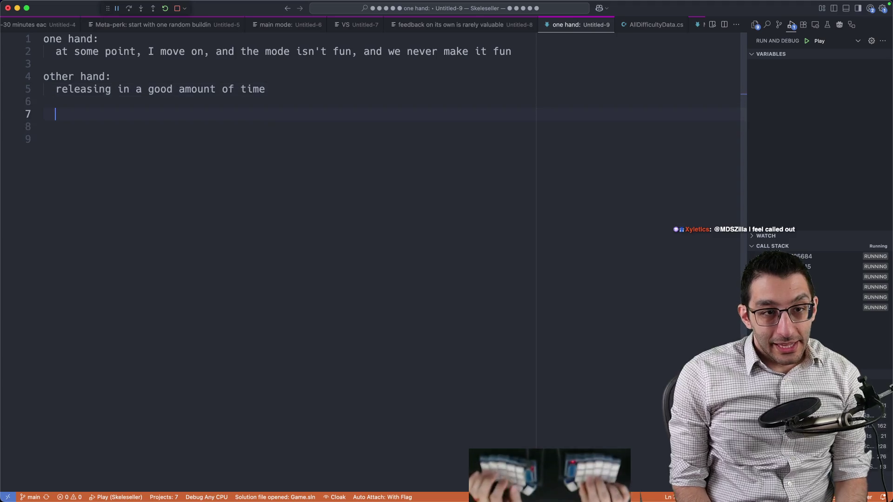
Type 'what was your game originally designed as' with nested 'Mario Kart', 'turn it into an FPS', 'you probably can't realistically do that'
key("Return")
key("Return")
key("Return")
type("W")
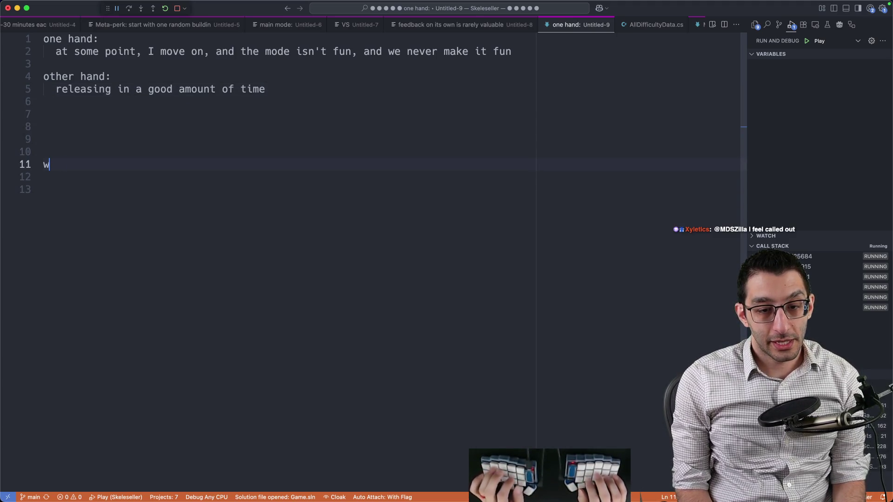
type("hat was your game originally designed")
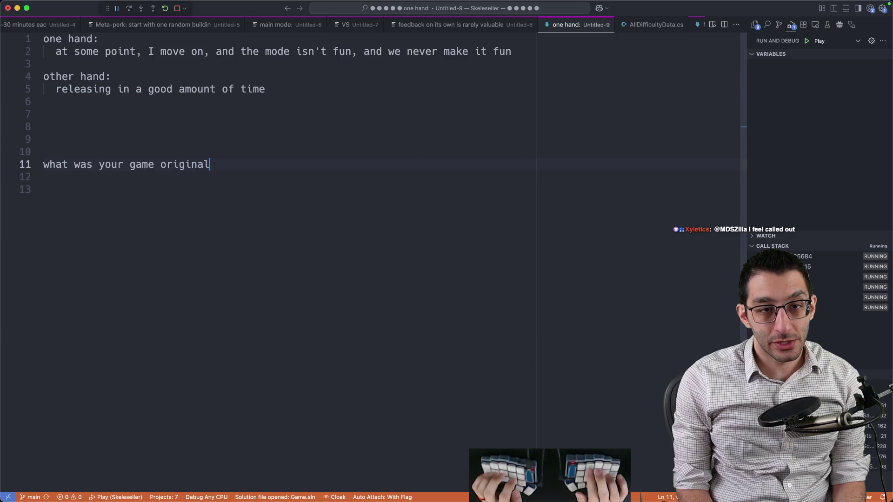
type(" as")
key("Return")
key("Return")
key("Return")
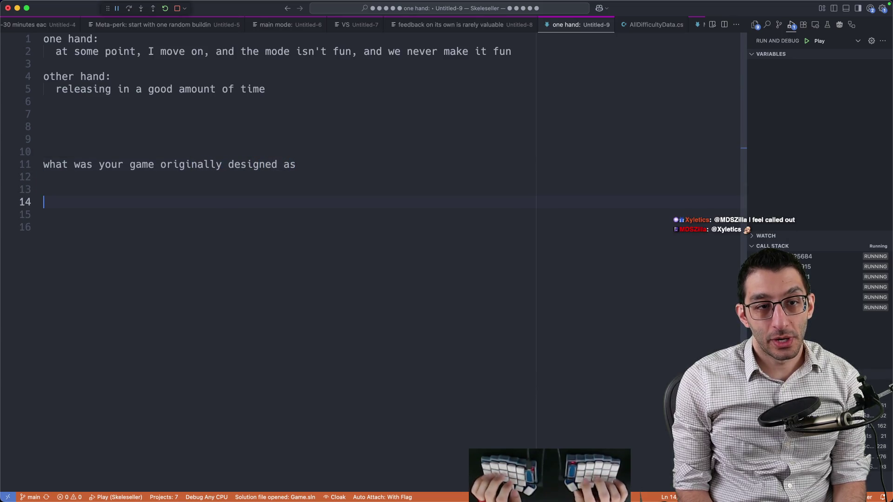
type("Mario Kart")
key("Return")
key("Tab")
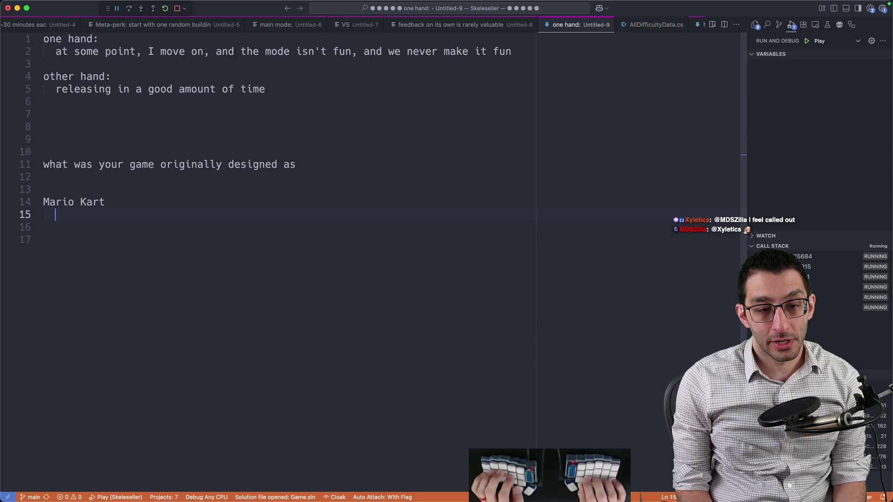
type("turn it into a")
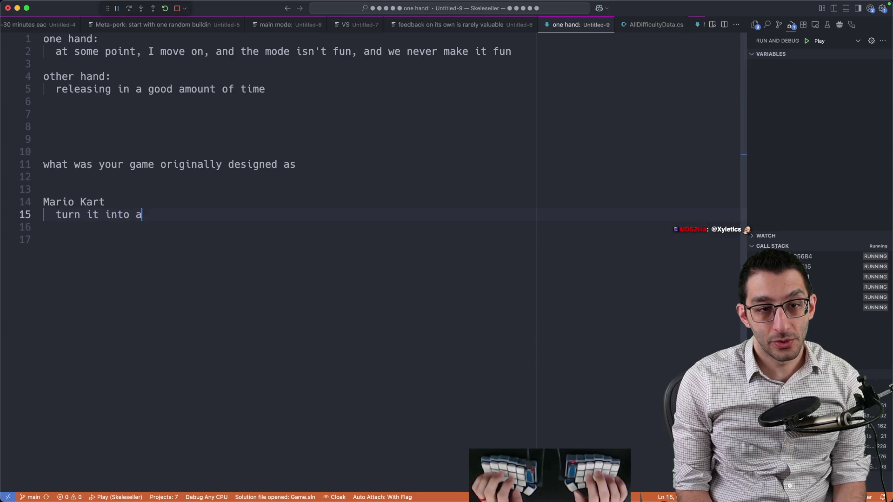
type("n FPS")
key("Return")
key("Tab")
type("you probably")
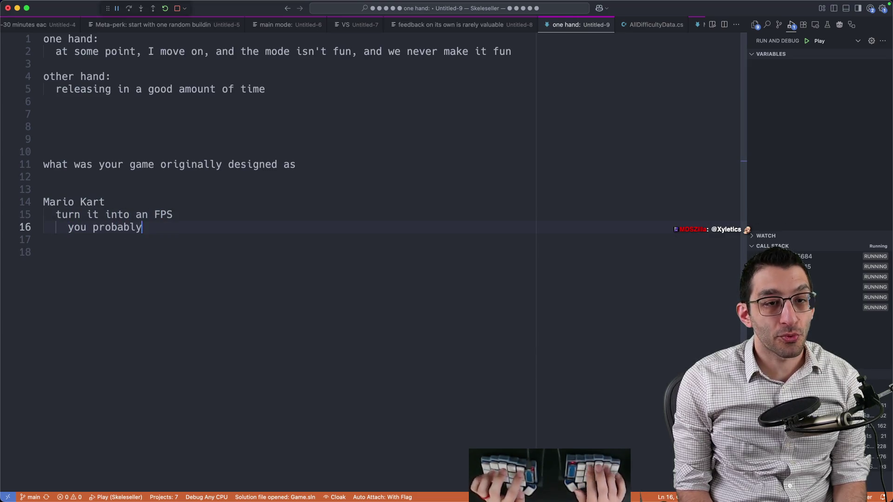
type(" can't realistically do ")
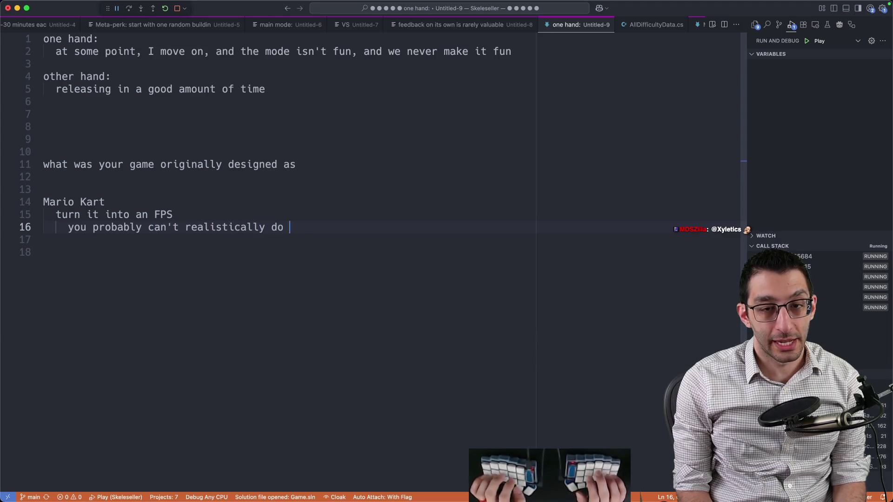
type("that")
Highlight the Mario Kart and 'turn it into an FPS' lines, then add blank lines below the example
left_click(51, 203)
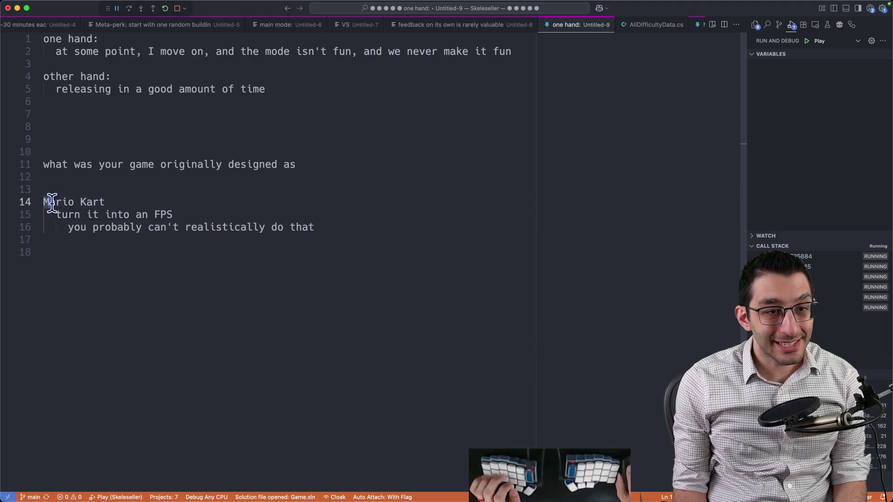
mouse_move(52, 203)
left_mouse_down()
mouse_move(224, 203)
mouse_move(365, 228)
left_mouse_up()
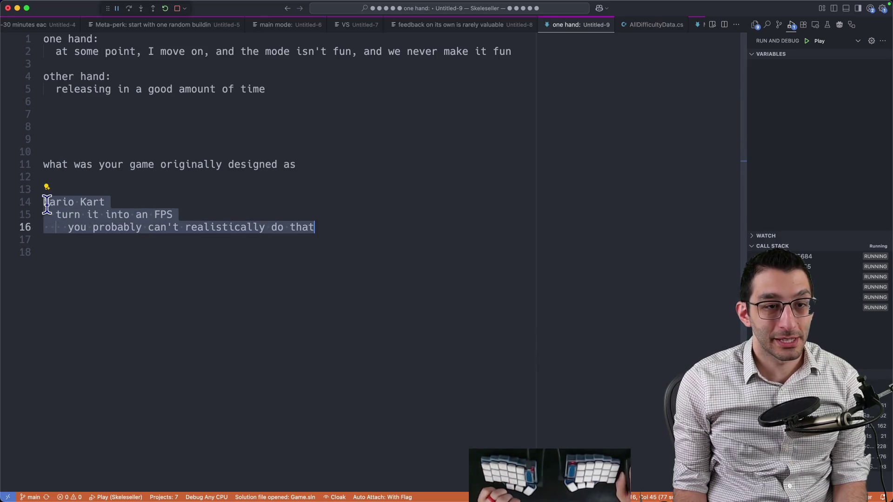
mouse_move(47, 205)
left_mouse_down()
mouse_move(41, 200)
mouse_move(111, 204)
left_mouse_up()
left_click(175, 213)
key("shift+Up")
key("shift+Home")
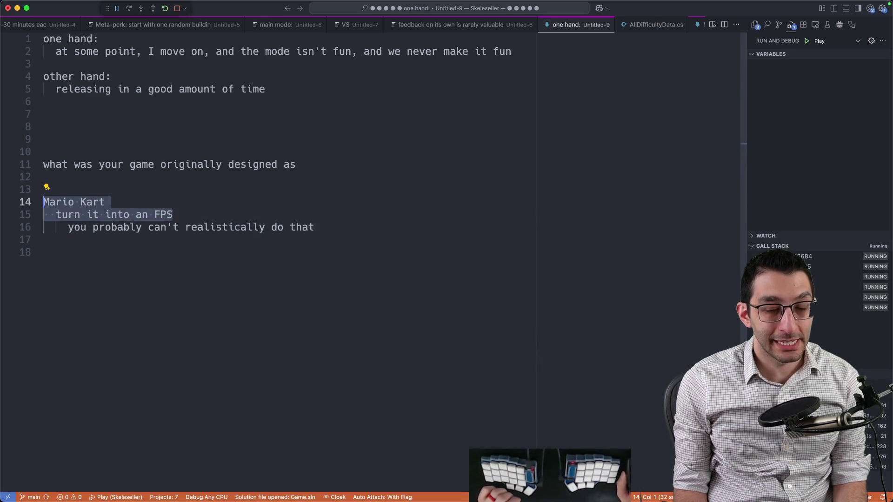
key("End")
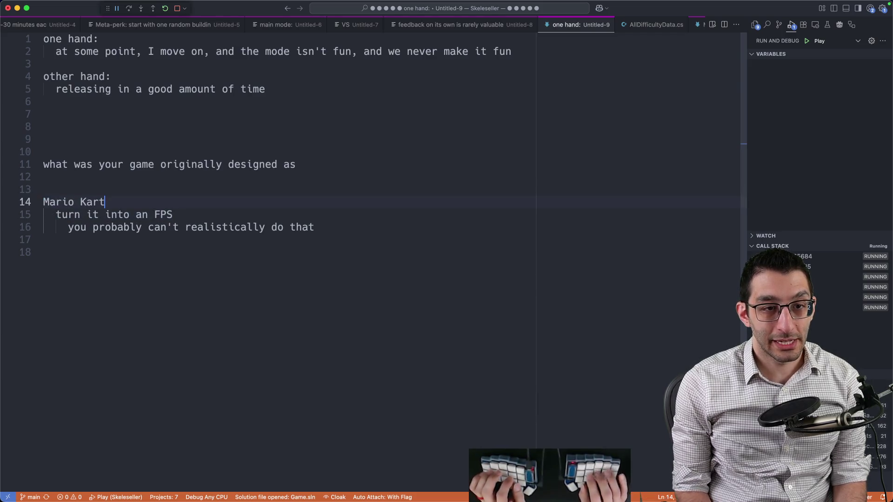
key("shift+Home")
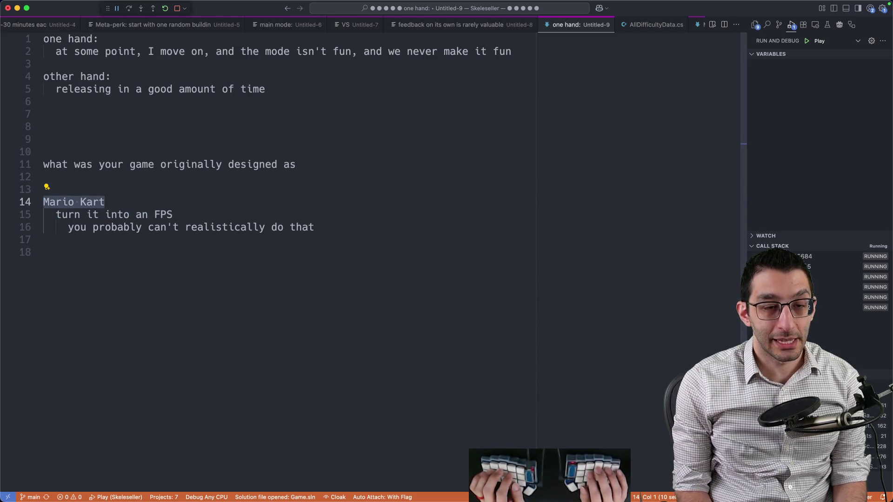
key("Down")
key("End")
key("shift+Home")
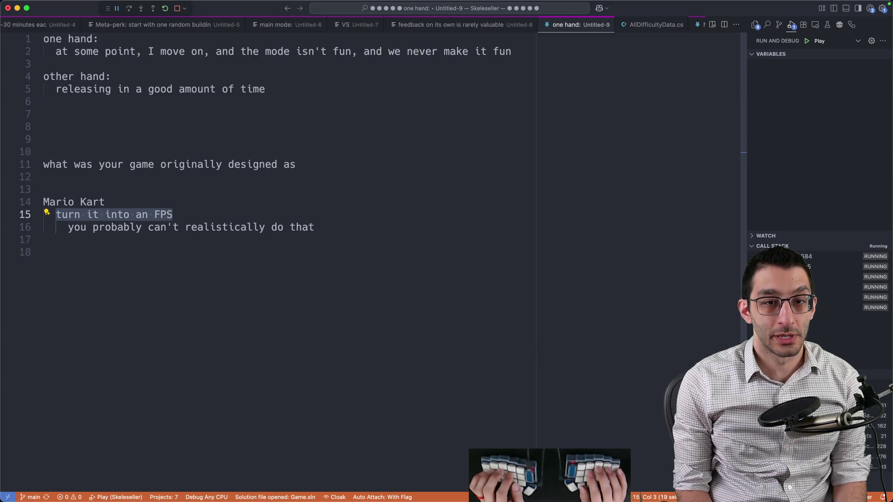
key("Down")
key("Down")
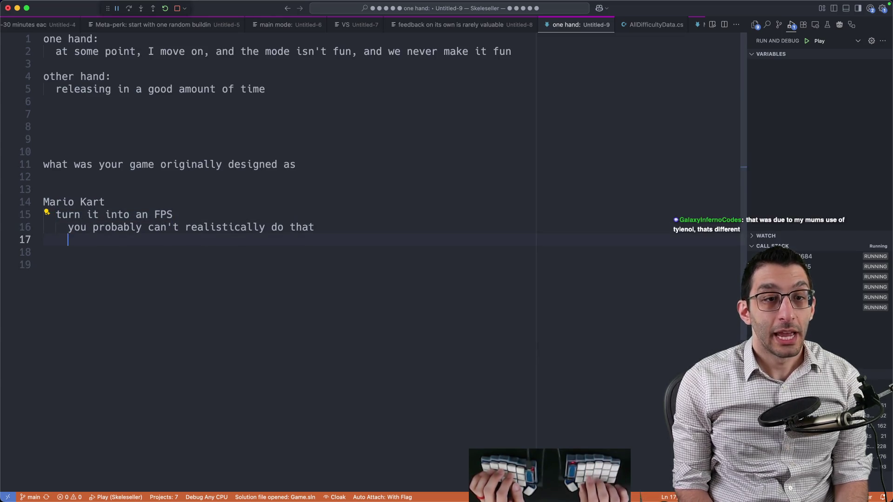
key("Return")
key("Return")
key("Return")
type("'s")
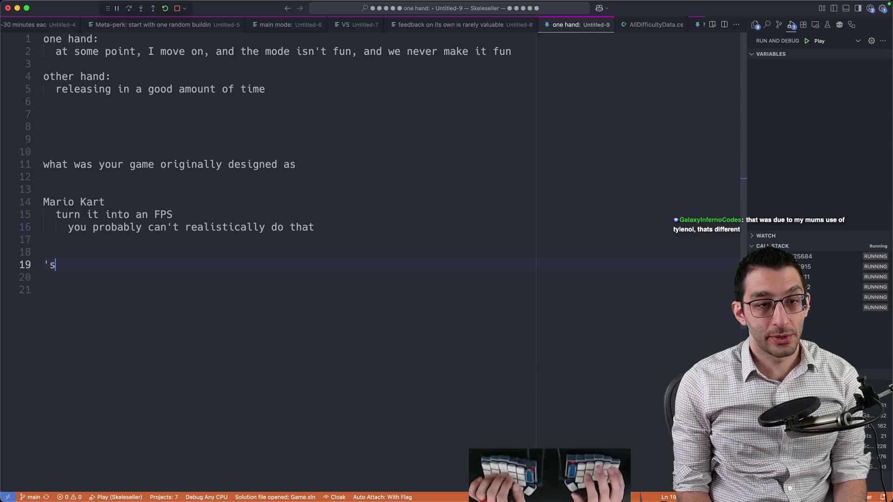
Add a 'Skeleseller' entry with indented 'semi-active game', 'laid-back' and 'linear progression'
key("BackSpace")
key("BackSpace")
type("Skeleseller")
key("Return")
key("Tab")
type("semi-active")
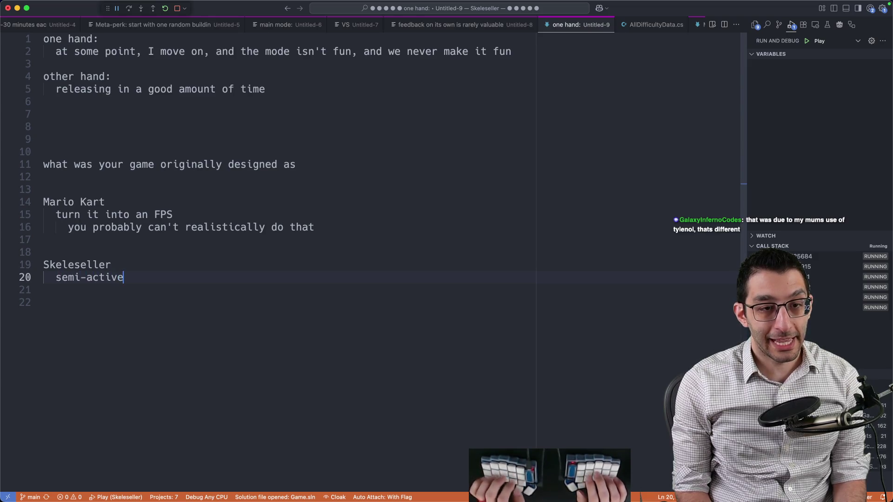
type("game")
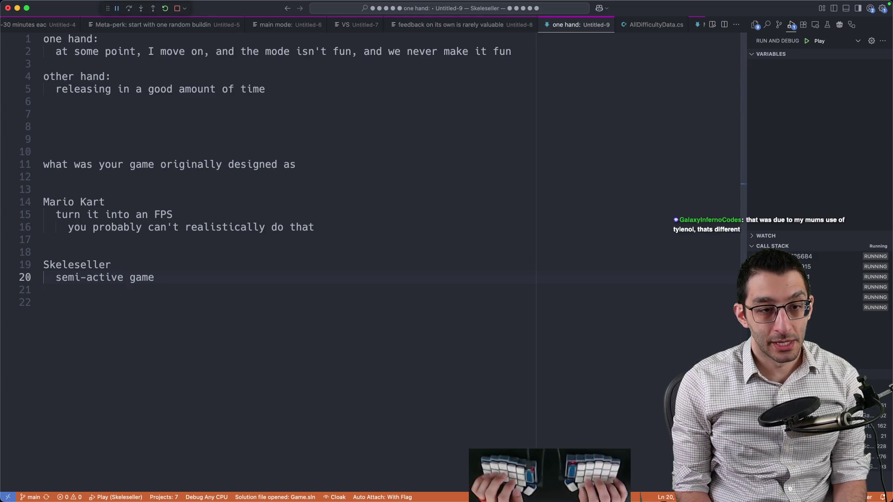
key("Return")
type("laid")
key("Return")
key("Return")
key("Return")
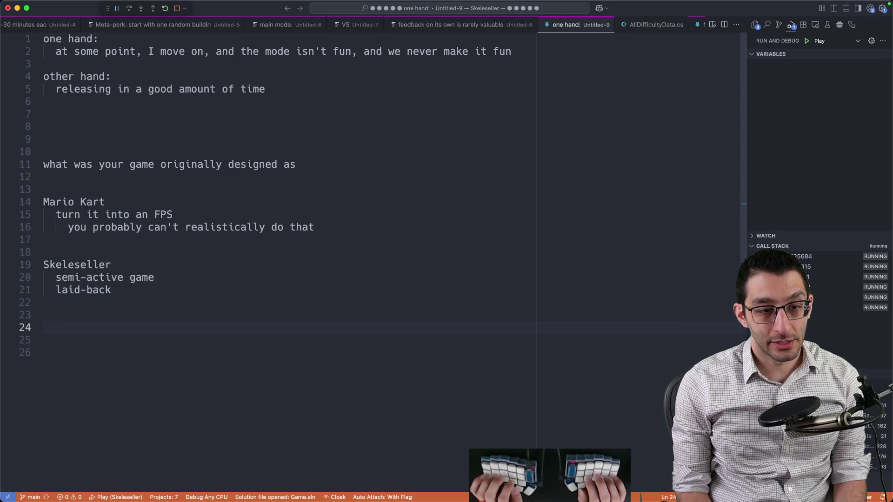
type("linear progression")
key("Up")
key("Up")
key("Up")
key("Delete")
key("Delete")
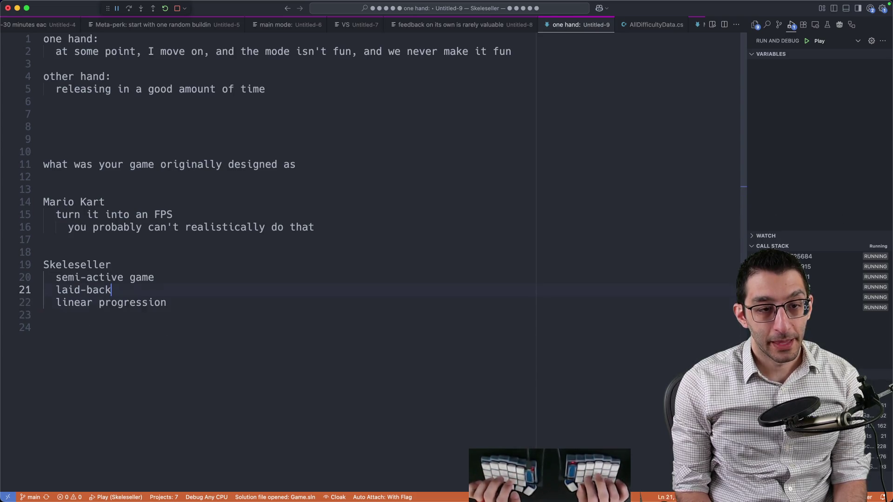
Add 'New mode' with indented 'more active', 'less laid-back' and 'non-linear progression (random choices)'
key("Return")
key("Return")
type("New mode")
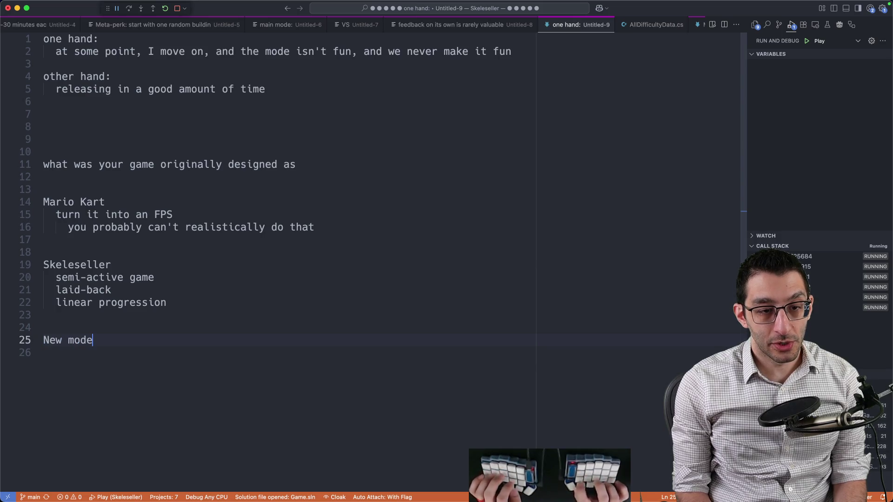
key("Return")
key("Tab")
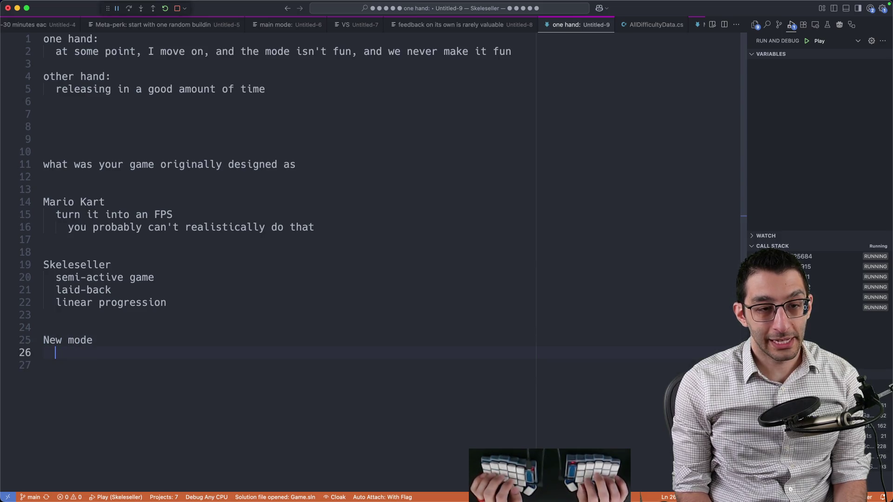
type("more active")
key("Return")
key("Return")
type("les")
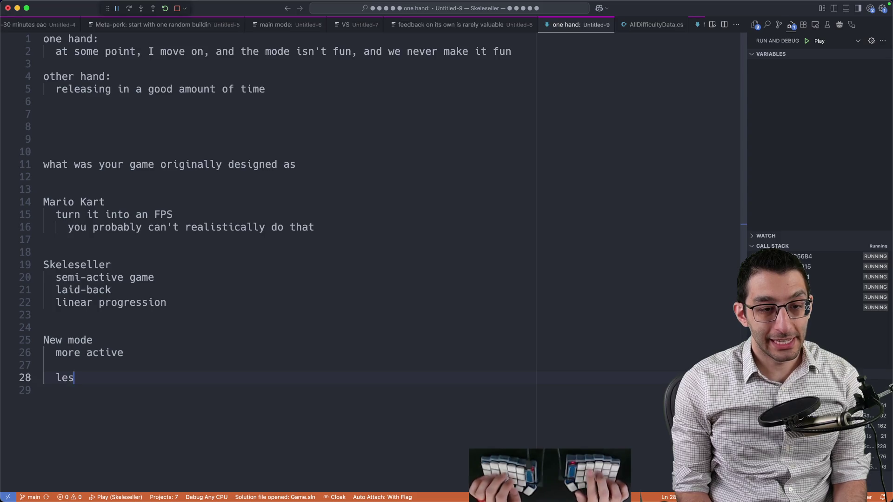
type("s laid-back")
key("Up")
key("Delete")
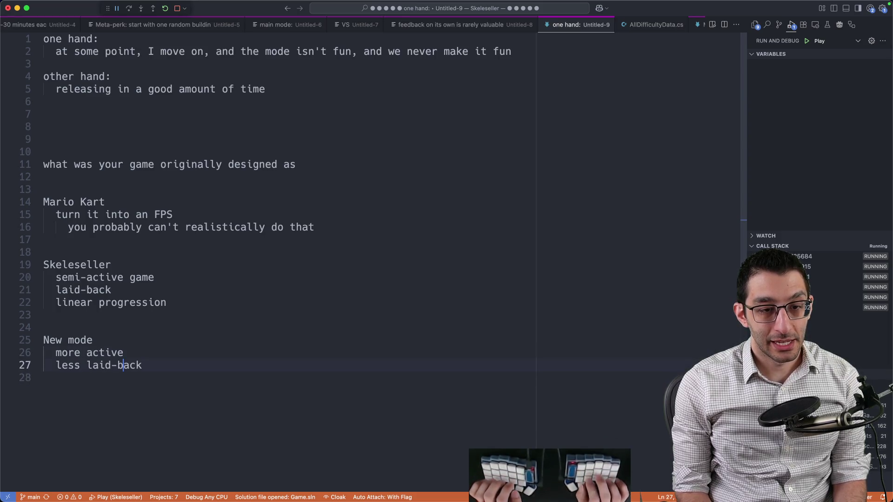
key("End")
key("Return")
type("linear")
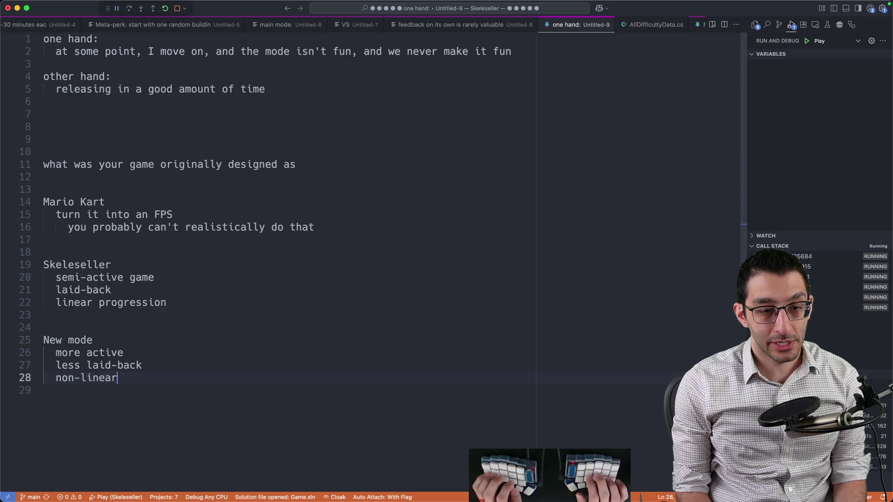
type(" progression (random choices)")
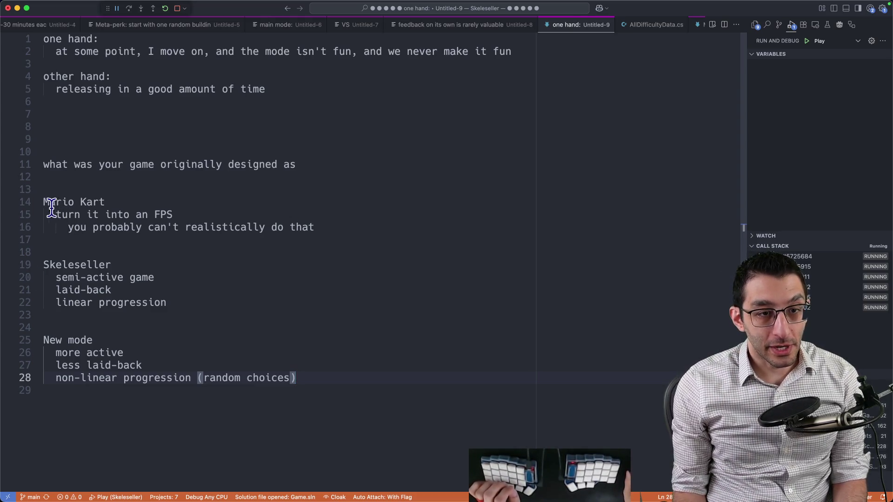
Highlight the Mario Kart, Skeleseller and New mode blocks to compare them
left_click_drag(44, 202, 104, 202)
mouse_move(43, 265)
left_mouse_down()
mouse_move(107, 265)
mouse_move(214, 299)
left_mouse_up()
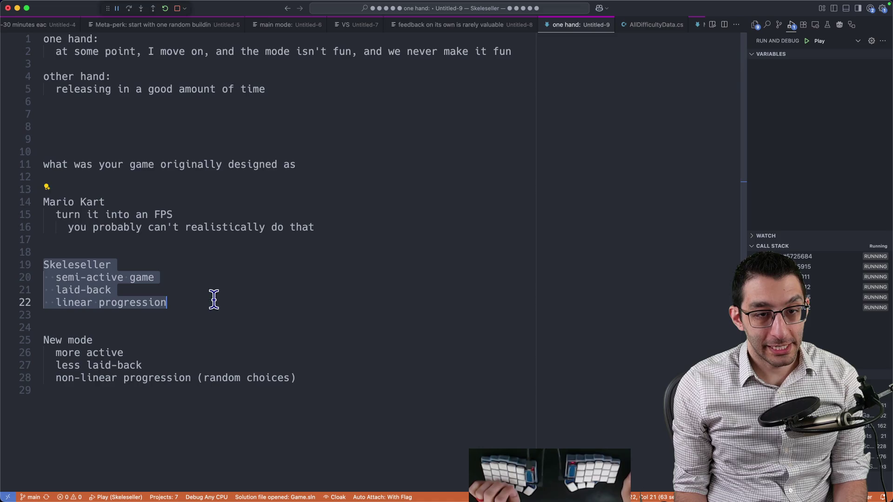
left_click_drag(53, 215, 216, 213)
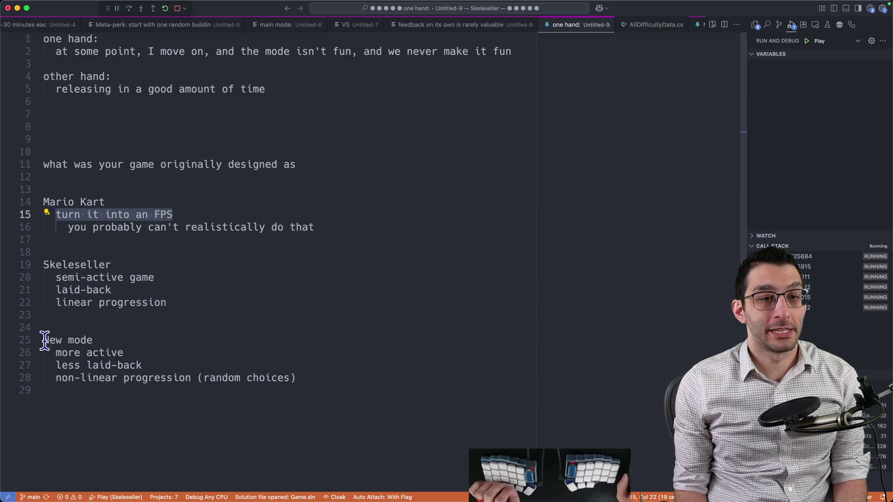
left_click_drag(343, 395, 43, 340)
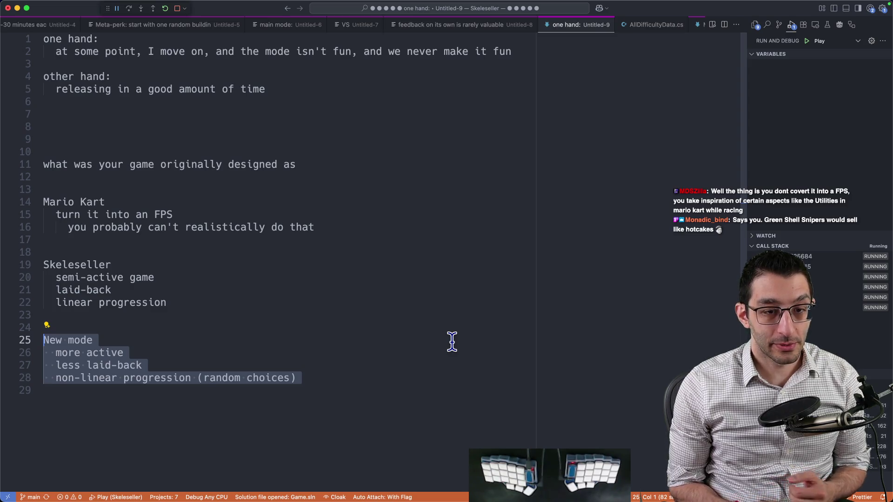
key("super+Tab")
scroll(604, 256, "down", 1)
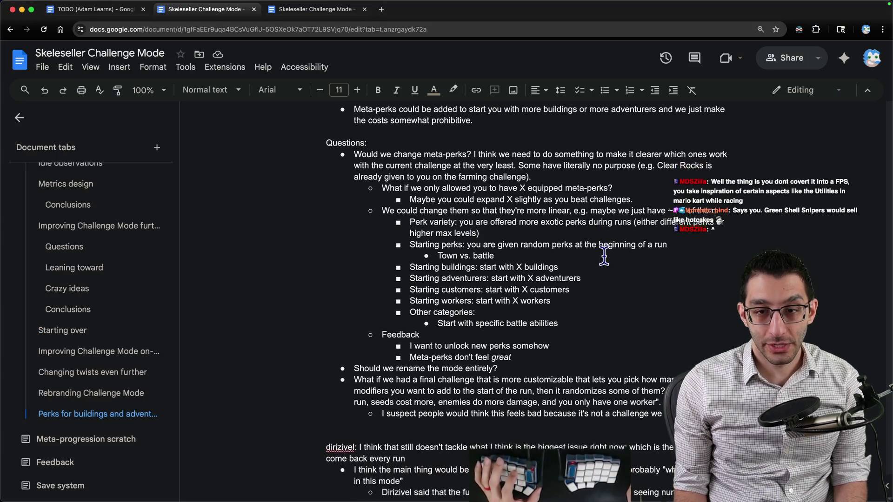
scroll(604, 256, "down", 4)
scroll(511, 186, "up", 2)
left_click_drag(381, 137, 648, 255)
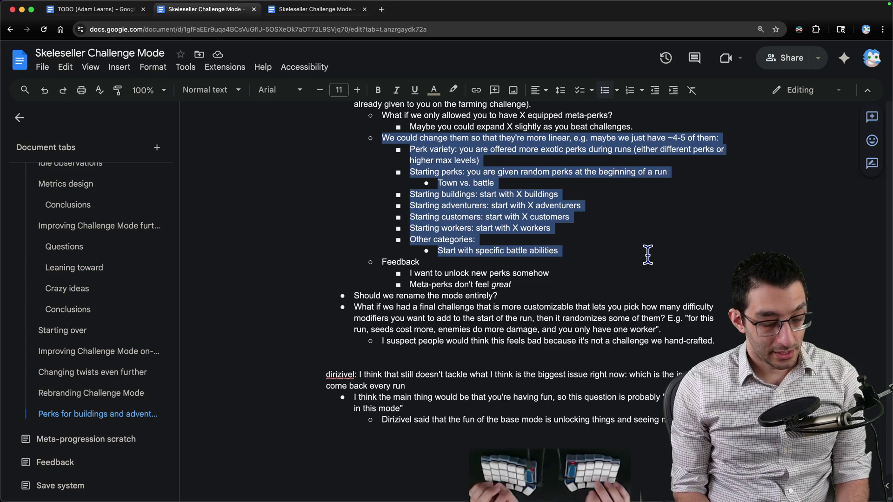
key("super+Tab")
left_click(419, 418)
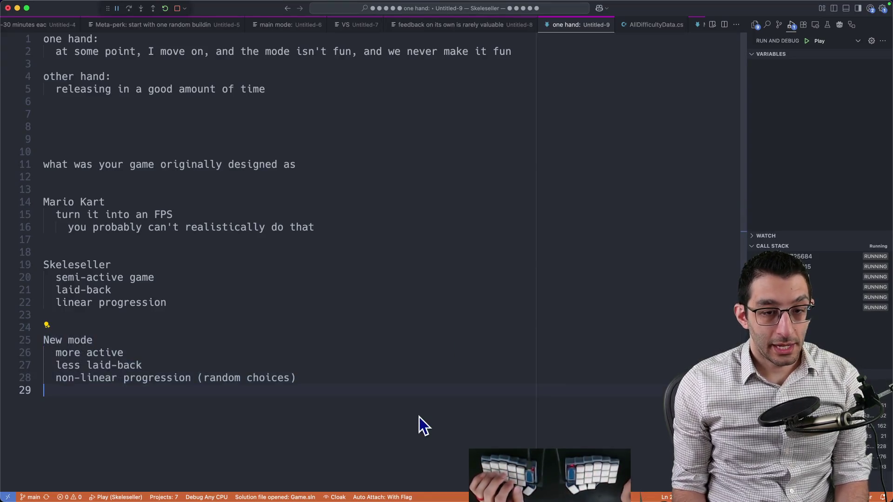
Add 'Skeleseller' with an indented 'Genre #1 -> genre #2' line
type("o")
key("Return")
key("Return")
key("Return")
type("Skeleseller")
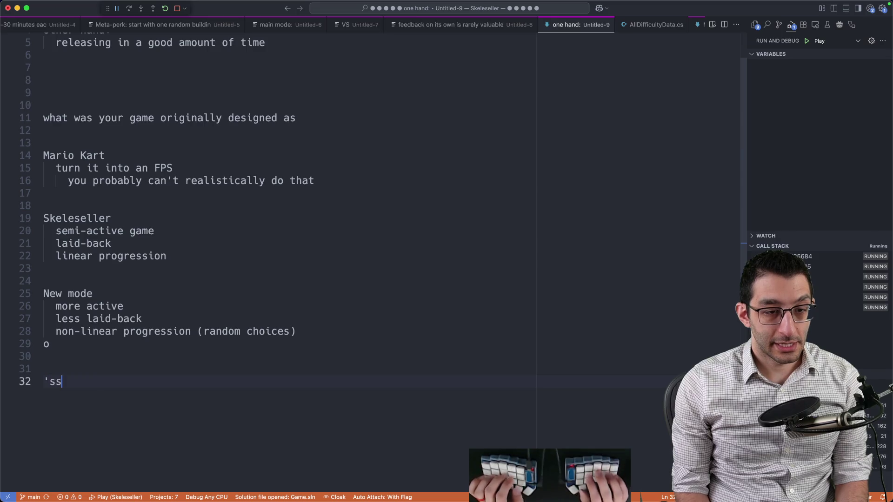
key("Return")
key("Tab")
type("Genre")
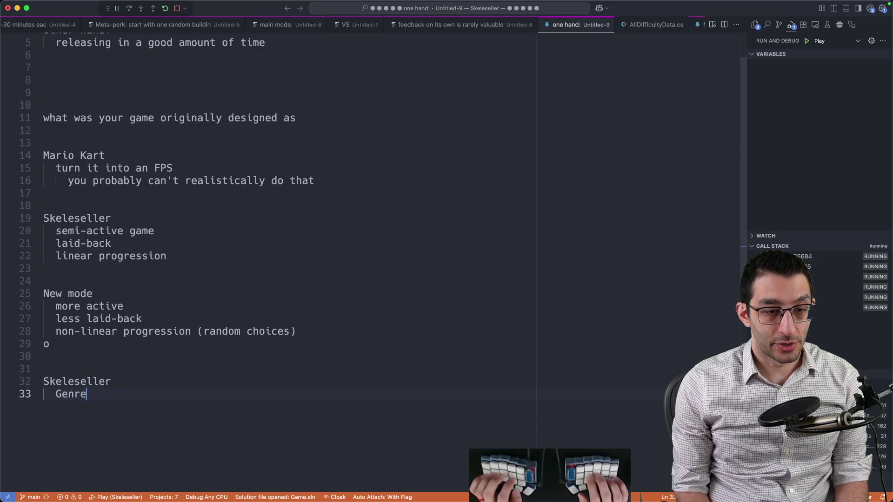
type(" #1 -> genre #2")
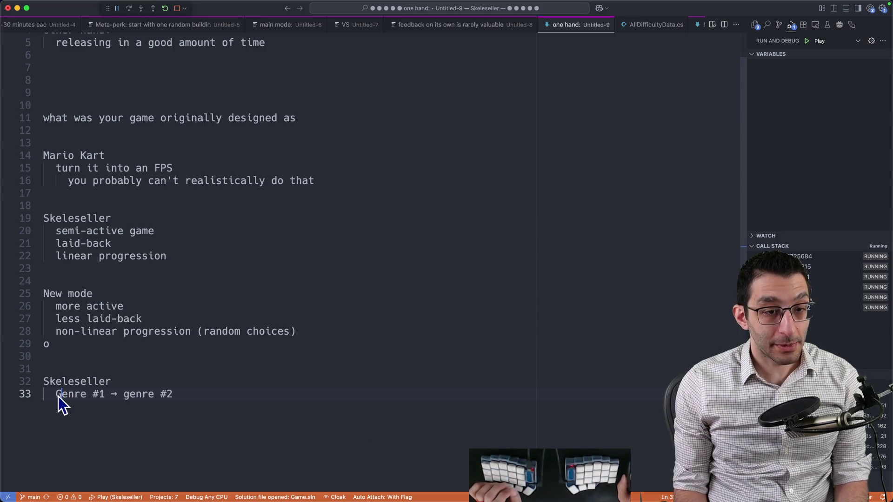
left_click_drag(57, 398, 217, 417)
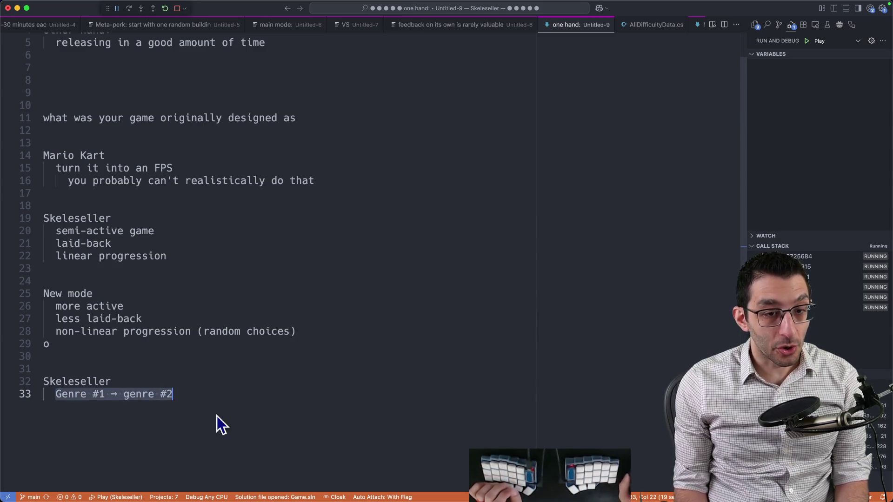
left_click(186, 406)
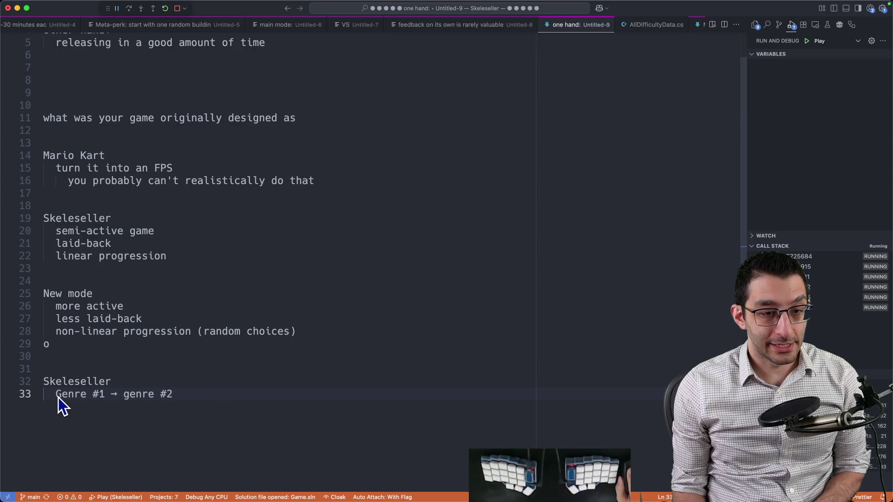
left_click_drag(58, 397, 104, 398)
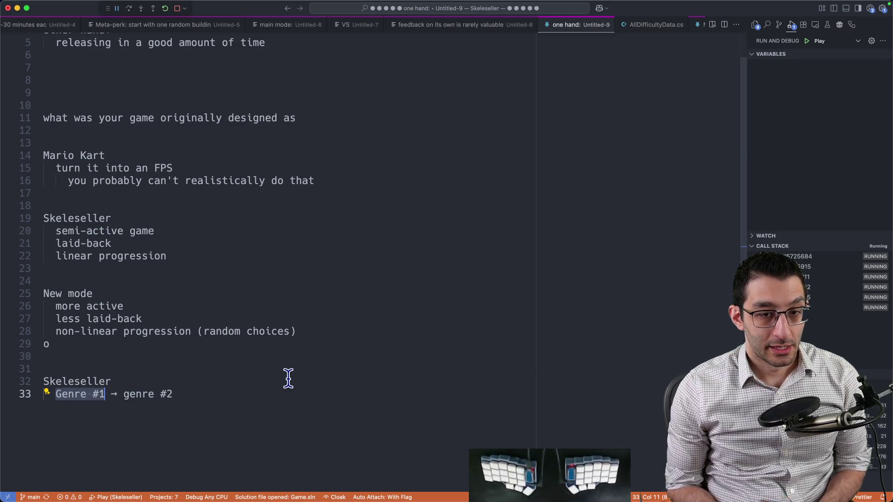
Add 'Hearthstone' with an indented 'card game -> auto-battler' line
key("End")
key("Return")
key("Return")
key("Return")
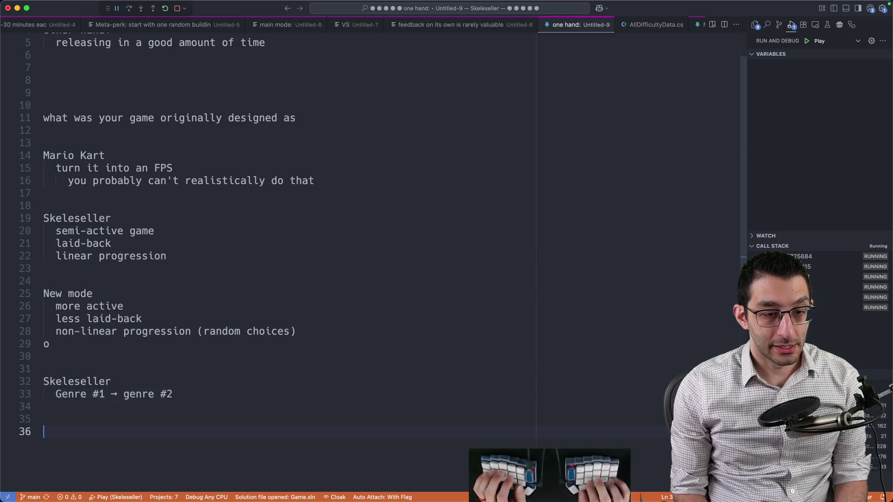
type("Hearthstone")
key("Return")
type("card ga")
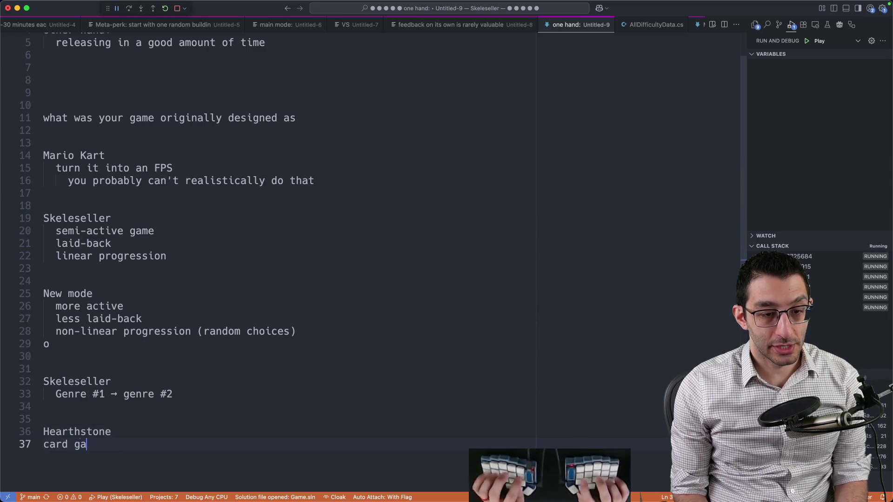
type("me -> auto-battle")
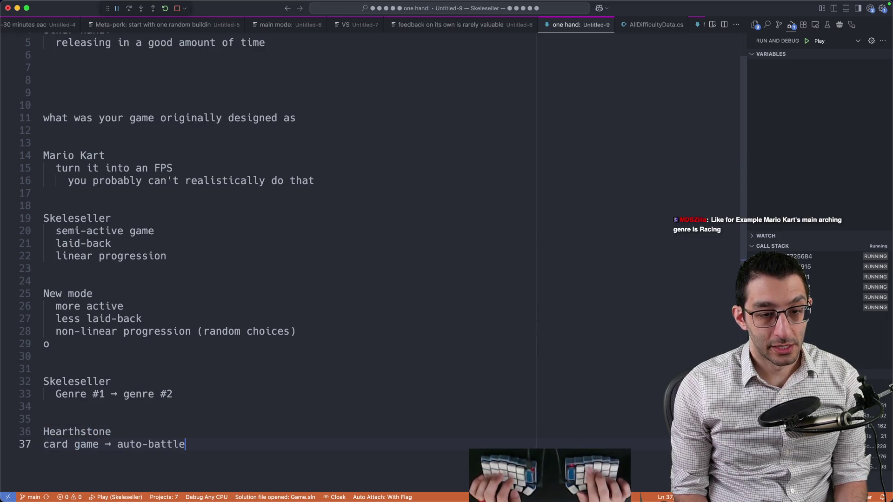
type("r")
key("Home")
key("Tab")
scroll(104, 348, "down", 5)
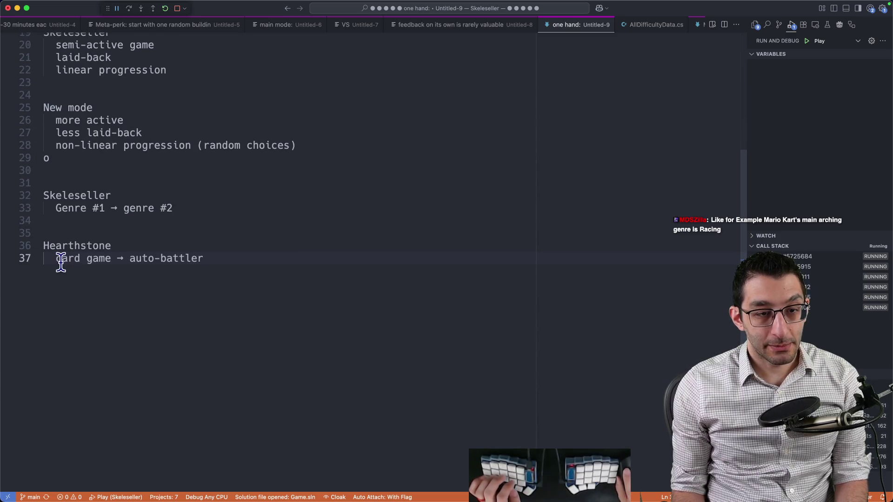
left_click_drag(48, 259, 289, 265)
left_click(290, 265)
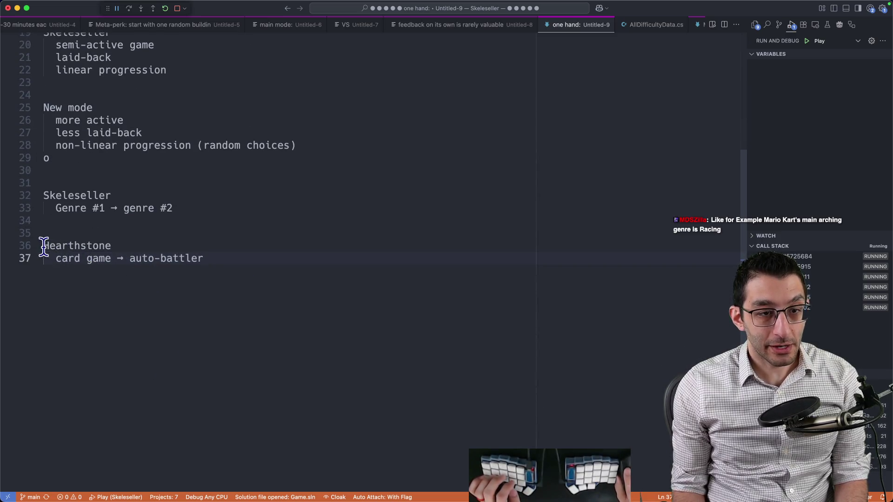
left_click_drag(43, 247, 261, 284)
left_click(261, 285)
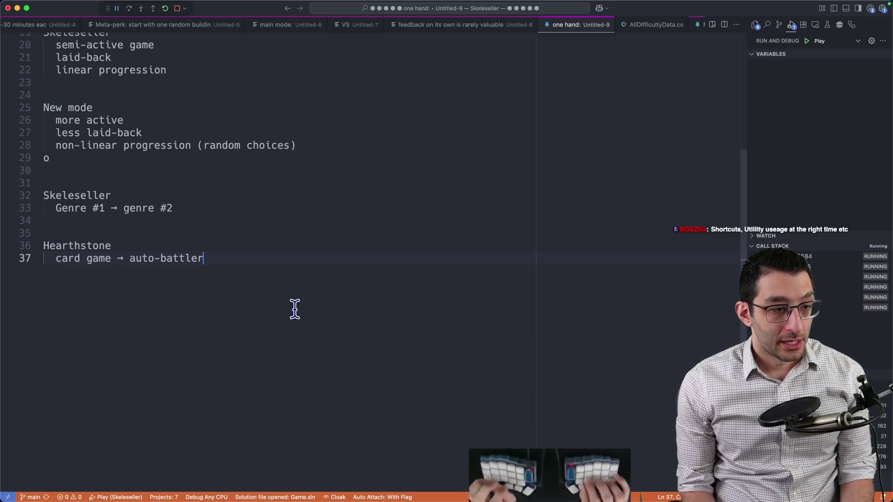
key("Return")
key("Return")
key("Return")
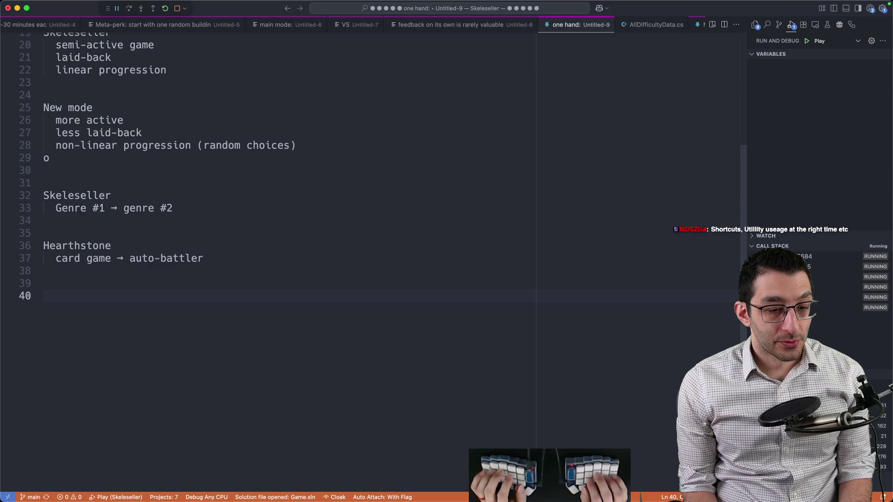
Add 'Challenge Mode' with indented 'randomized choices' and 'a way to lose'
type("Challenhge")
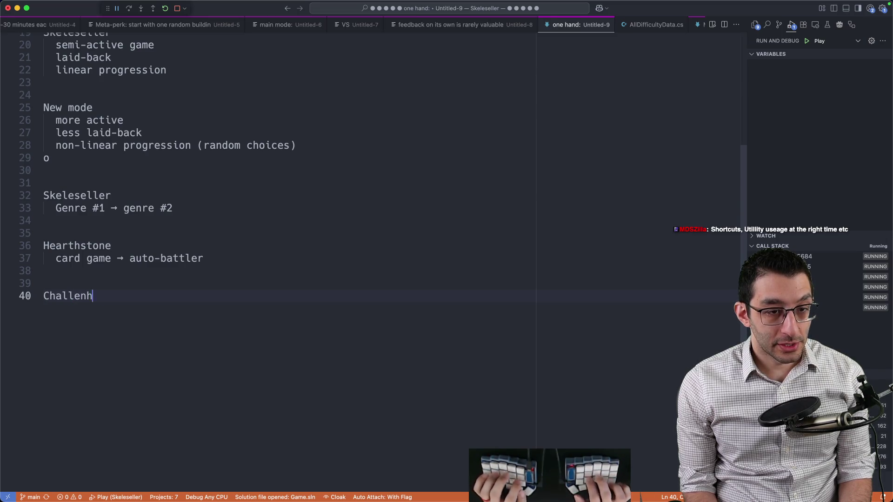
key("BackSpace")
type("ge Mode")
key("Return")
key("Tab")
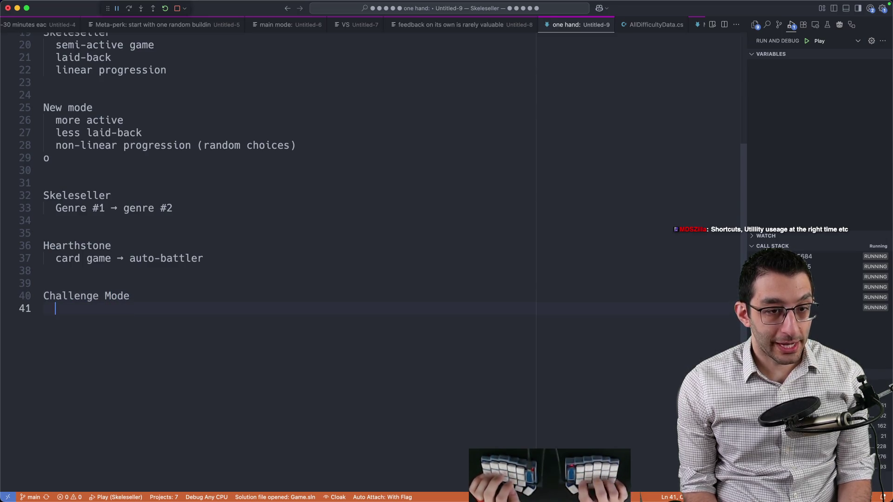
type("random choices")
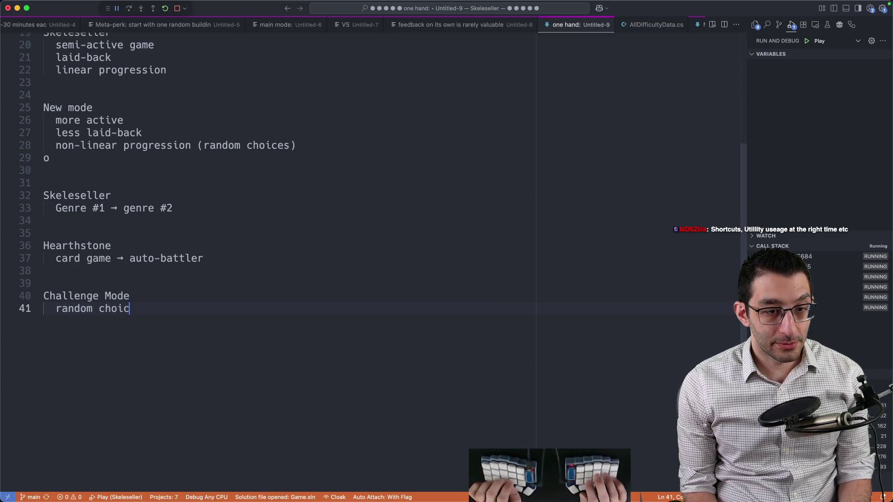
key("alt+Left")
key("Left")
type("ized")
key("alt+Right")
key("Return")
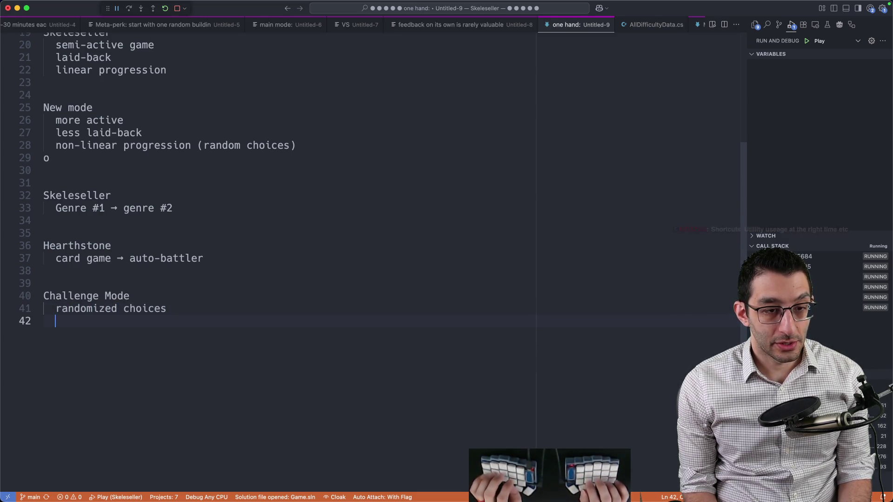
type("a way to lose")
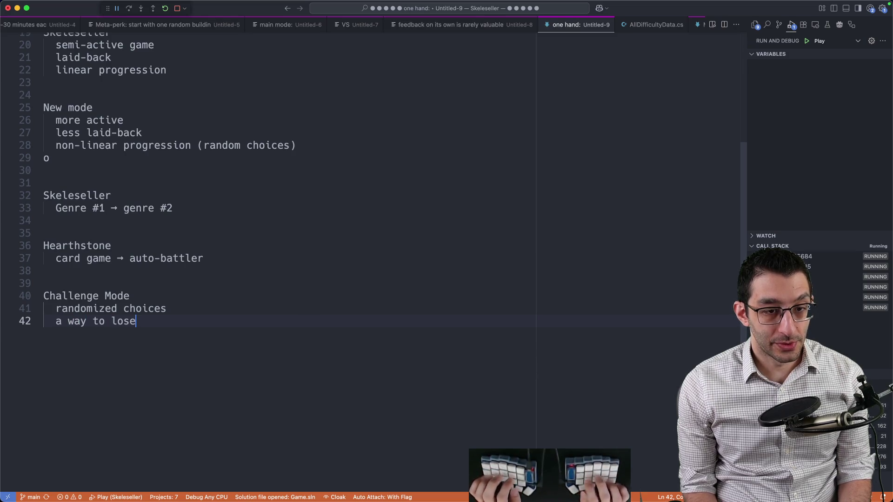
Nest 'people REALLY didn't like the timer and the losing in this game' under 'a way to lose'
key("Return")
key("Tab")
type("people REALLY didn")
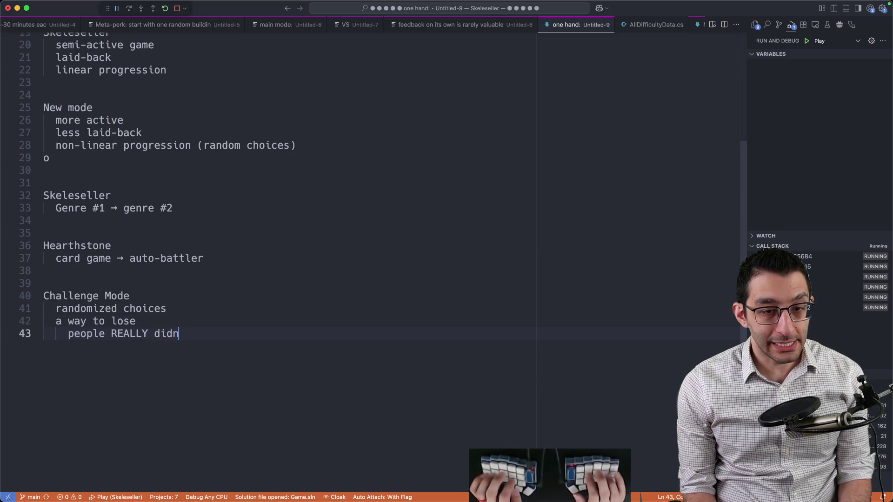
type("'t like the timer and the losign")
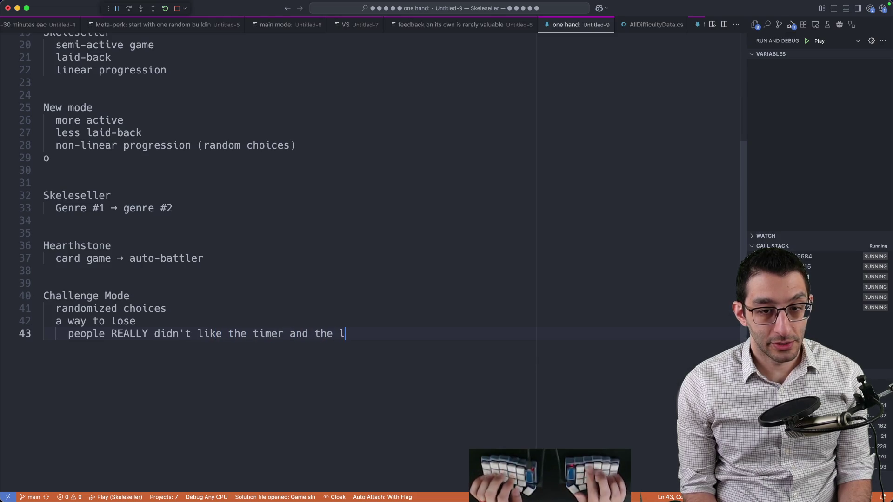
key("BackSpace")
key("BackSpace")
key("BackSpace")
type("ng in this game")
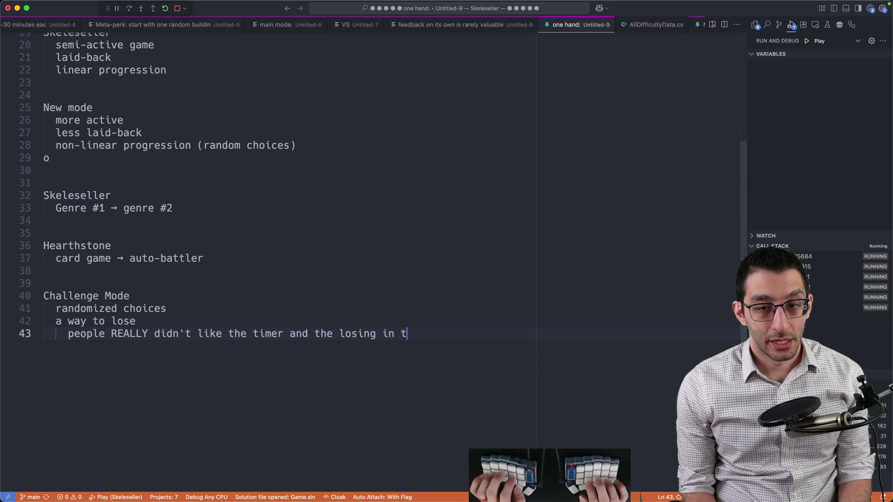
scroll(208, 304, "down", 3)
scroll(208, 303, "down", 2)
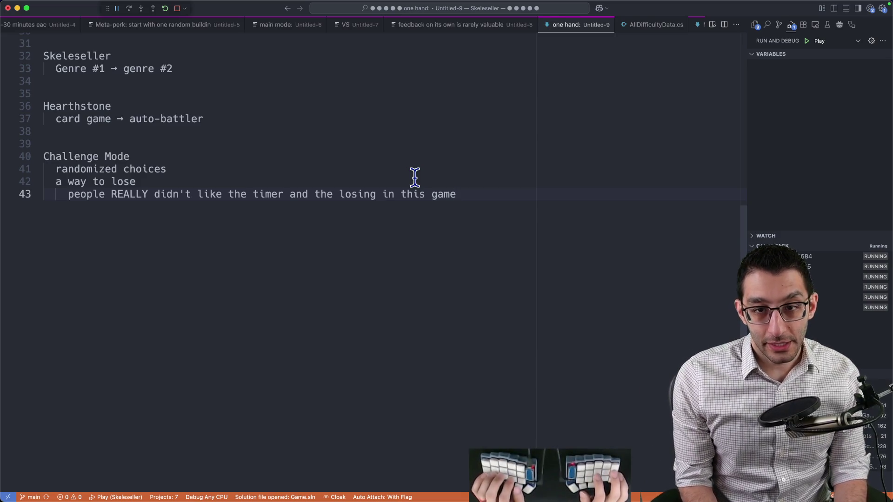
key("super+shift+4")
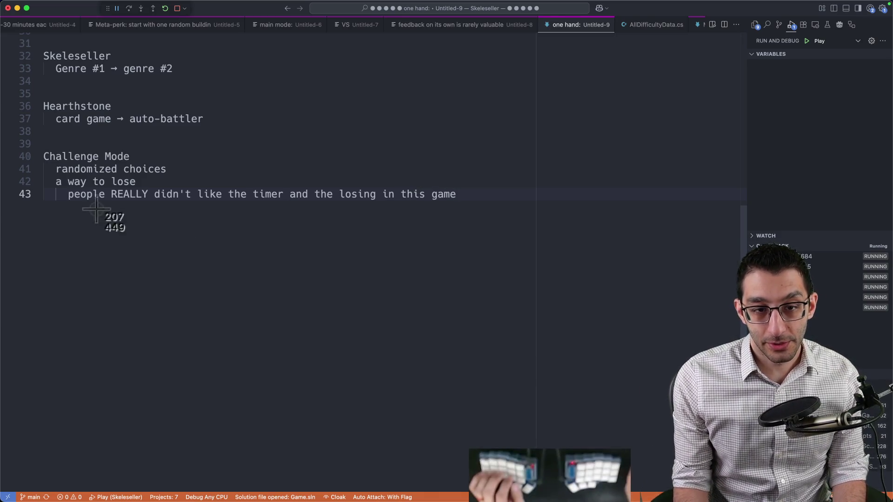
left_click_drag(97, 206, 463, 435)
key("p")
left_click_drag(372, 254, 499, 247)
mouse_move(395, 286)
left_mouse_down()
mouse_move(446, 266)
mouse_move(449, 273)
left_mouse_up()
mouse_move(410, 228)
left_mouse_down()
mouse_move(434, 221)
mouse_move(429, 254)
mouse_move(411, 220)
left_mouse_up()
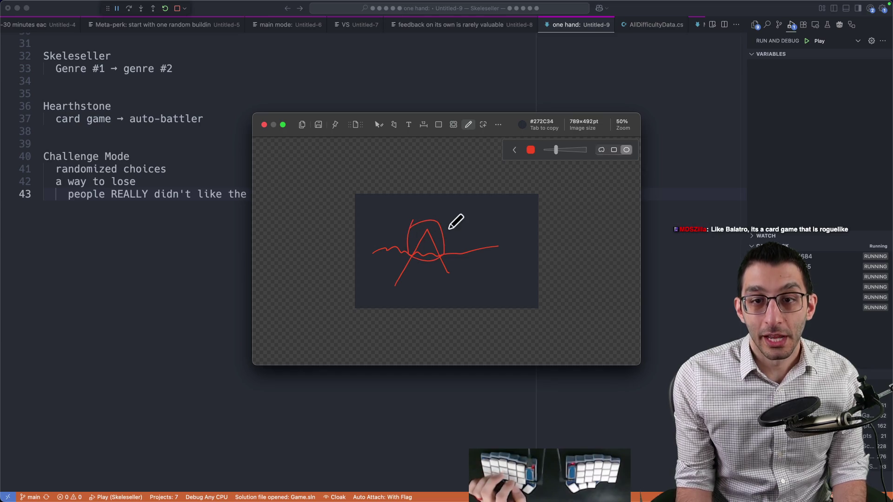
key("v")
key("BackSpace")
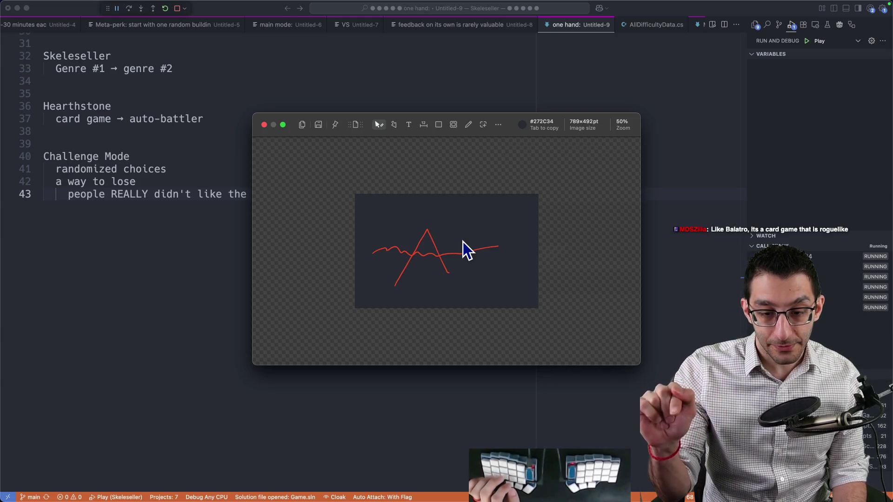
left_click(439, 249)
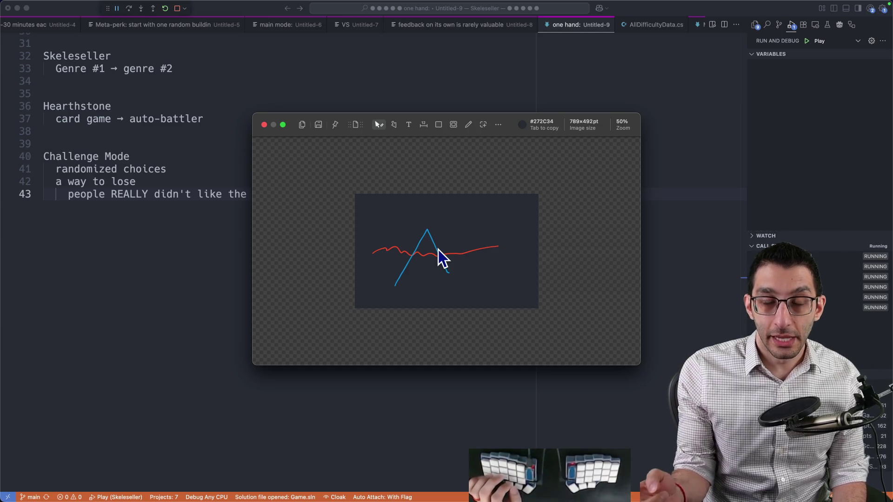
key("Escape")
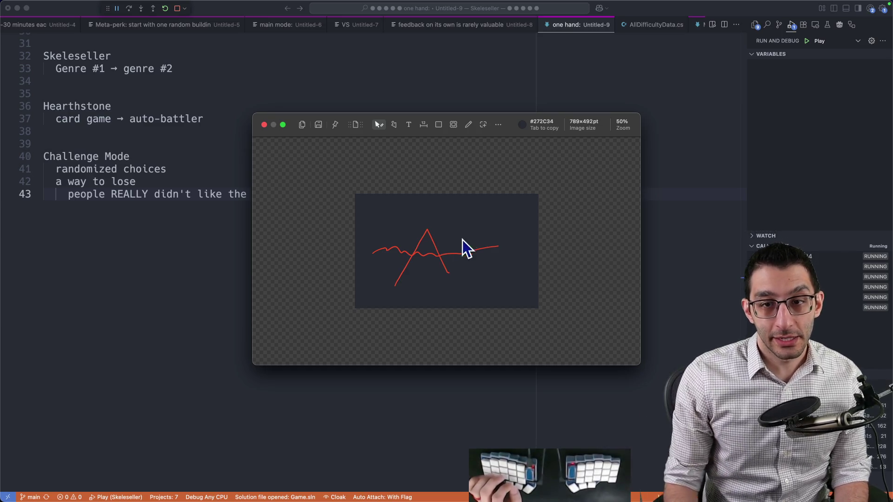
key("Escape")
left_click_drag(44, 157, 473, 241)
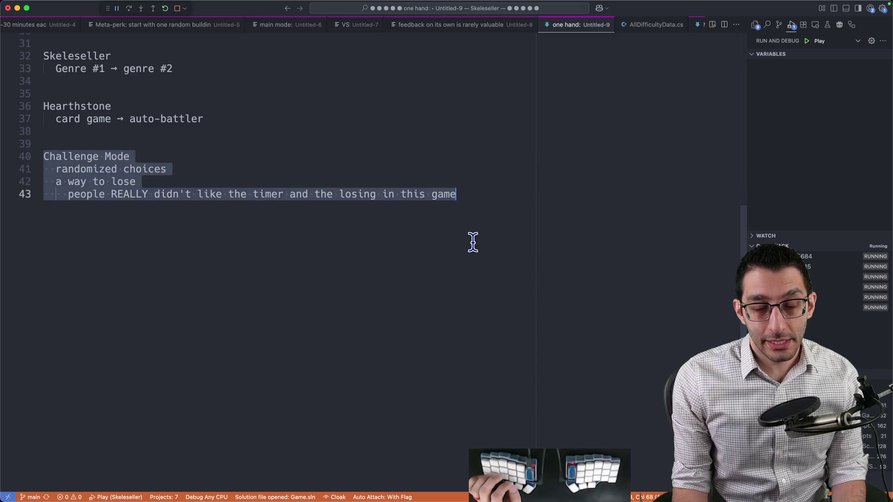
Add the quote 'I don't want a challenge in Challenge Mode' below the timer note
key("Right")
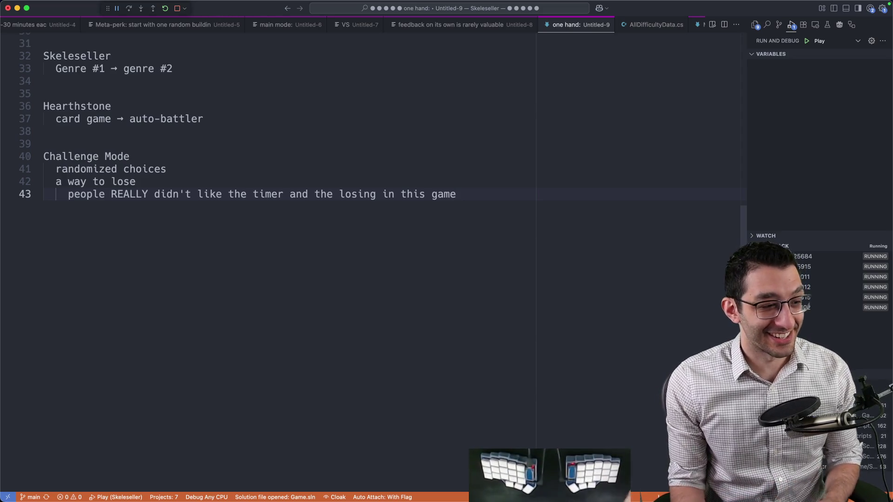
key("super+shift+4")
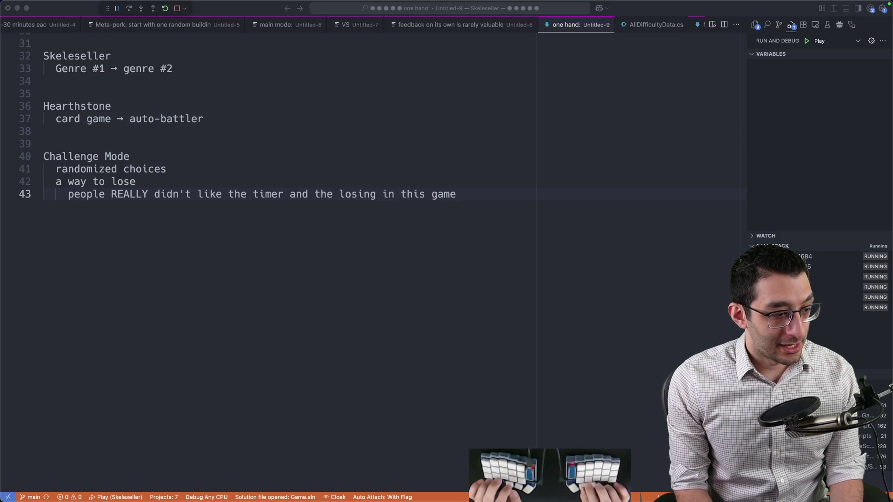
key("Escape")
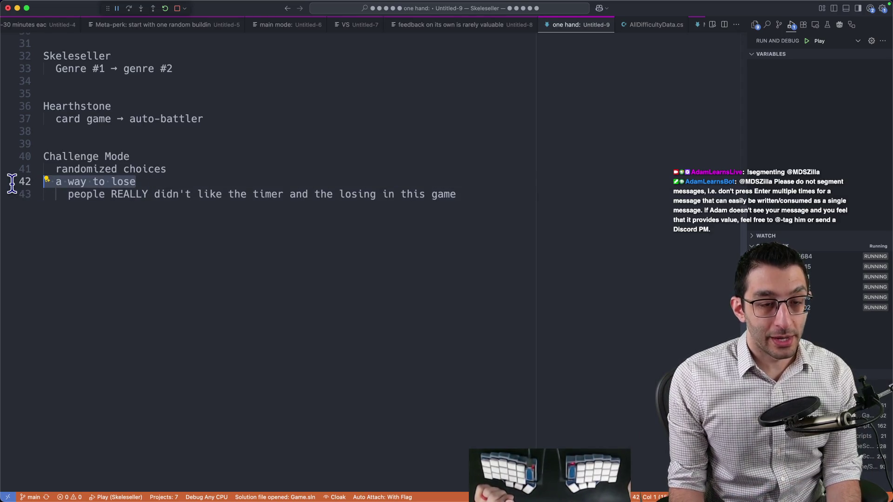
left_click(502, 213)
key("Return")
key("Return")
key("Return")
key("shift+Tab")
type("\"I ")
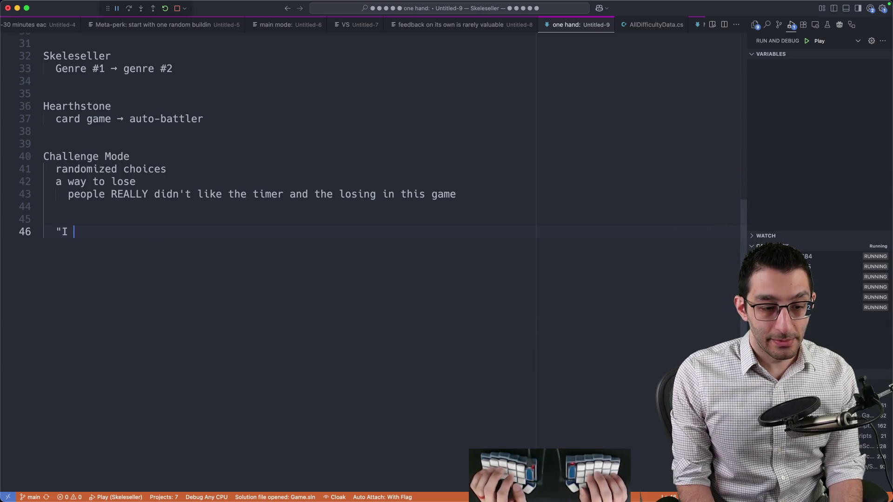
type("don't want")
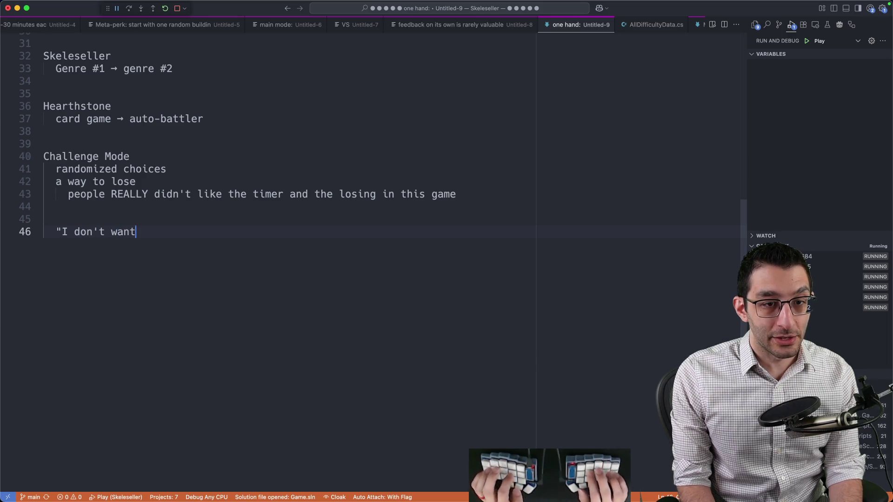
type(" a challenge in Challenge Mode\"")
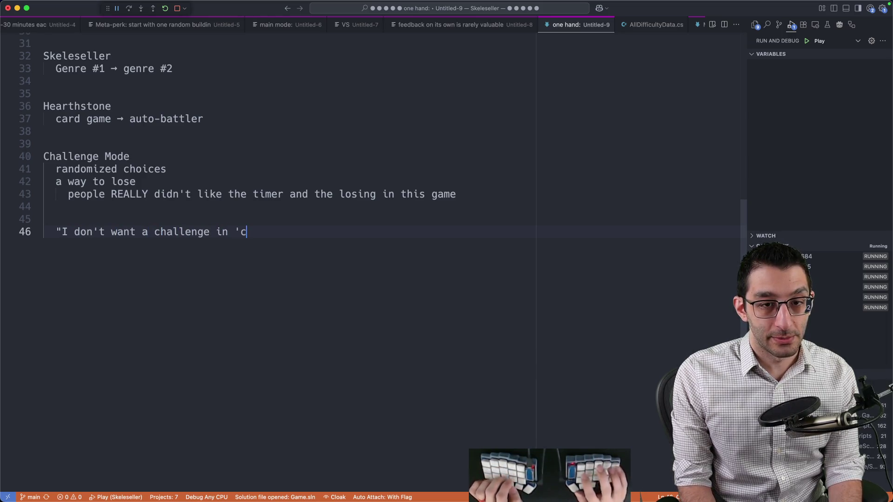
Add the lines 'Not the same way that it was originally', 'optional timer' and 'medal system'
key("Return")
key("Return")
key("Tab")
type("Not the sam")
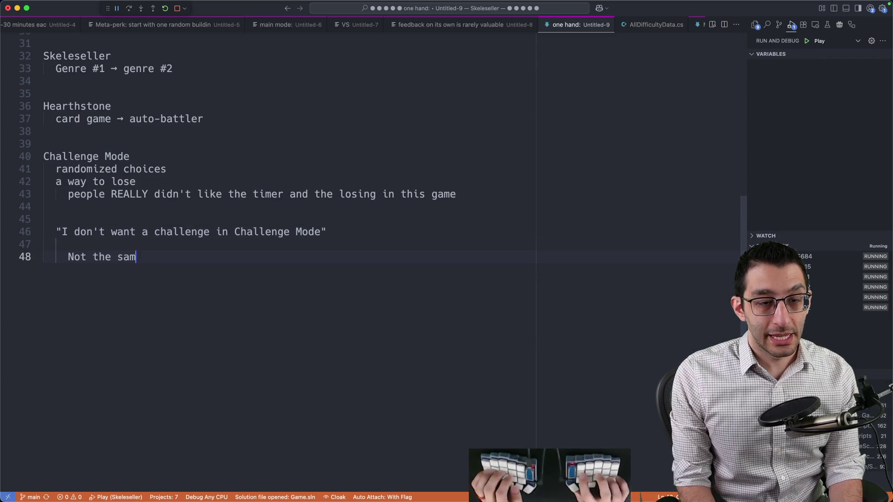
type("e way that it was originally")
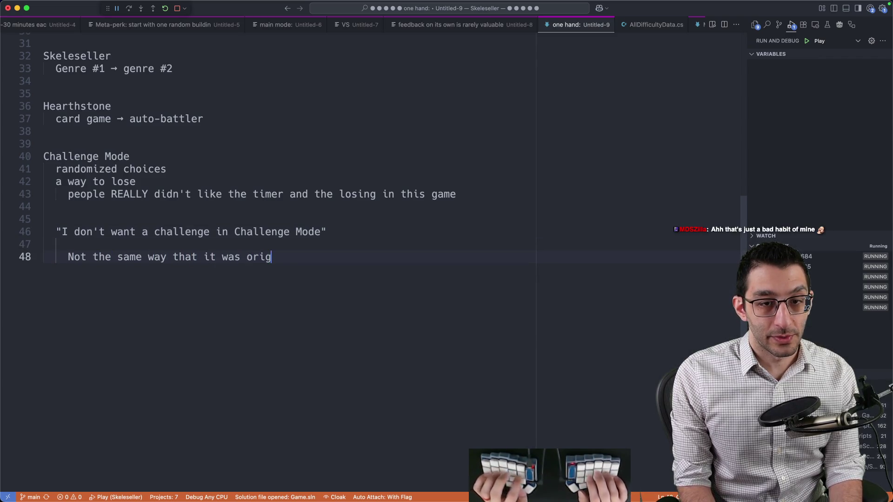
key("Return")
key("Return")
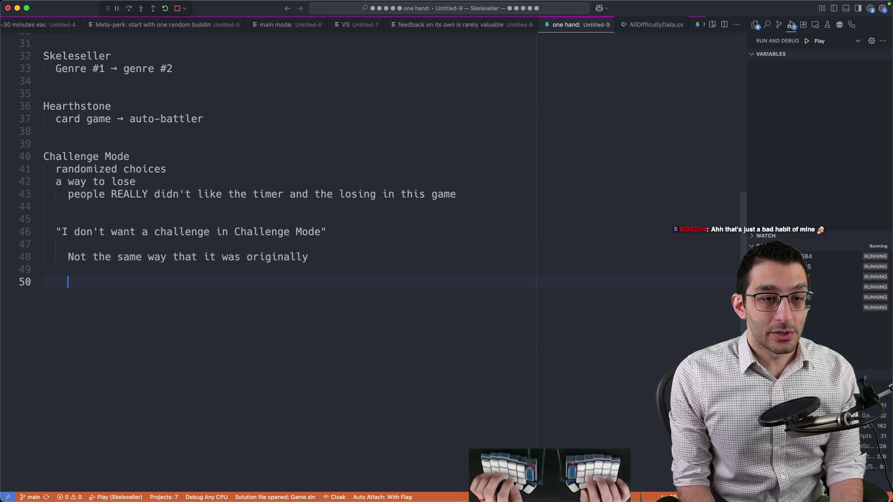
type("optional timer")
key("Return")
type("medal system")
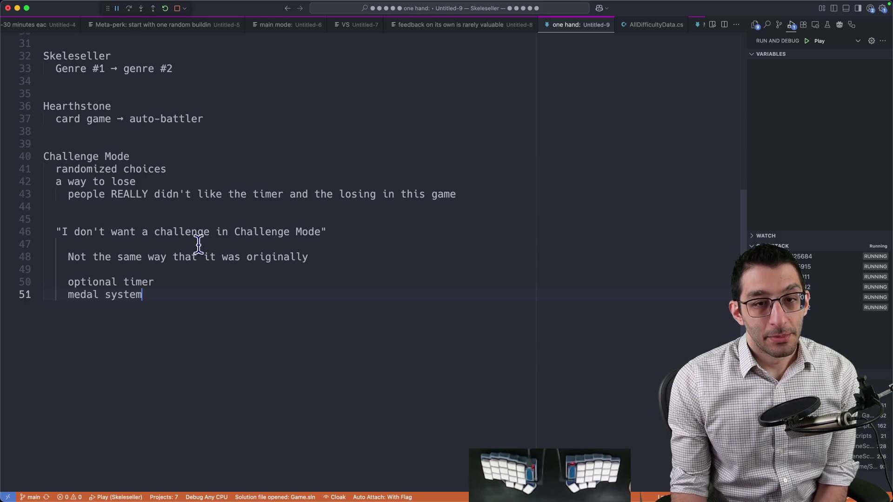
left_click_drag(235, 232, 321, 231)
Note 'I don't think this should be called Challenge Mode' with the indented reason 'It indicates something that it isn't'
left_click(415, 361)
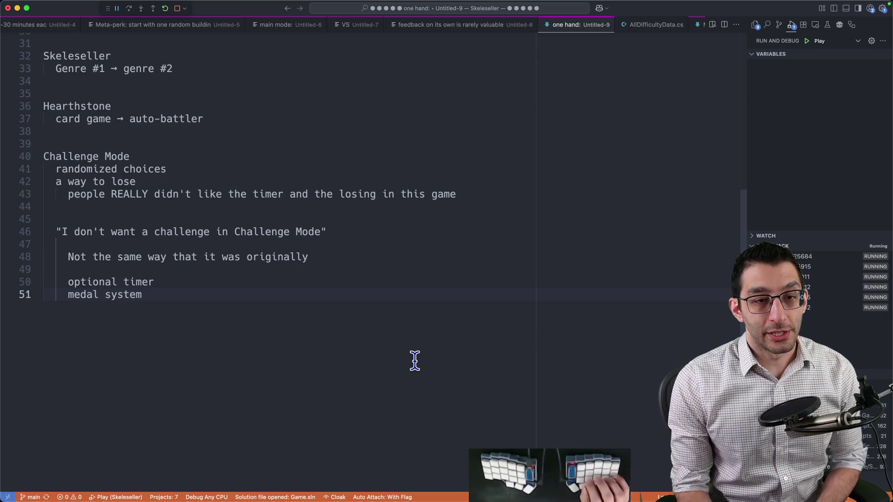
key("Return")
key("Return")
key("BackSpace")
type("I")
key("BackSpace")
key("BackSpace")
type("think this should be called Challenge Mode")
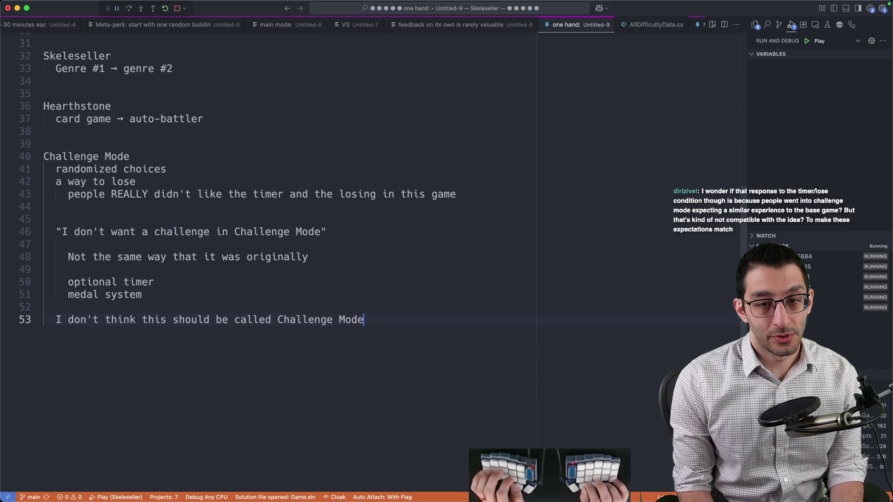
key("Return")
key("Tab")
type("It indi")
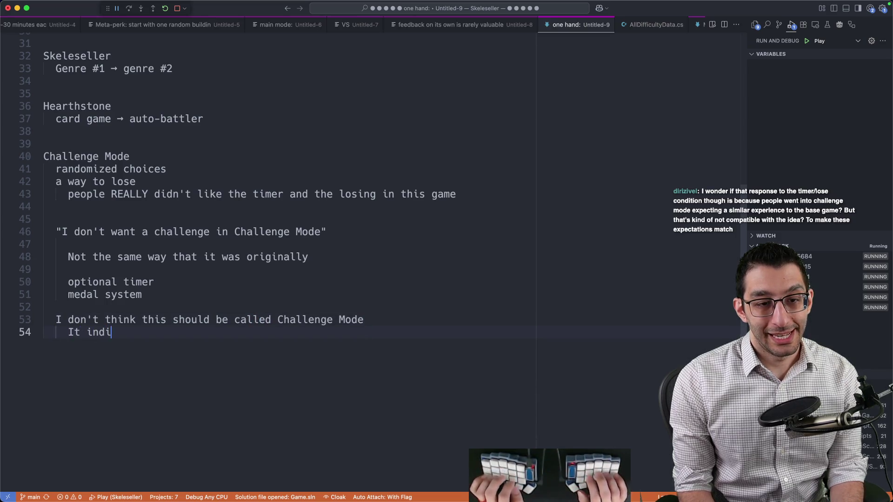
type("cates something that it i")
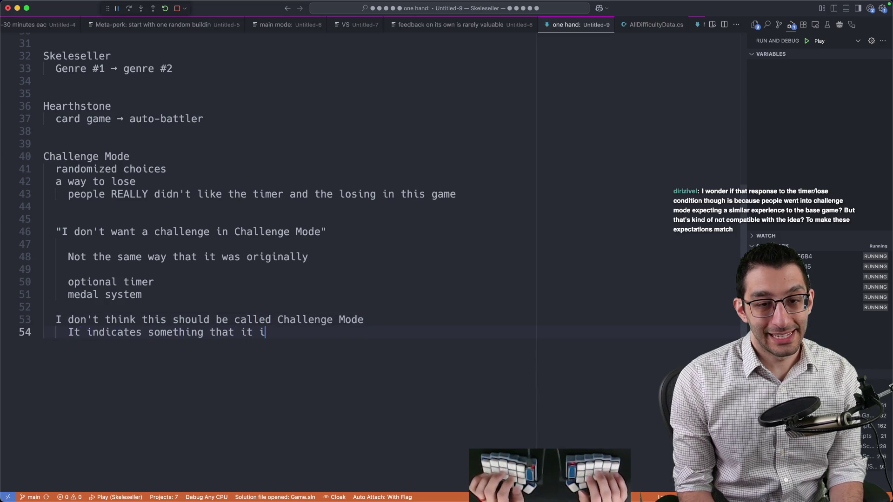
type("sn't")
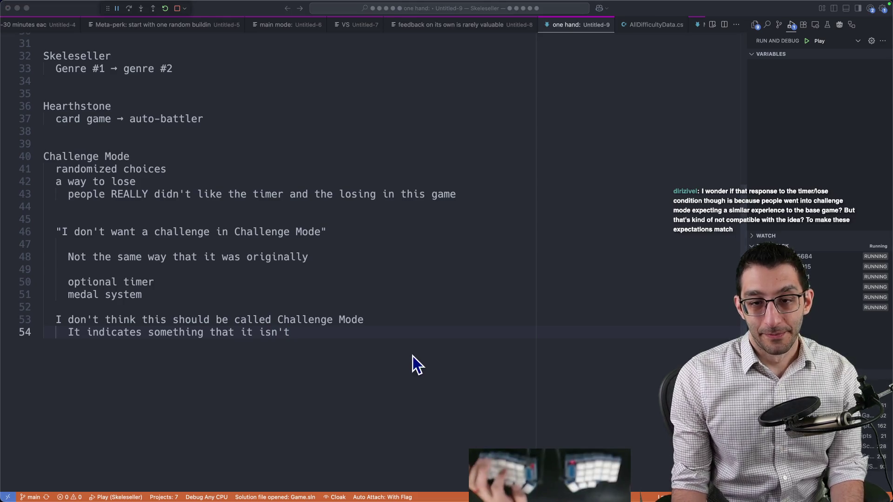
key("super+Tab")
scroll(497, 319, "up", 2)
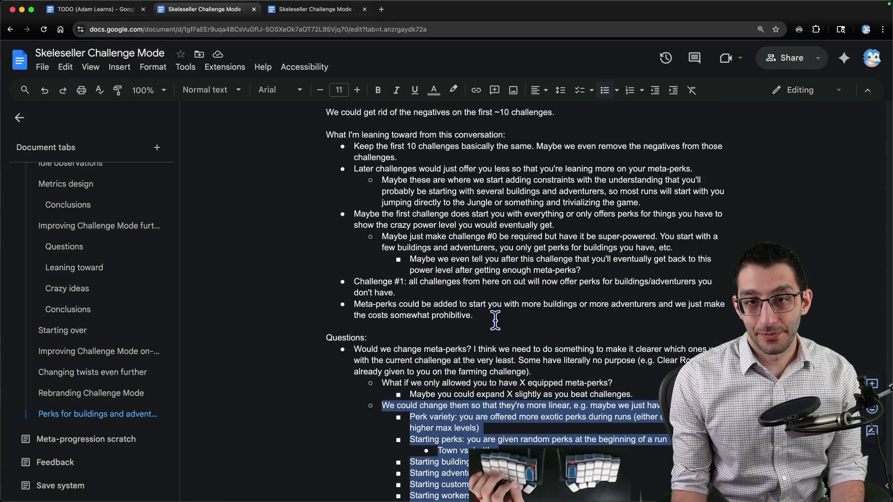
Add a bullet proposing to rename Challenge Mode because it's probably giving the wrong impression
left_click(441, 158)
key("Return")
type("We probably ")
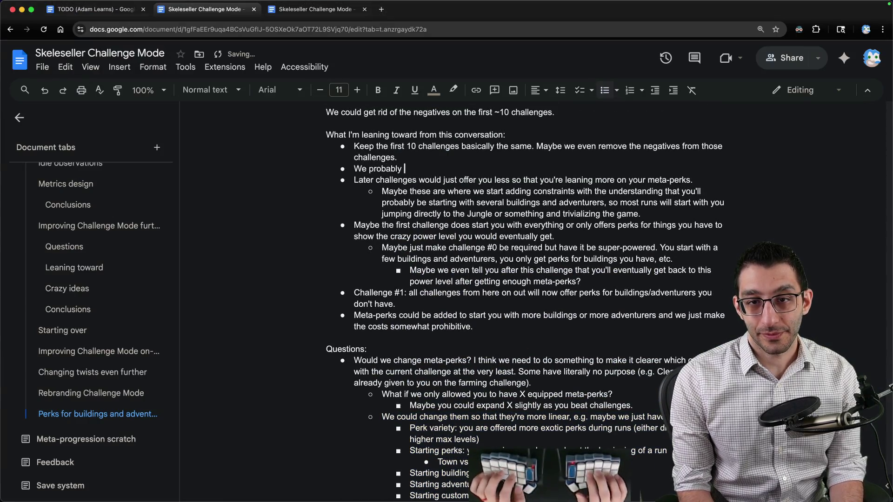
type("rename Challenge Mode to something")
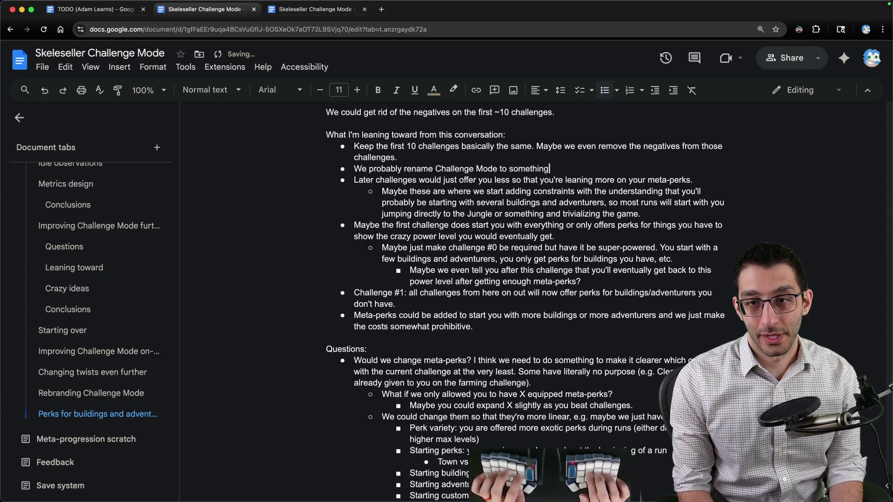
type(" else. It's probably givi.ng t")
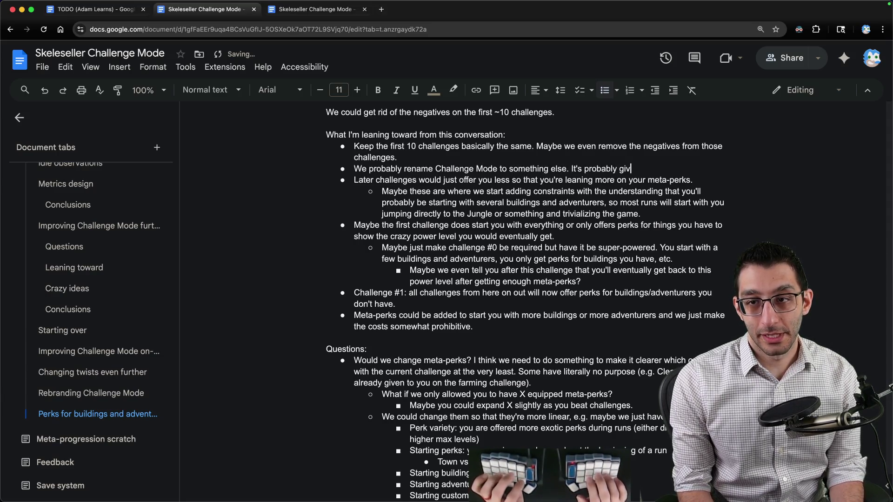
key("Left")
key("Left")
key("BackSpace")
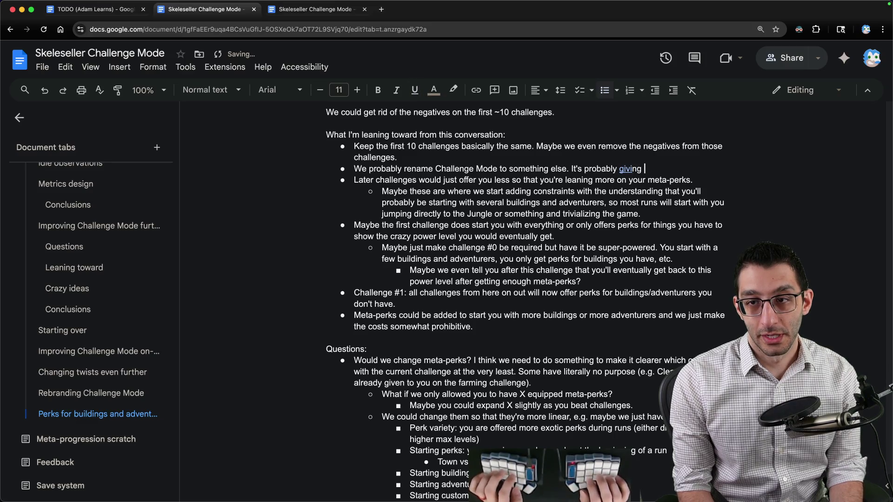
key("alt+Left")
key("alt+BackSpace")
key("alt+Delete")
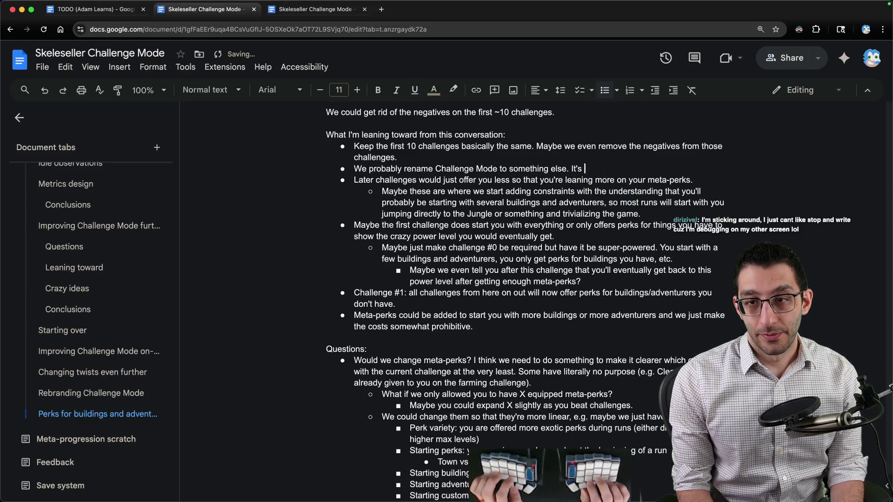
type("probably giving the")
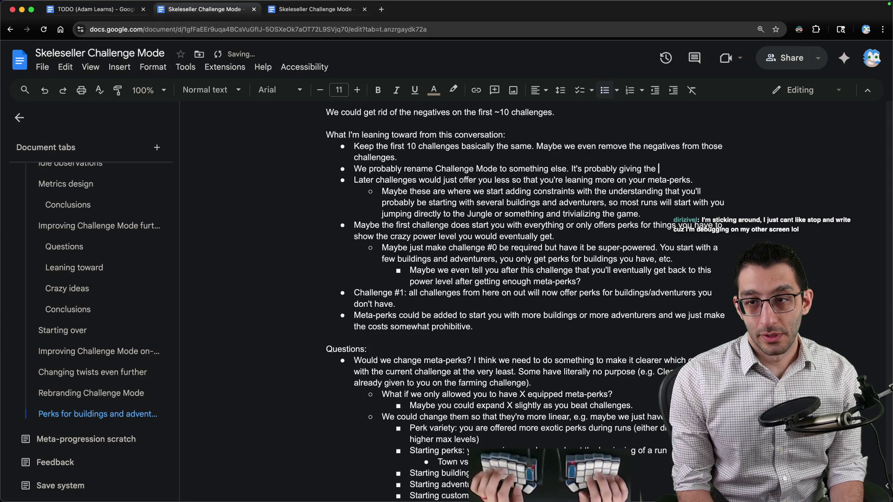
type("impression")
Delete the stray 'givi.ng' link sub-bullet, then open a blank Untitled-10 note in VS Code
key("Return")
key("Tab")
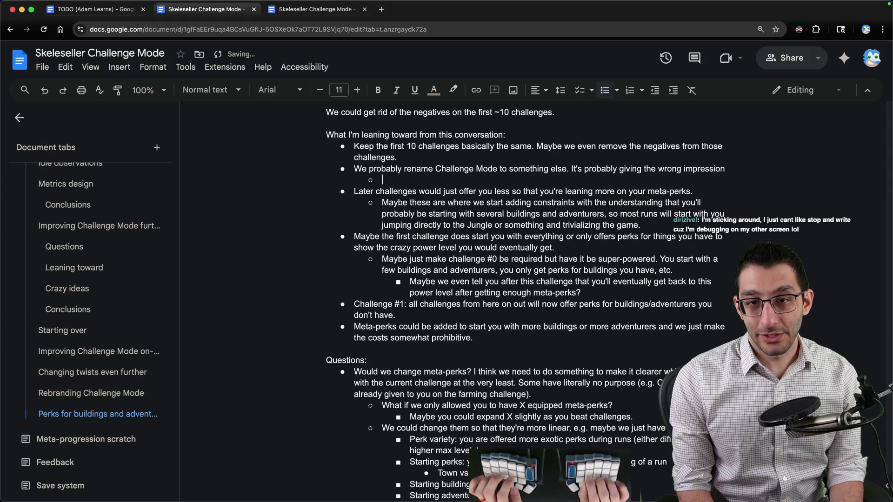
type("givi.ng")
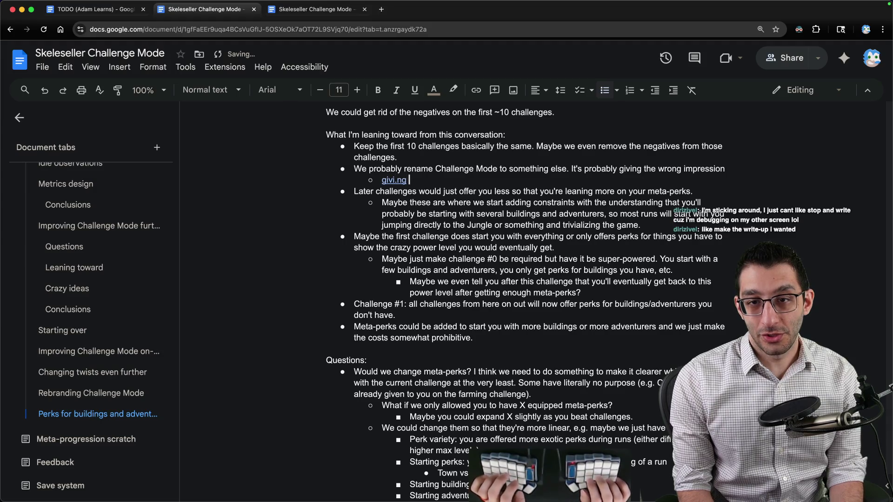
left_click(384, 181)
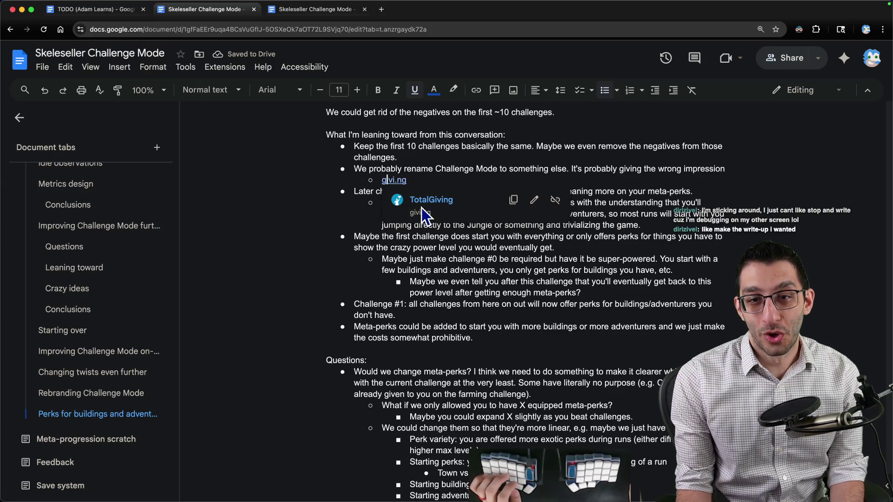
key("shift+Home")
key("BackSpace")
key("BackSpace")
key("BackSpace")
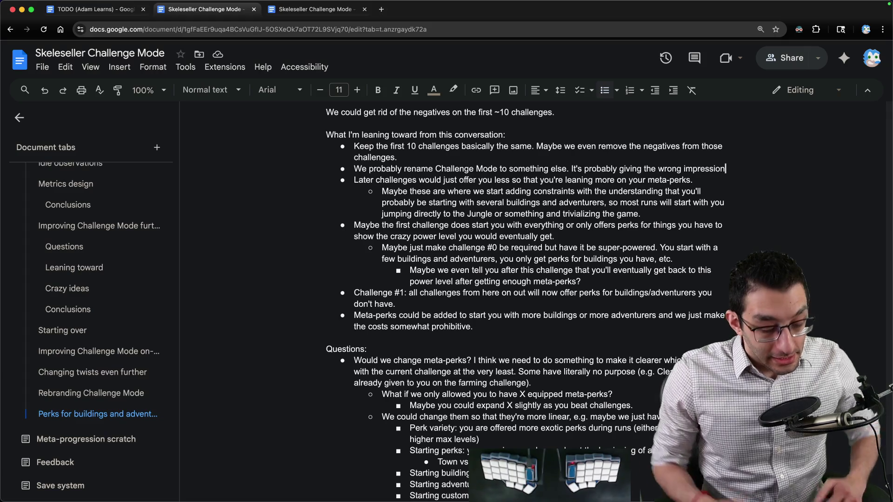
key("super+Tab")
key("cmd+n")
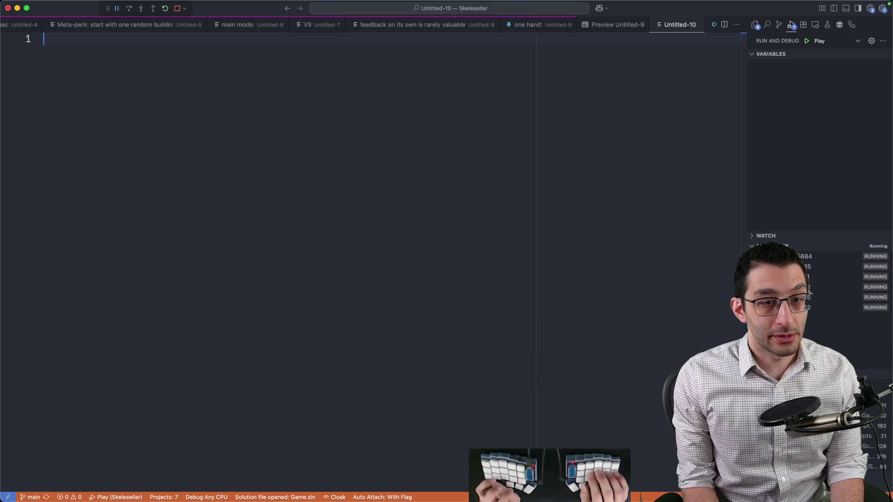
Write 'Balatro was designed as a roguelike card game' with sub-lines 'card game' and 'racing game'
type("Balatro was ")
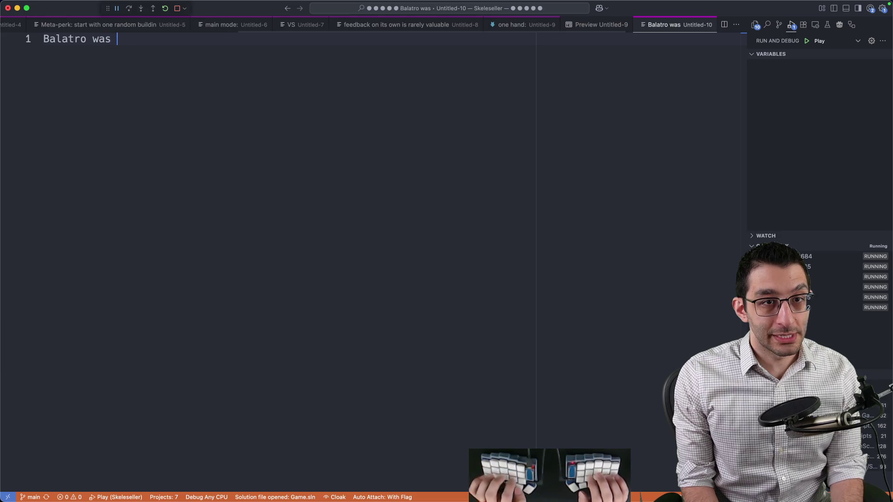
type("designed as a rogue")
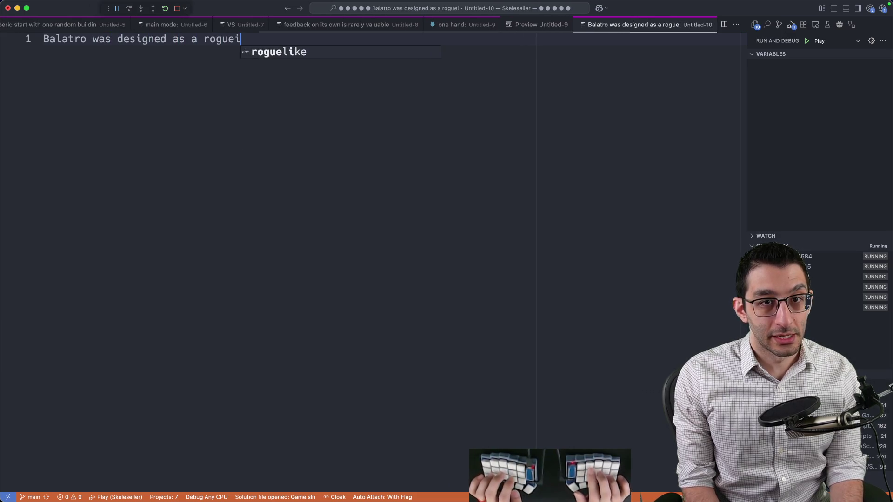
type("like card game")
key("Return")
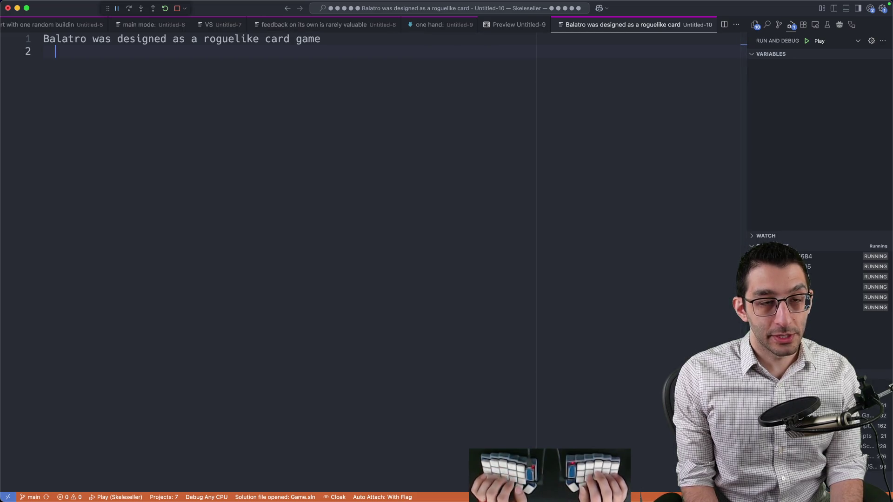
type("card game")
key("Escape")
key("Return")
key("Tab")
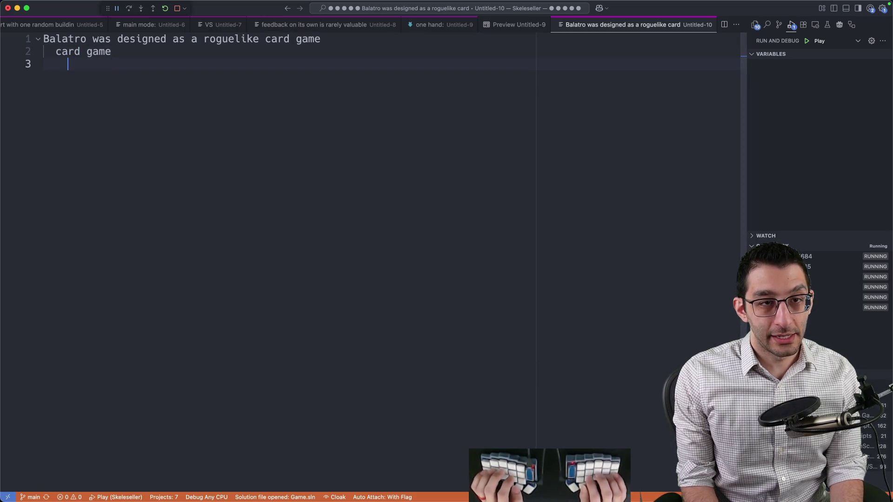
type("racing game")
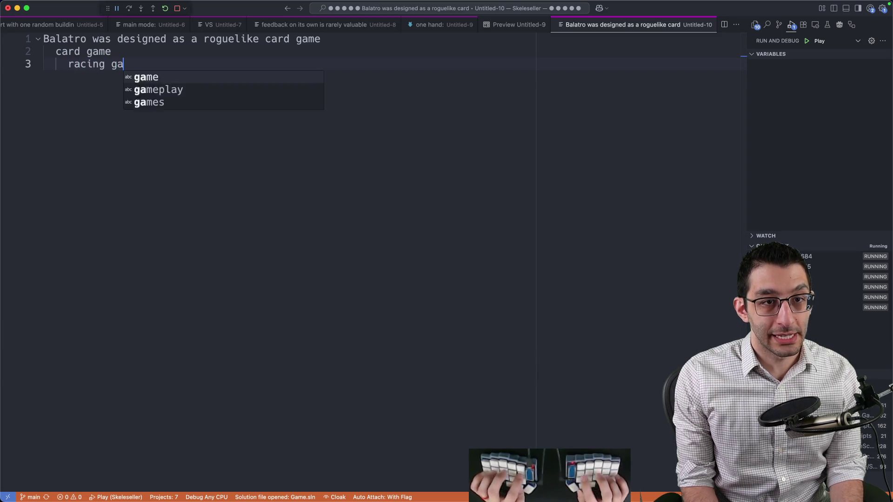
Add 'goal: take the base game and turn it into a roguelite' and begin the indented reason line
key("shift+Up")
key("shift+Home")
key("shift+Home")
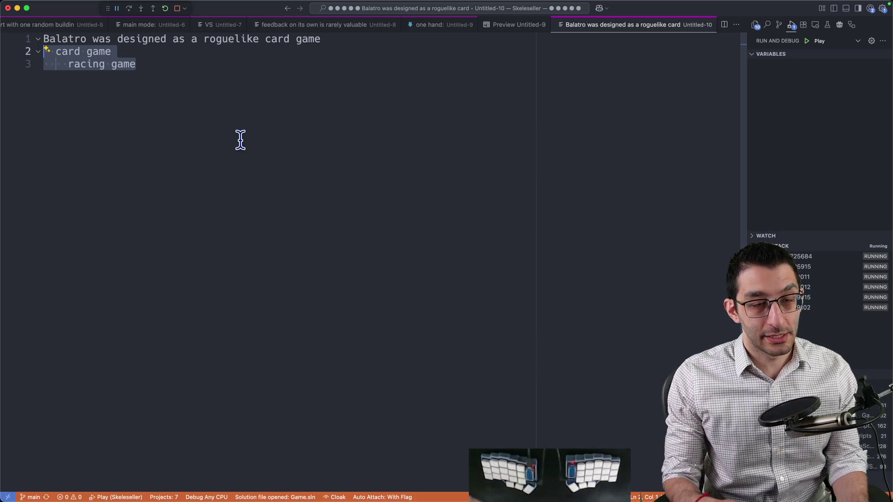
key("Right")
key("alt+Left")
key("Return")
key("super+z")
key("End")
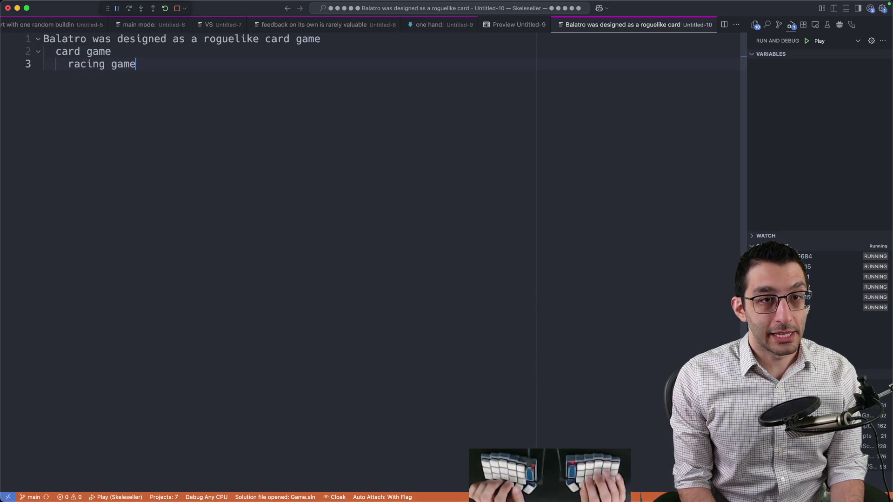
type("my goal: tak")
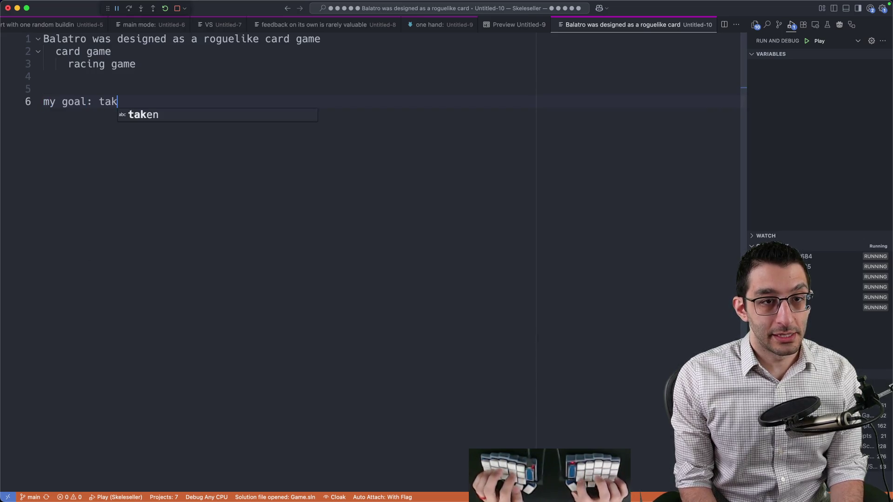
type("e the base gam")
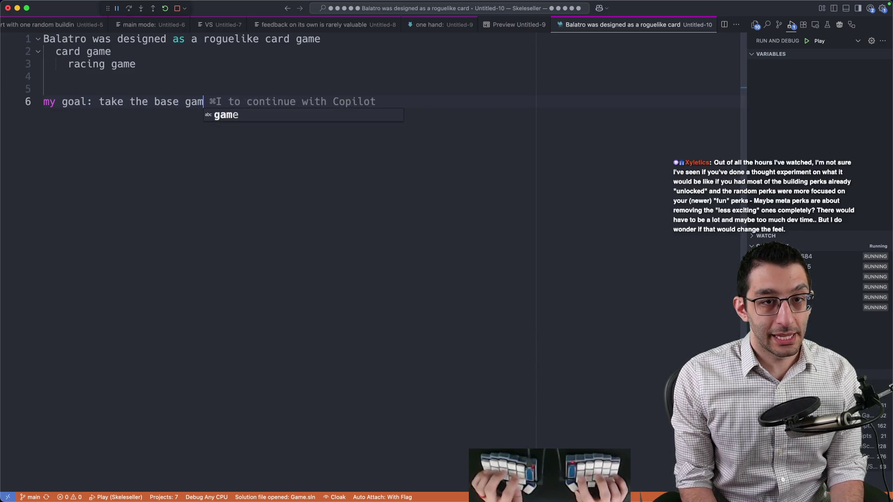
type("e and turn it into a rand")
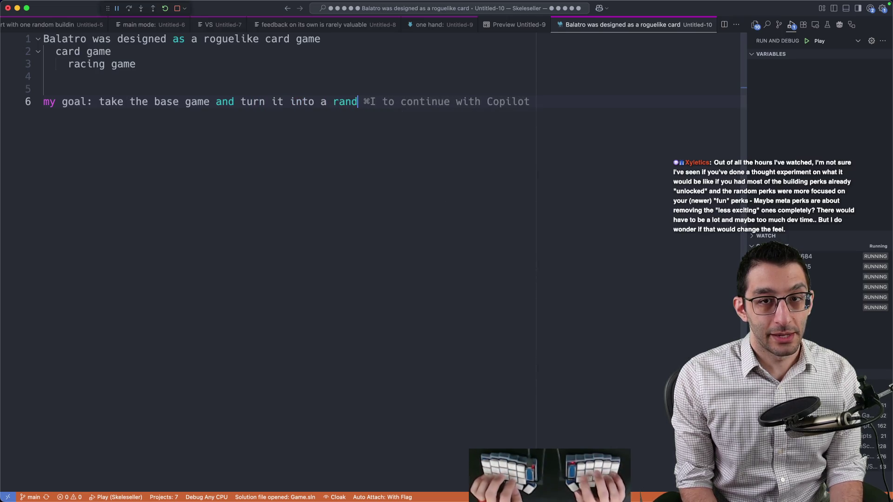
key("BackSpace")
key("BackSpace")
key("BackSpace")
type("oguelite")
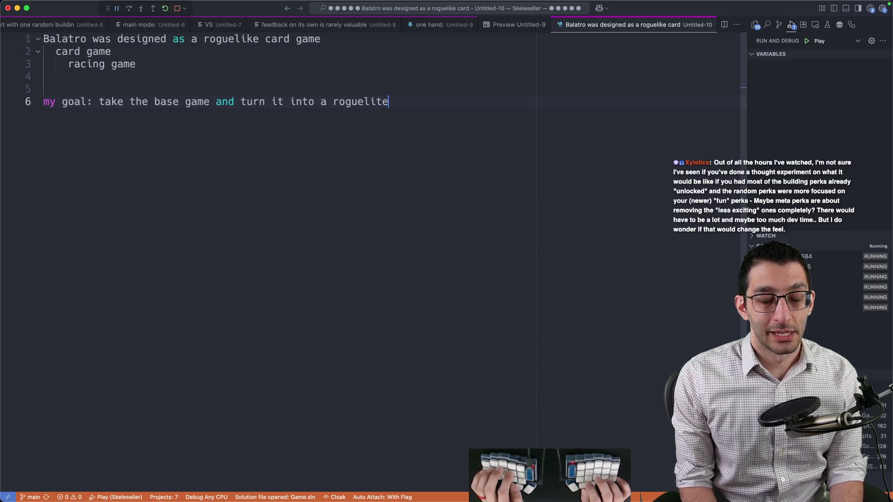
key("Return")
key("Return")
key("Return")
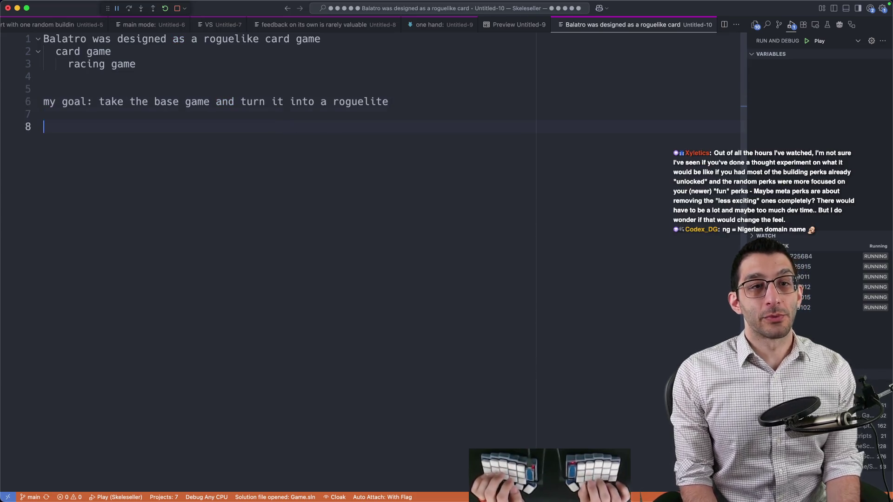
key("Tab")
type("reason: ")
type("we could just")
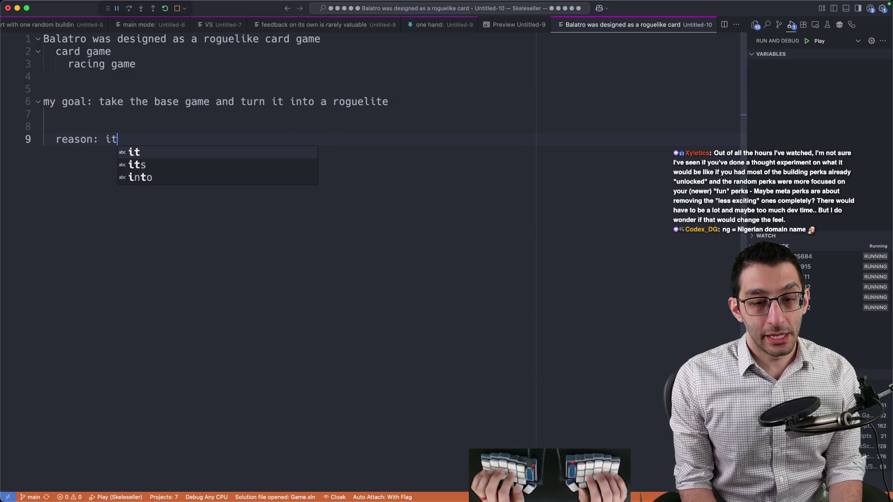
type(" exten")
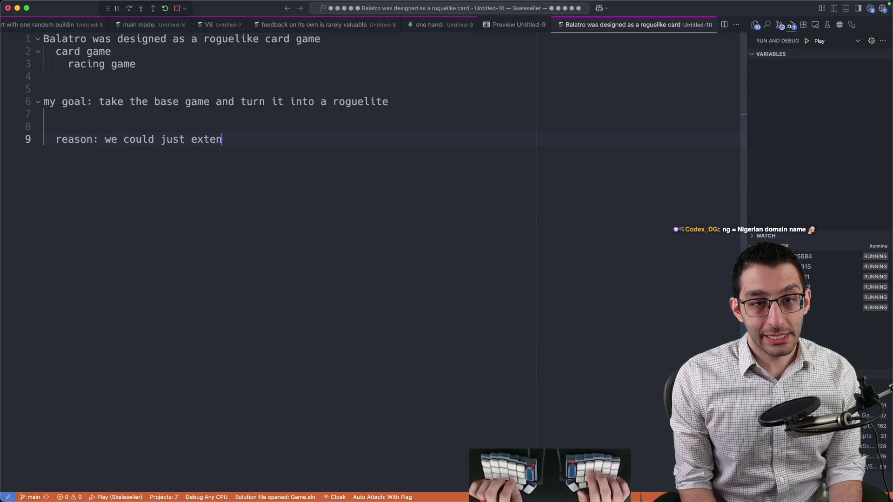
type("d the base game, but there ")
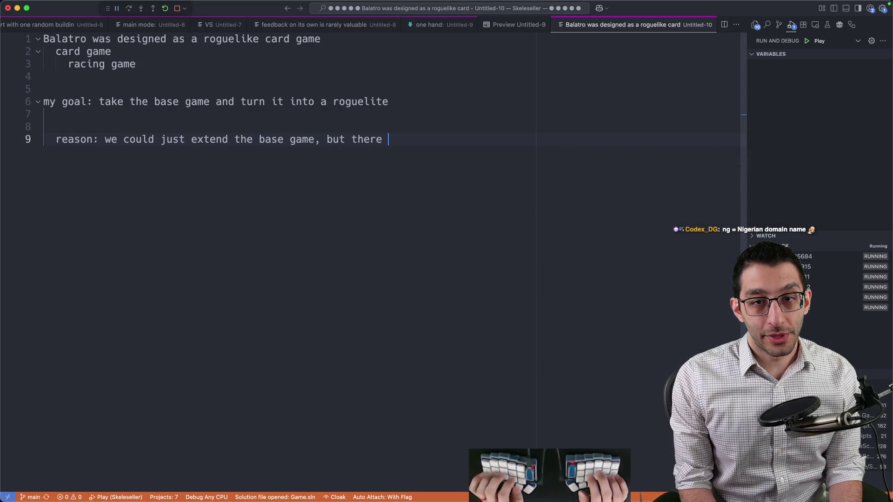
type("wouldn't be much replay")
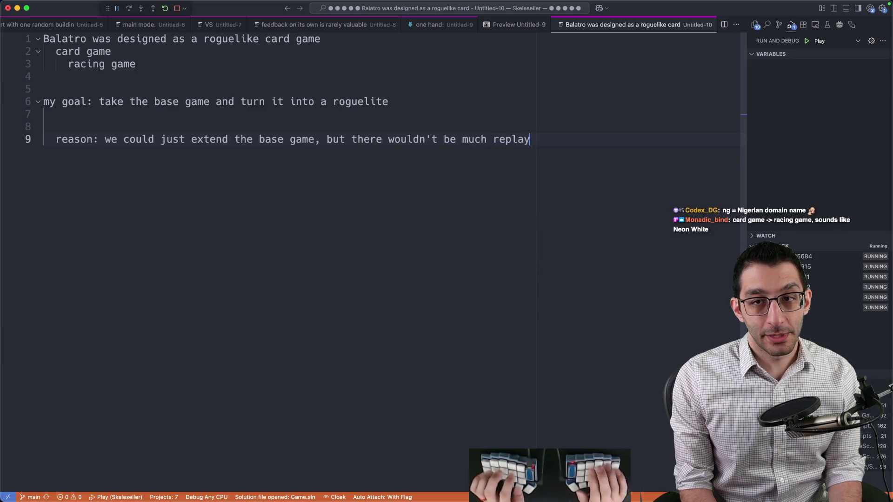
type("ability, and it w")
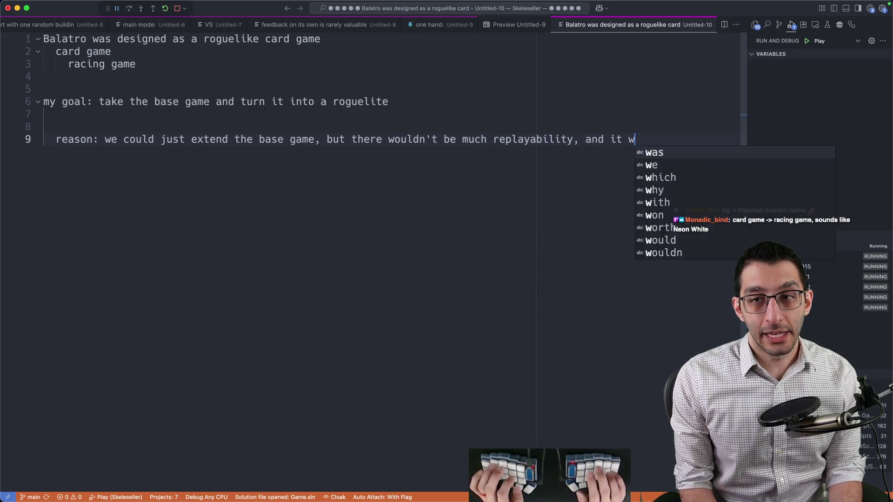
type("ould take longer to make ")
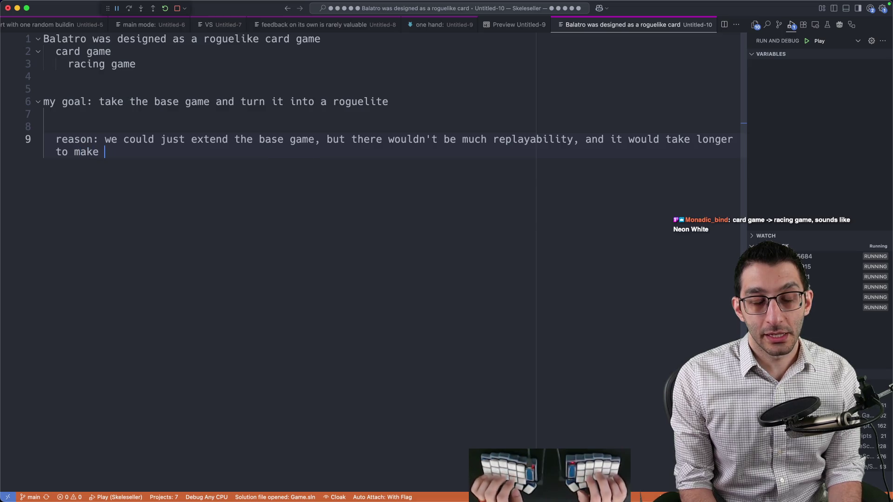
type("content for this than to make")
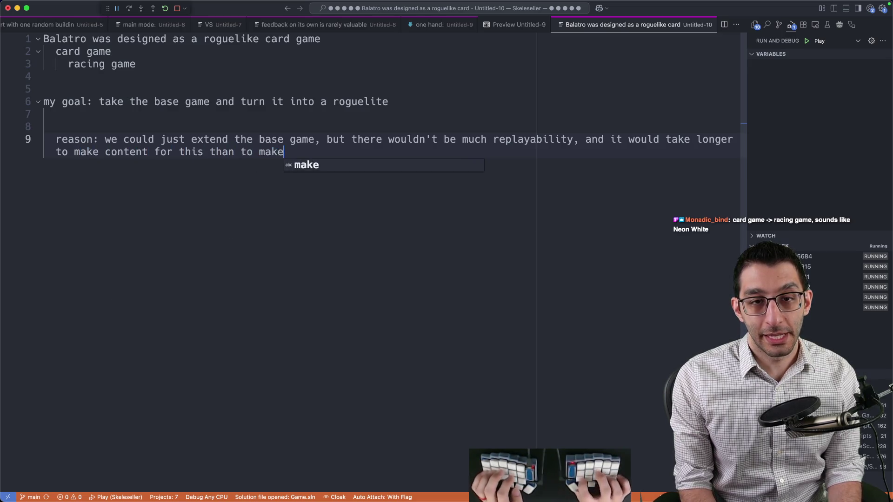
type(" randomized content wo")
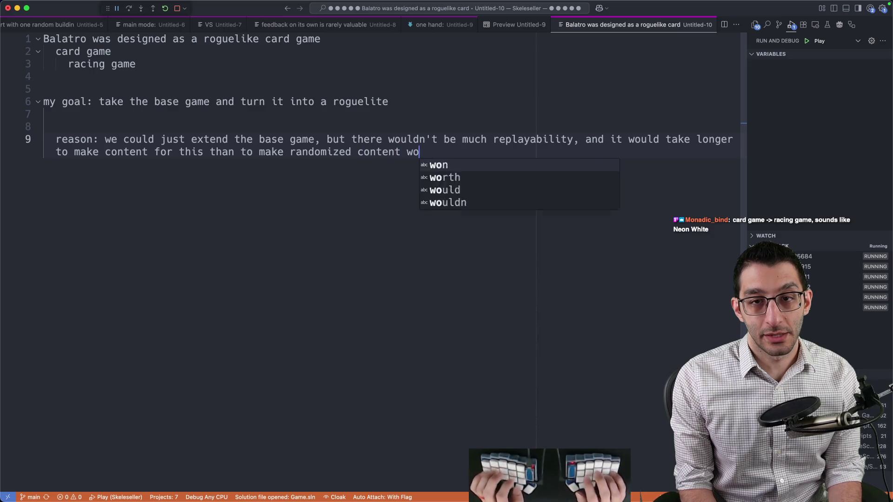
type("rk")
Add estimates: 1 month dev time ≈ 1 hour gameplay, 3 months → 3 more hours, Challenge Mode → ~5-10 hours
key("Return")
key("Return")
type("1 month ~=")
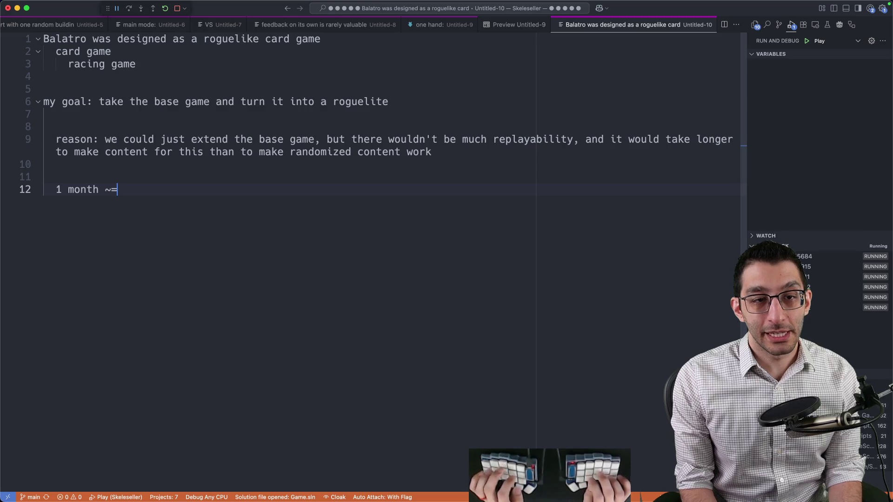
type(" 1 hour ")
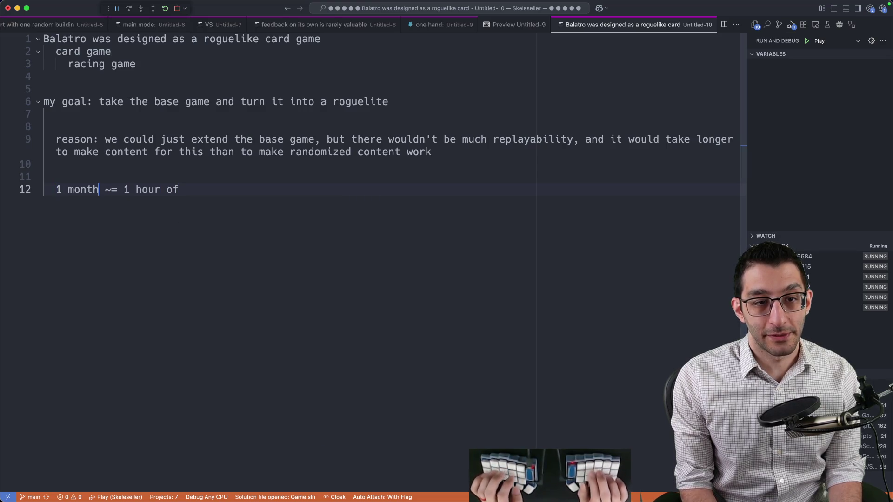
type(" of dev time")
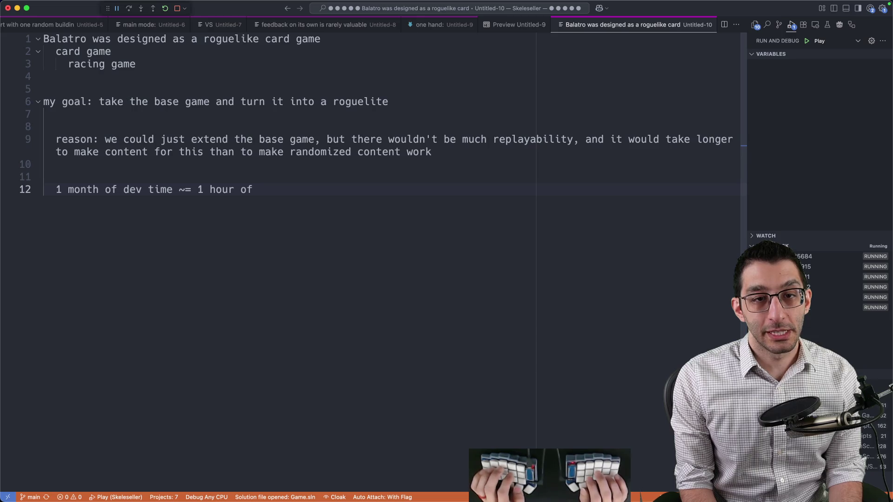
type("of gameplay f")
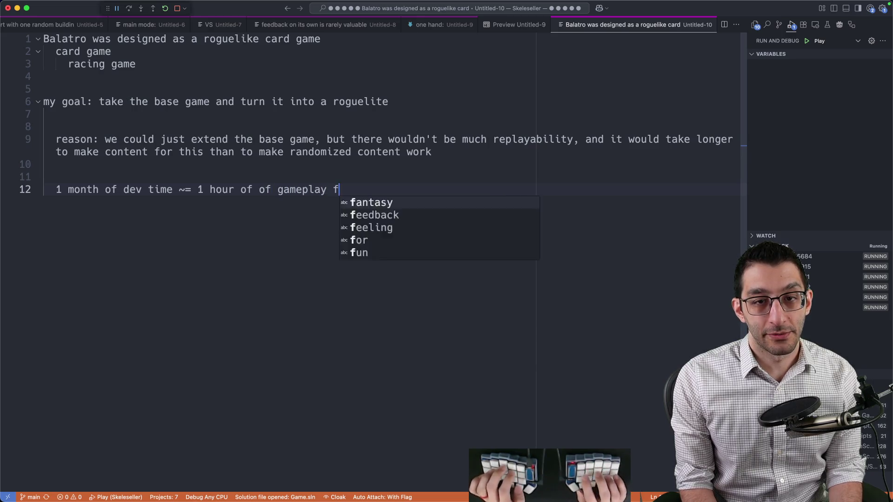
type("rom players")
key("Return")
key("Return")
type("~3")
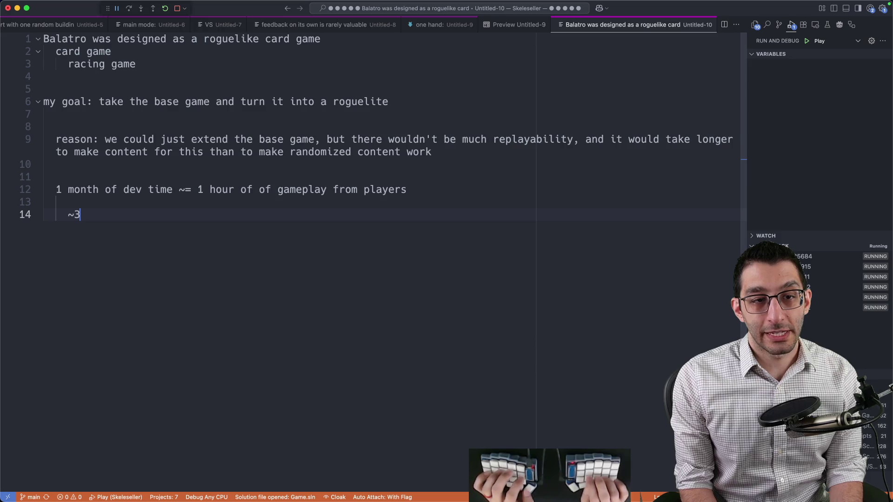
type(" months -> 3 hours")
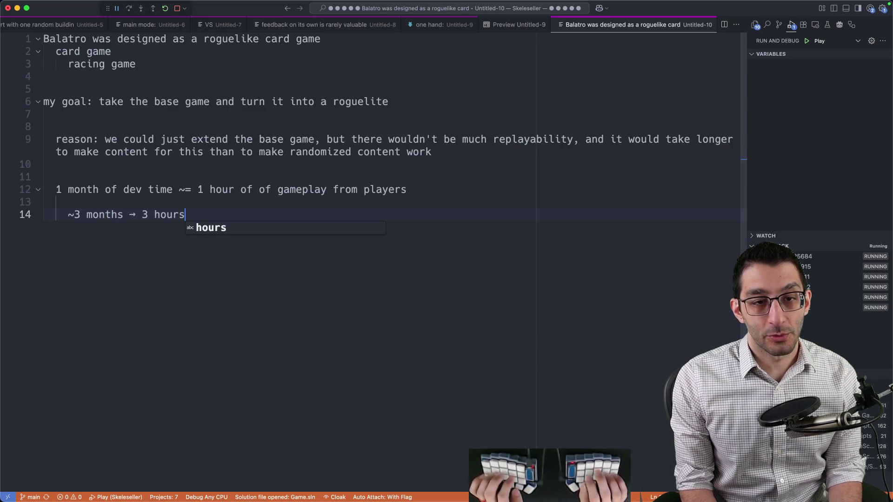
key("alt+Left")
type("more")
key("End")
type("of ")
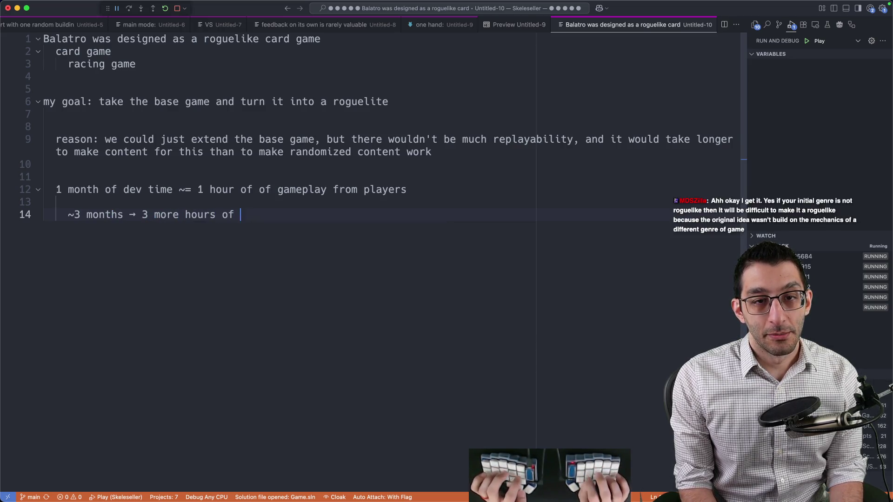
type("gameplay")
key("Return")
key("Return")
key("Return")
type("3 months")
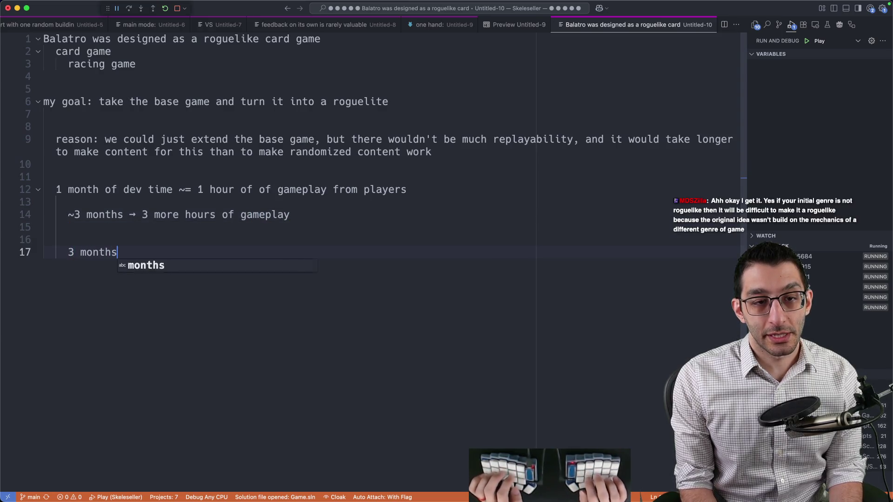
type(" on Challenge Mode -> ~5-")
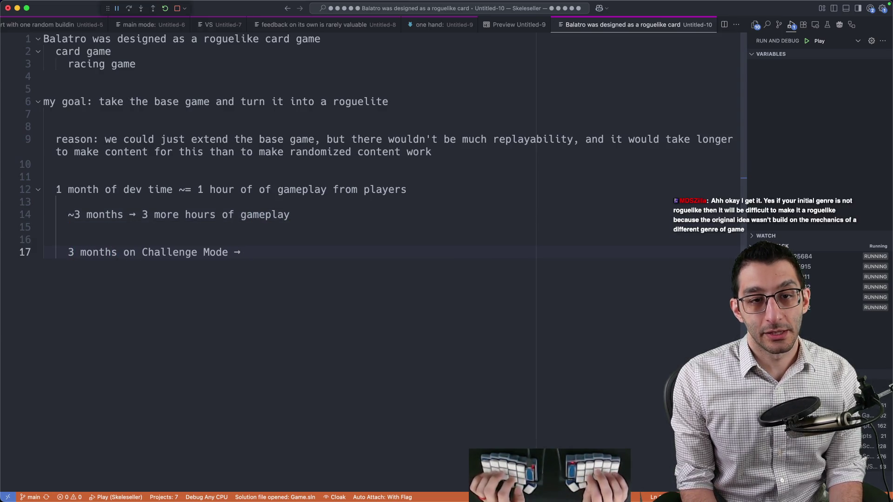
type("10 m")
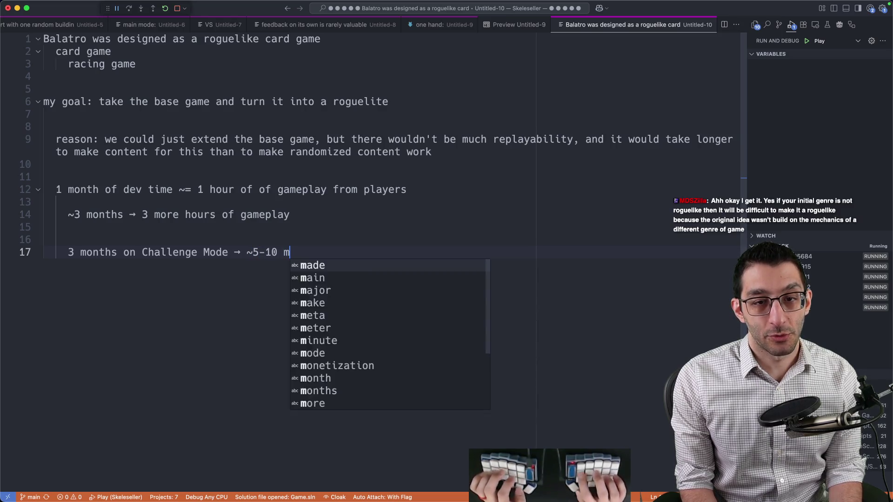
type("ore hours of gameplay")
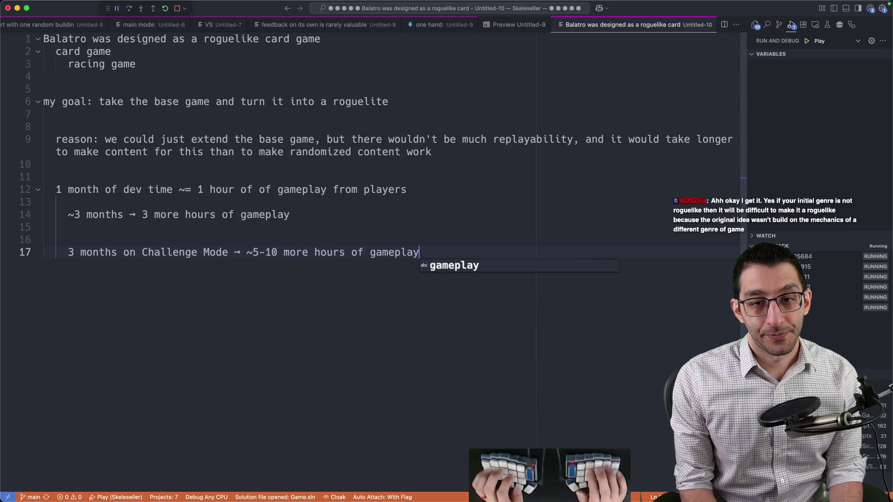
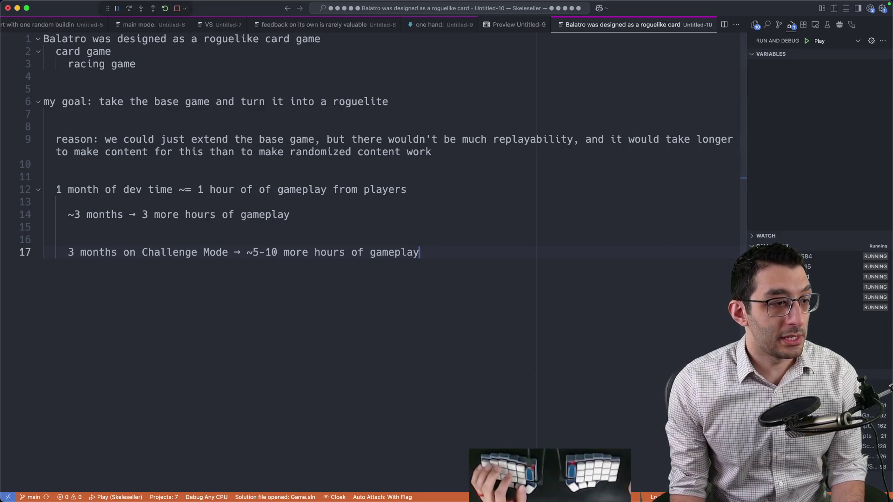
Paste the viewer's timer/lose-condition chat suggestion into the notes without its timestamp
key("Return")
key("Return")
key("Return")
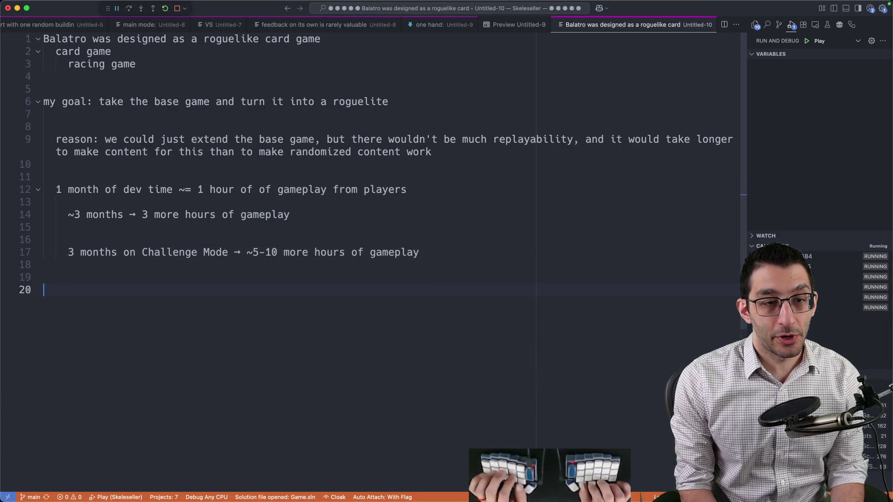
key("super+v")
key("super+Left")
key("Delete")
key("Delete")
key("Delete")
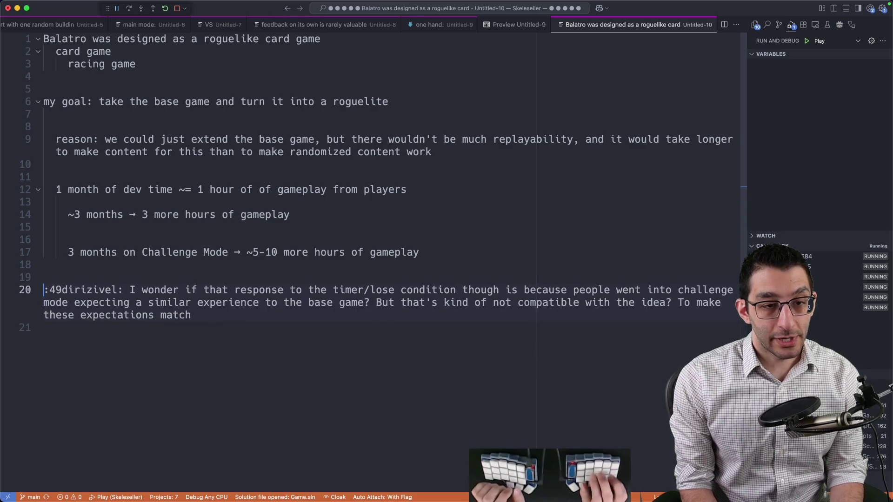
Add a 'first set of conclusions' line below the pasted message
left_click(44, 327)
type("first set of conclusions")
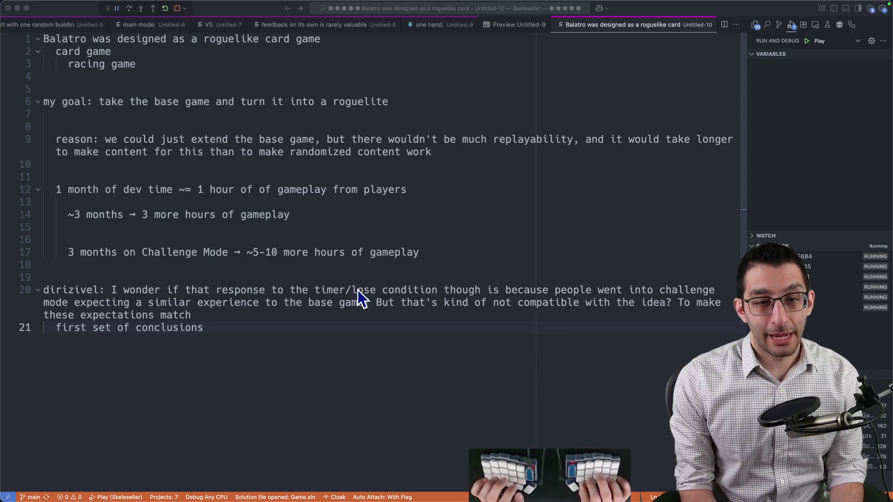
key("cmd+f")
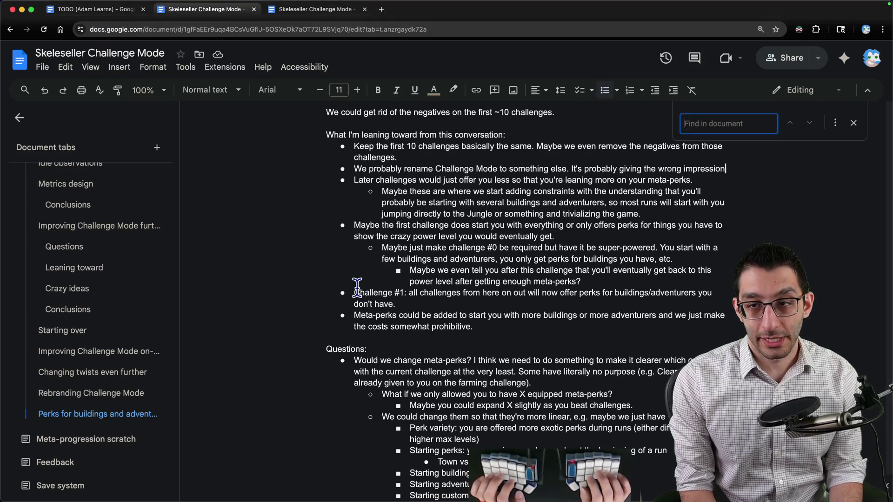
Search the Challenge Mode doc for 'ease' and step through the matches
type("ease")
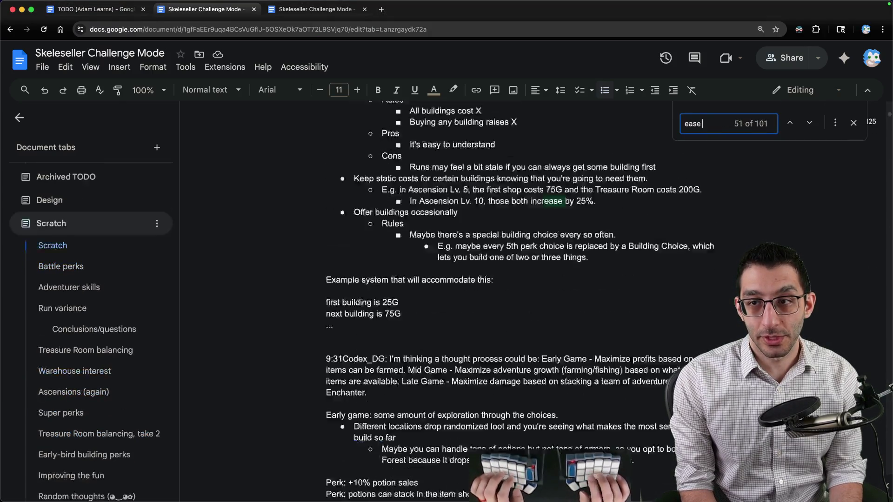
key("Return")
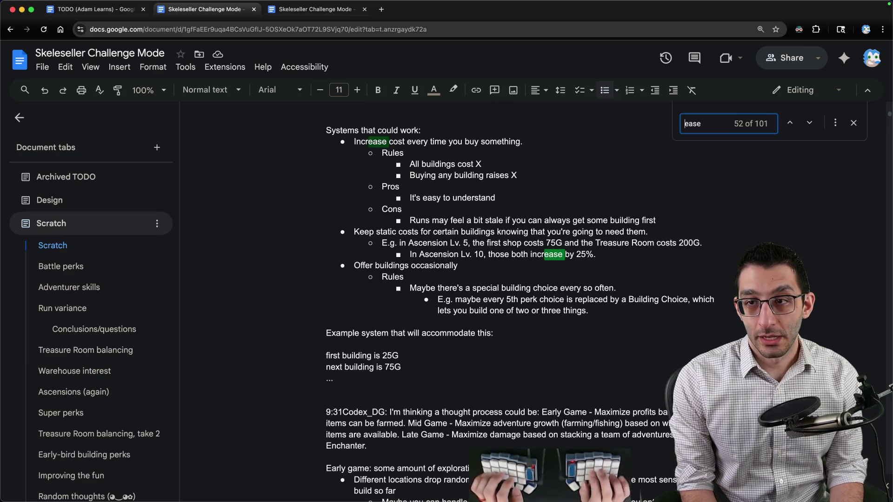
key("Return")
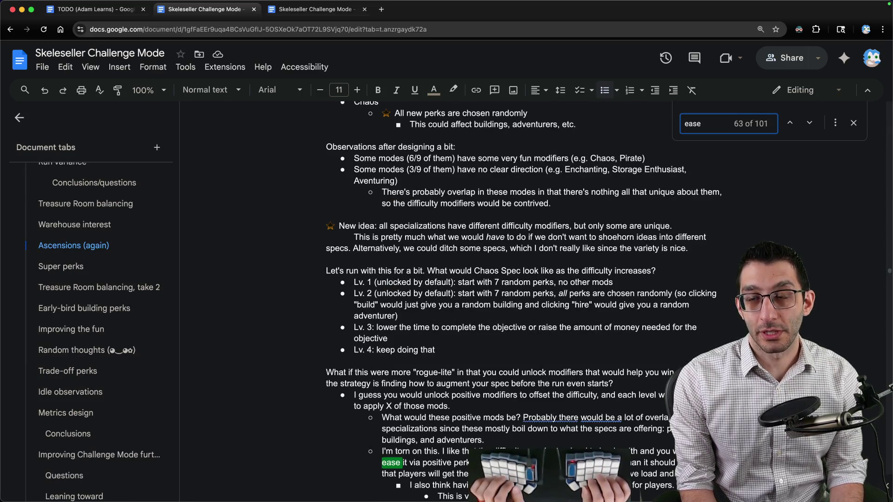
key("Return")
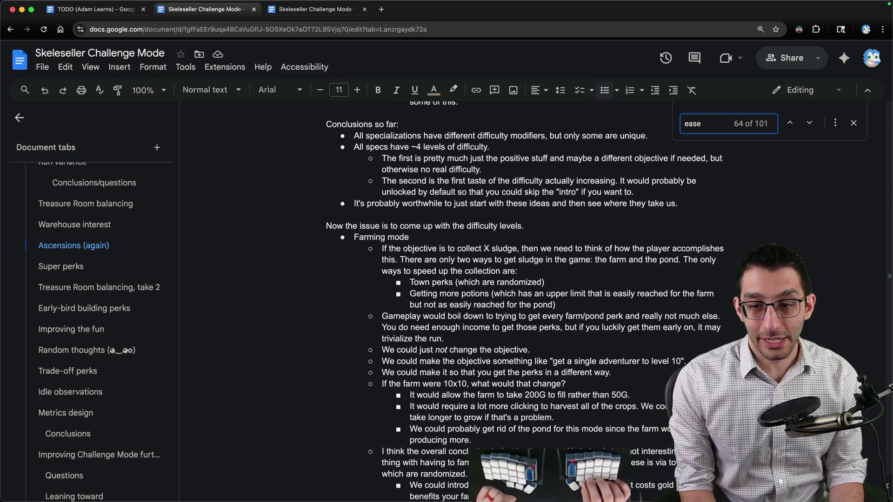
key("Return")
key("Return")
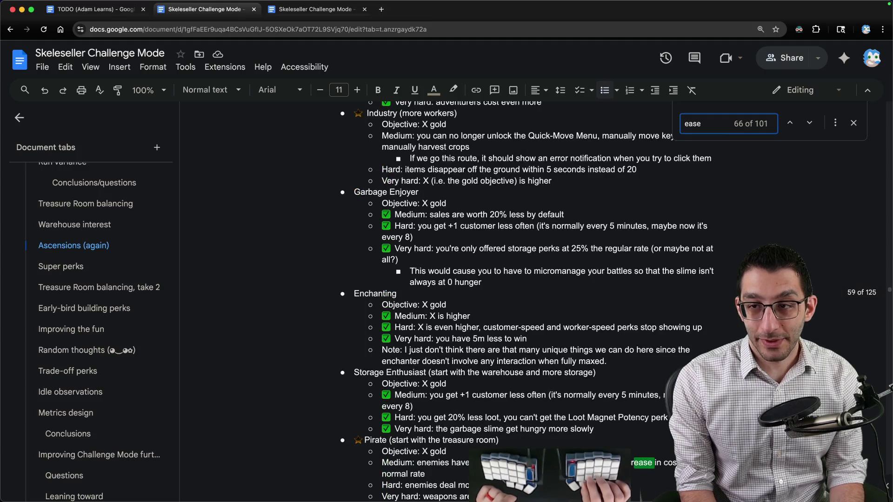
Turn on regular expressions, search '\sease', and step back to the TODO tab's match
left_click(836, 122)
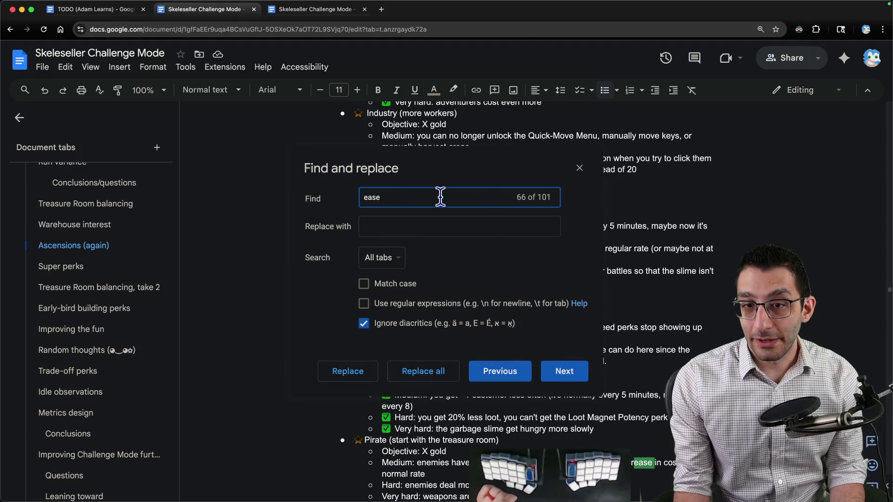
left_click(365, 198)
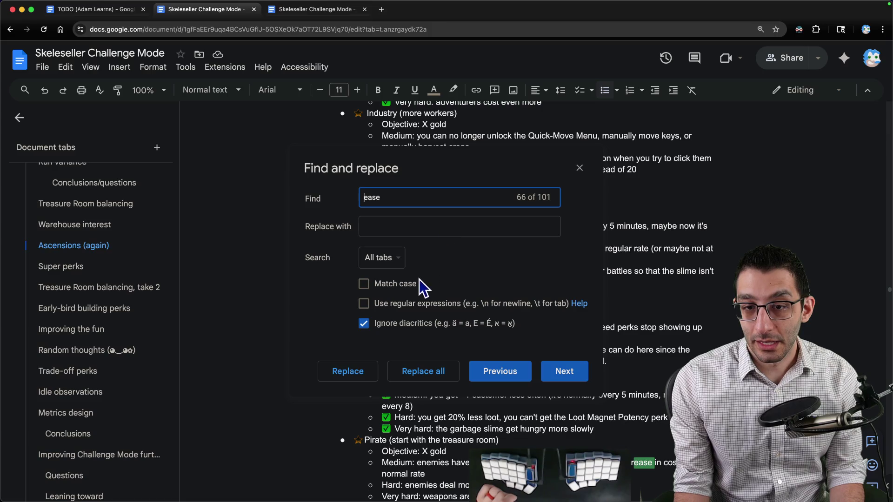
left_click(363, 304)
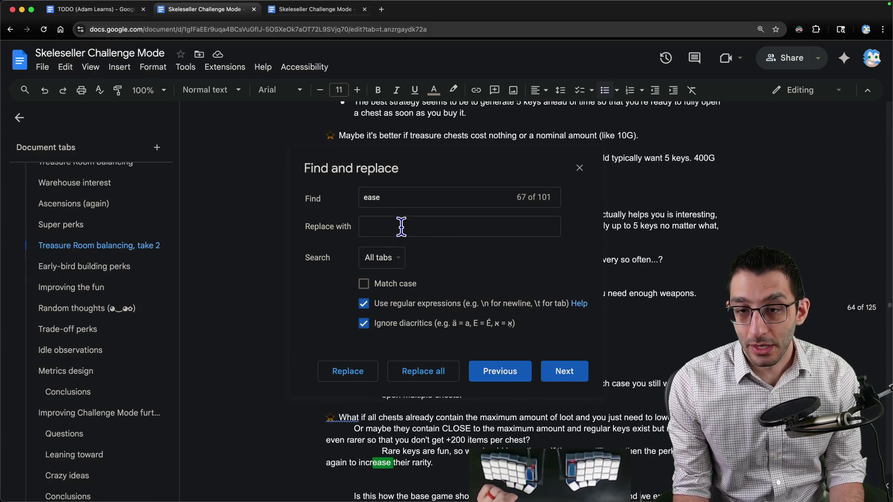
left_click(403, 193)
type("\\")
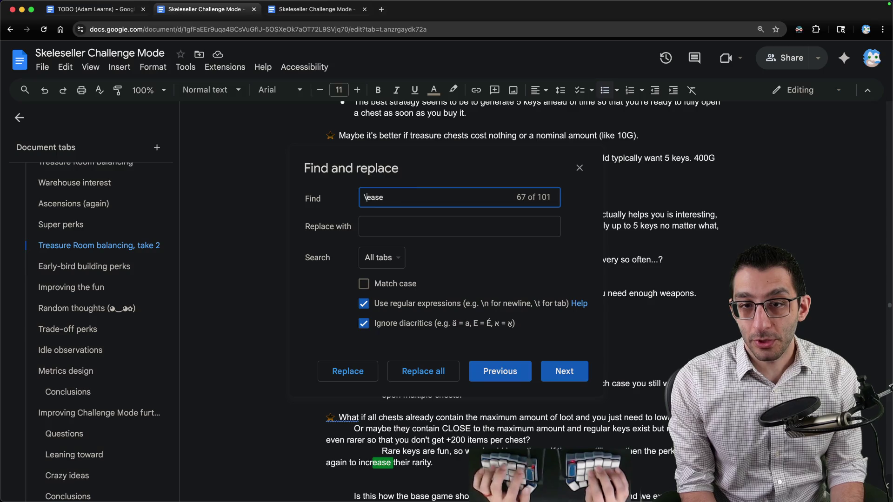
type("s")
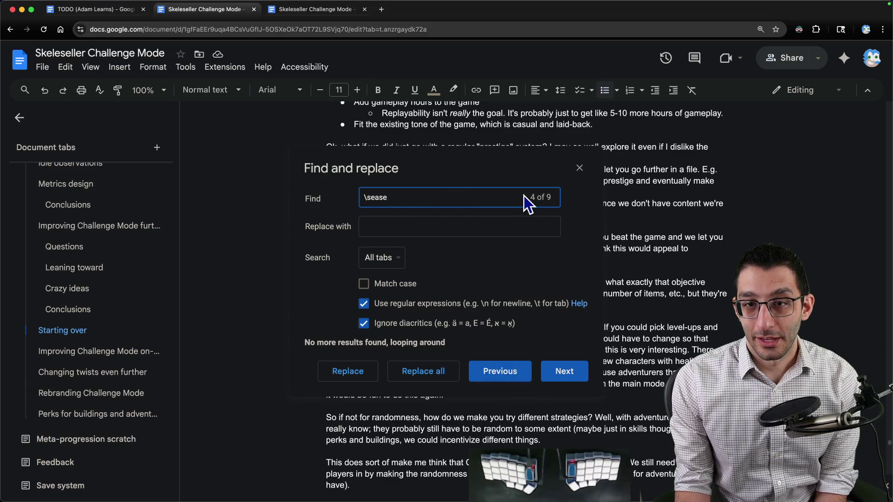
left_click_drag(524, 197, 396, 178)
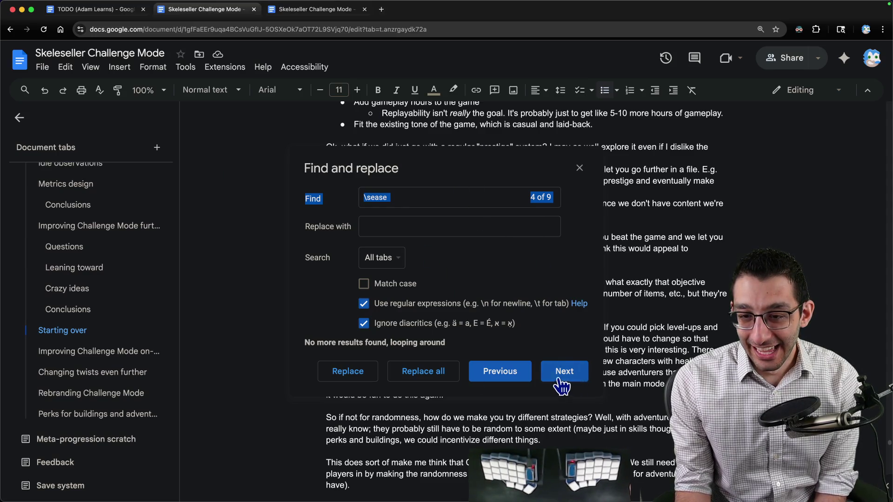
left_click(512, 379)
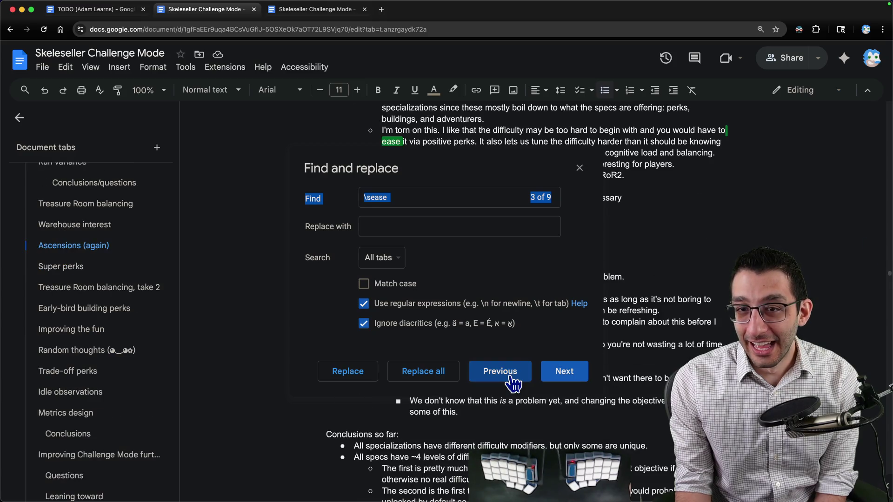
left_click(512, 379)
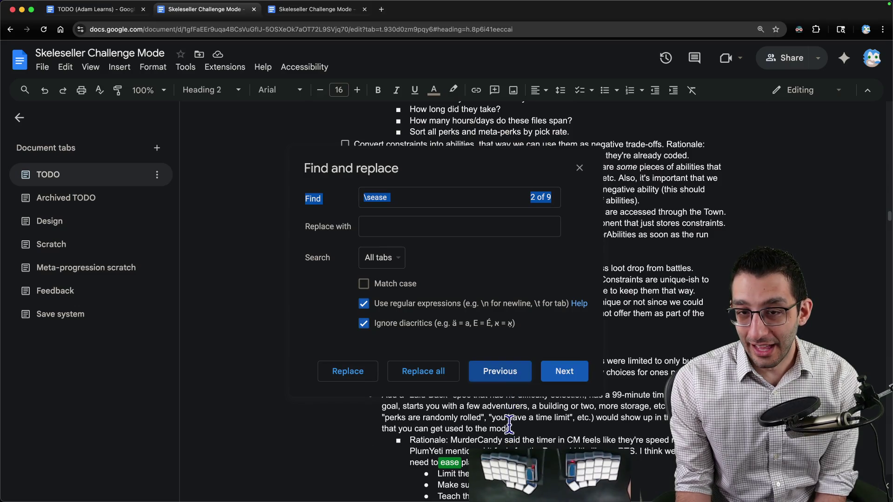
left_click(521, 375)
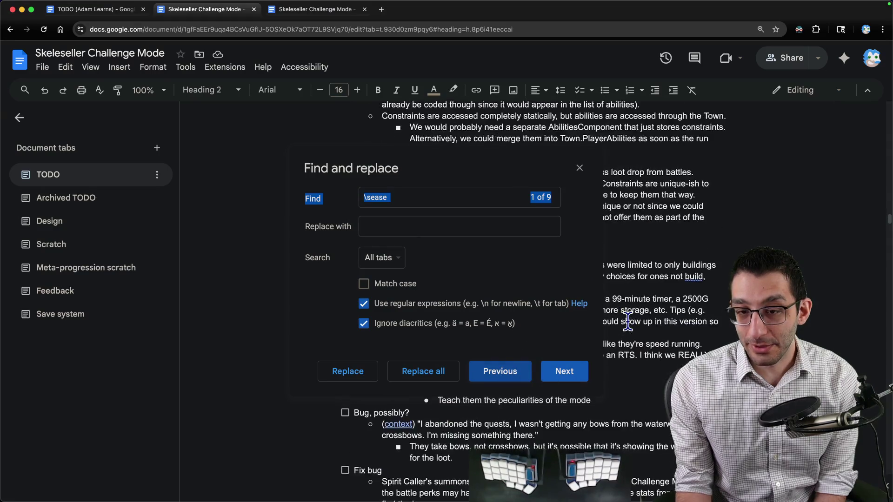
left_click(578, 168)
scroll(442, 255, "up", 10)
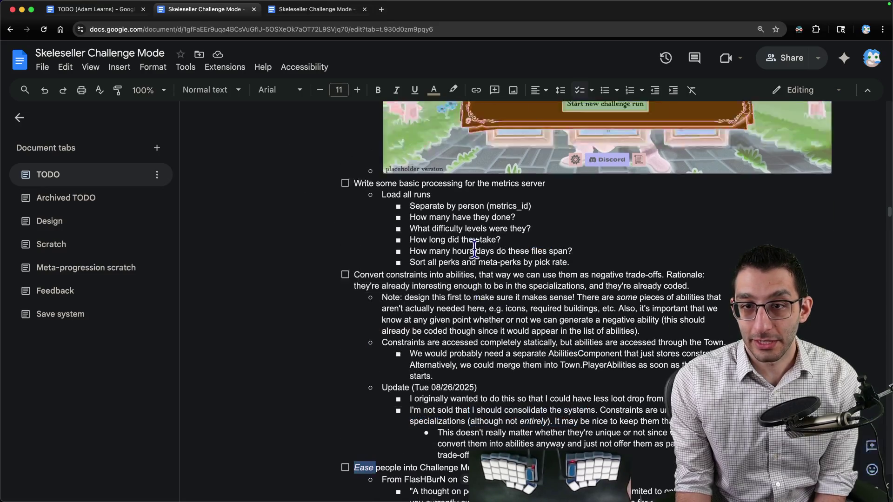
Read the quoted perk suggestion and Laid-Back bullet under 'Ease people into Challenge Mode', then search 'ease' again
left_click(344, 318)
scroll(395, 307, "down", 15)
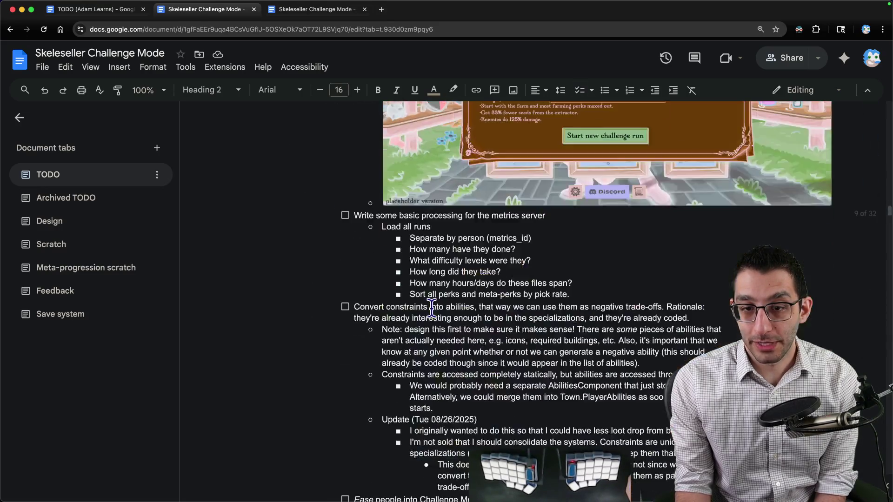
scroll(431, 299, "up", 3)
left_click_drag(355, 200, 484, 200)
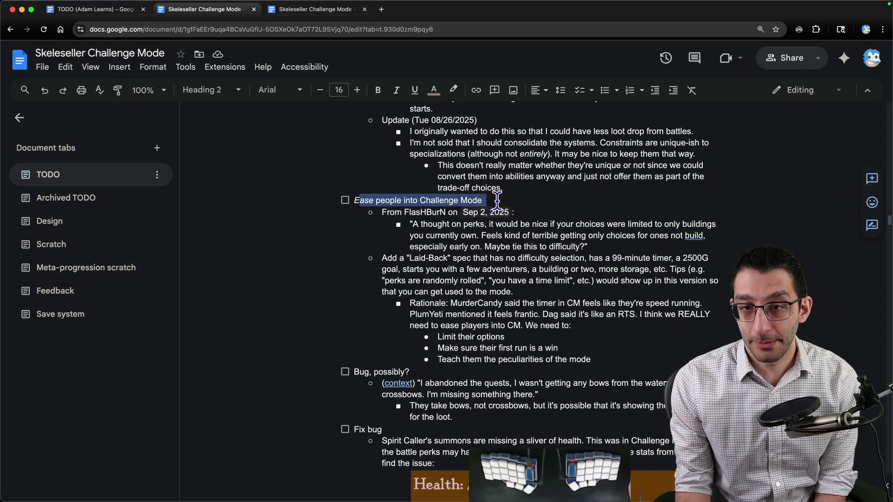
left_click_drag(404, 212, 526, 221)
mouse_move(437, 225)
left_mouse_down()
mouse_move(598, 236)
mouse_move(622, 249)
left_mouse_up()
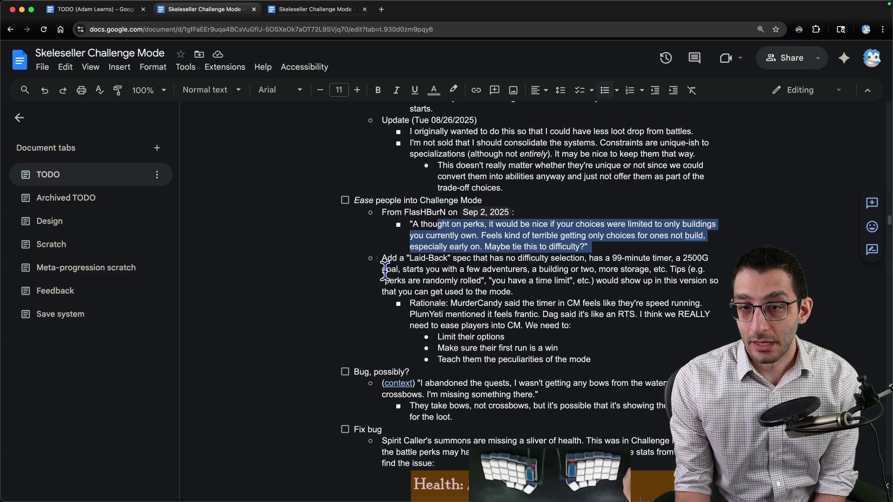
mouse_move(382, 259)
left_mouse_down()
mouse_move(583, 286)
mouse_move(559, 292)
left_mouse_up()
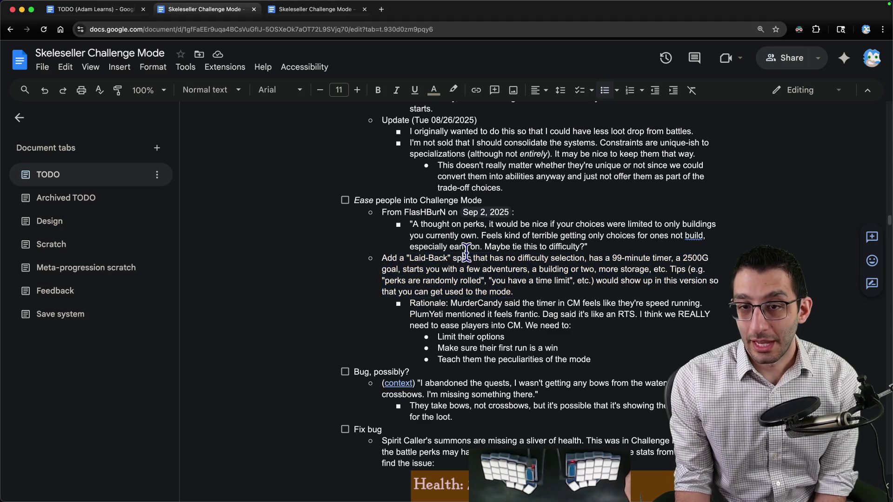
left_click(486, 205)
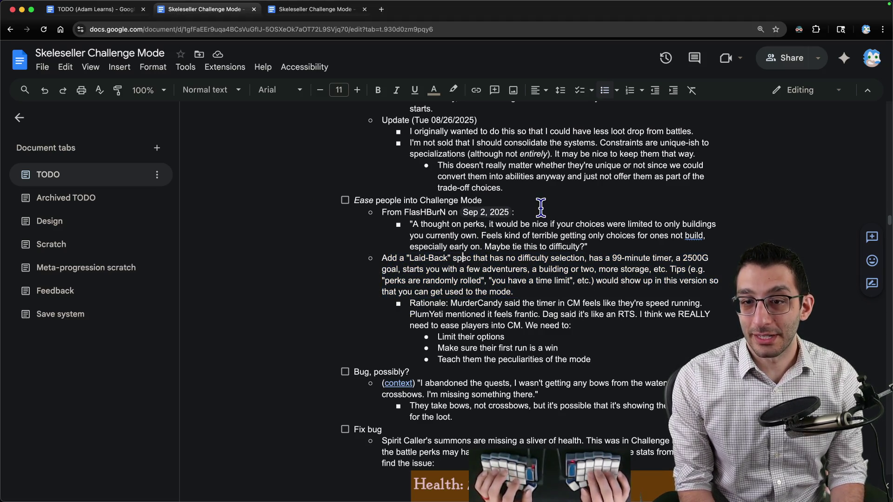
key("super+f")
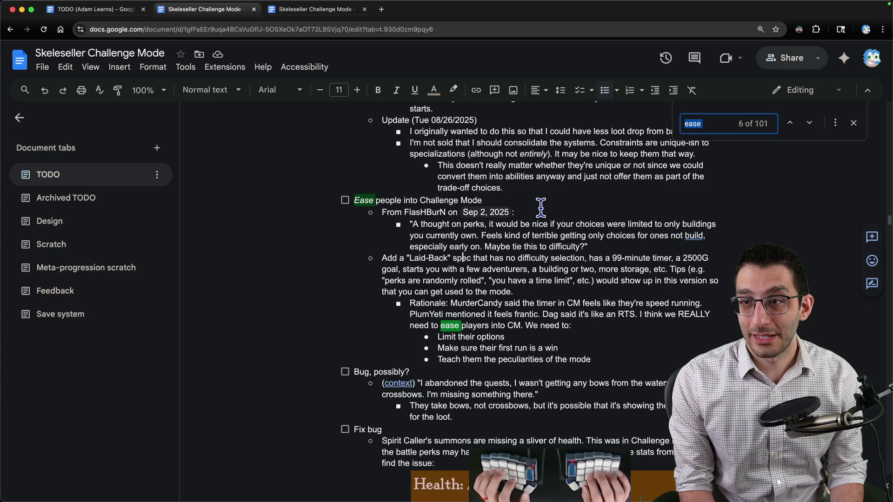
Search '\sease' again and step through the Scratch tab matches before closing Find and replace
key("Return")
left_click(836, 122)
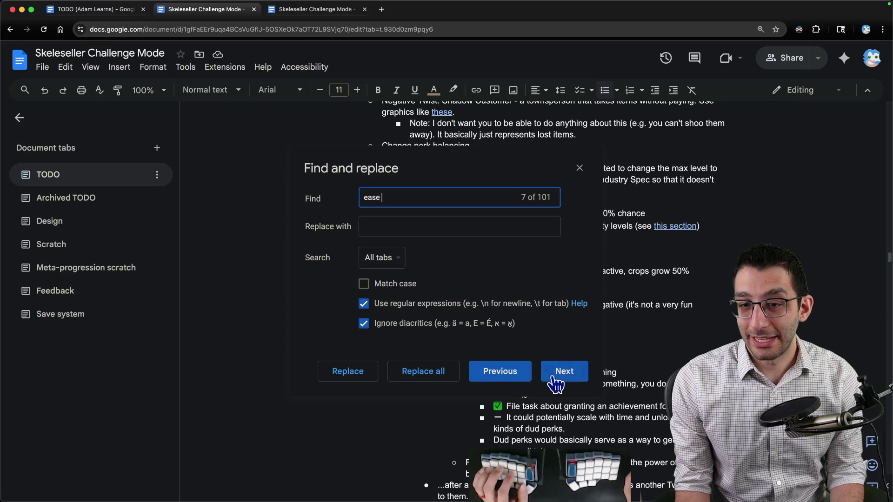
left_click(515, 373)
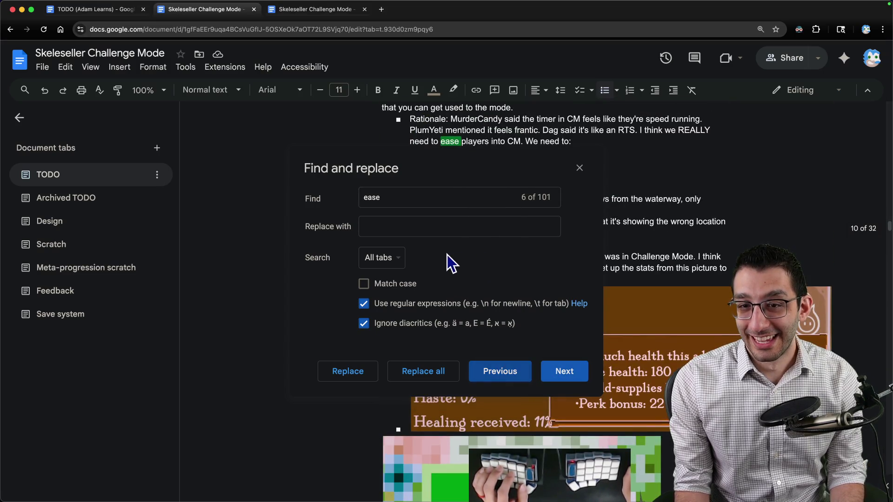
left_click(434, 198)
key("Home")
type("\\s")
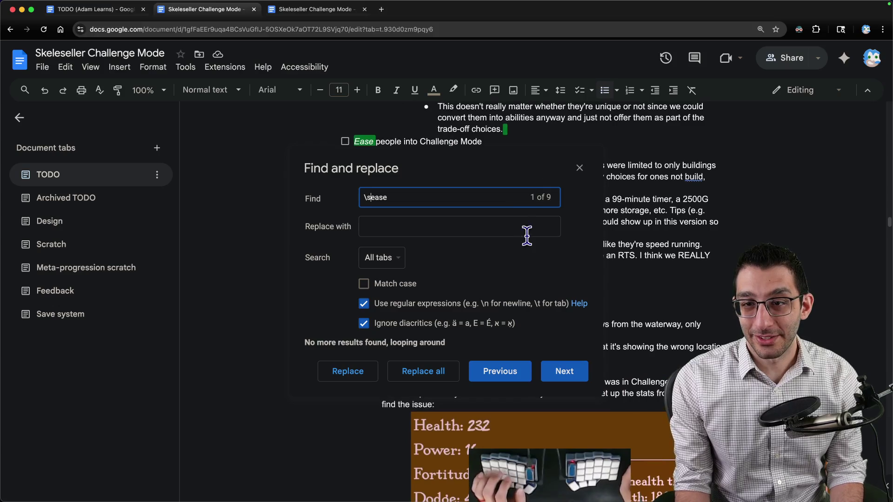
left_click(564, 373)
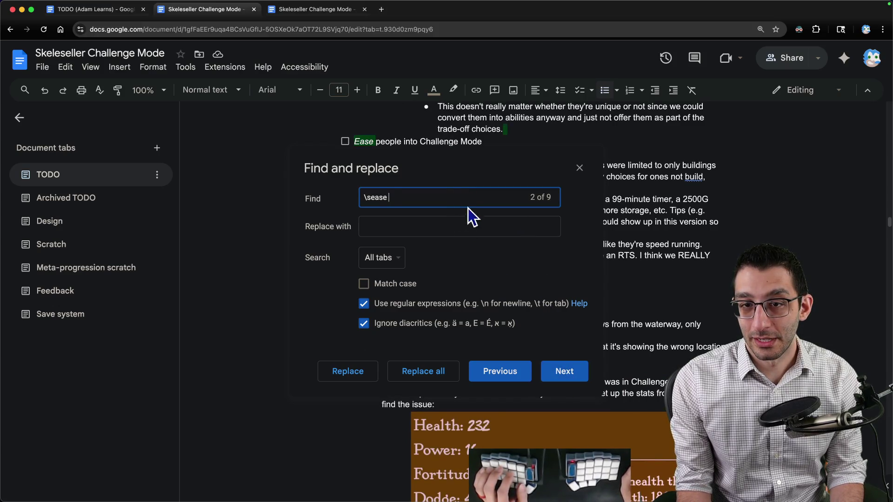
left_click(565, 372)
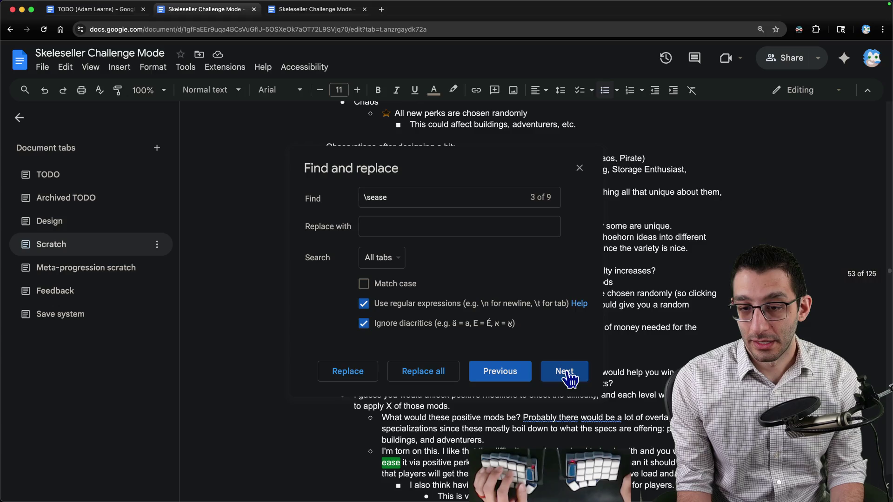
left_click(565, 377)
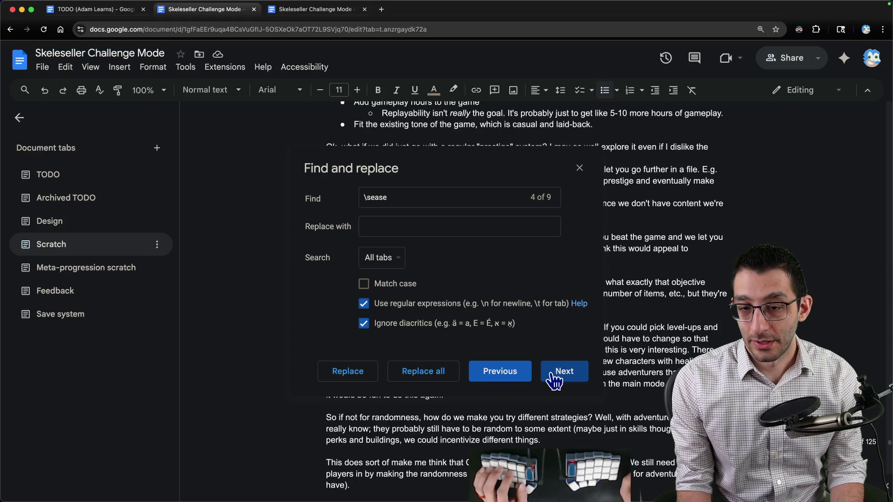
left_click(579, 168)
Scroll to the easing-players paragraph above 'Improving Challenge Mode on-stream', then return to the VS Code notes
scroll(505, 363, "up", 7)
scroll(386, 312, "down", 3)
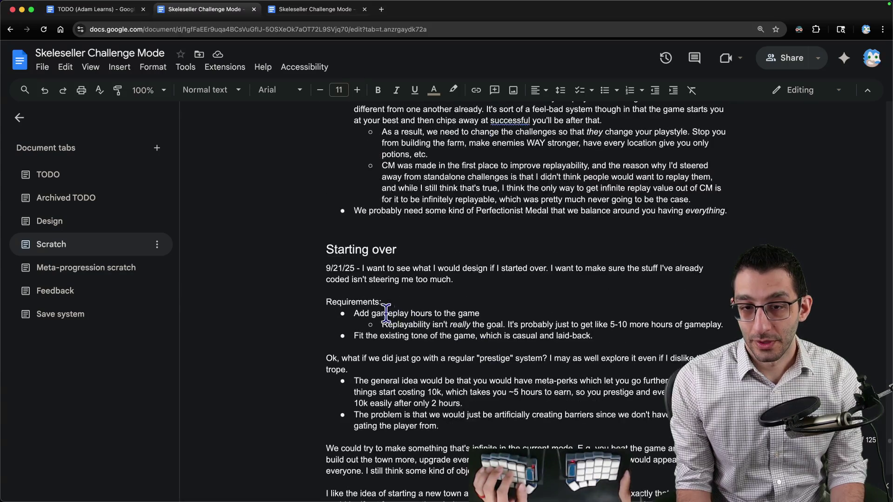
double_click(324, 269)
scroll(522, 143, "down", 10)
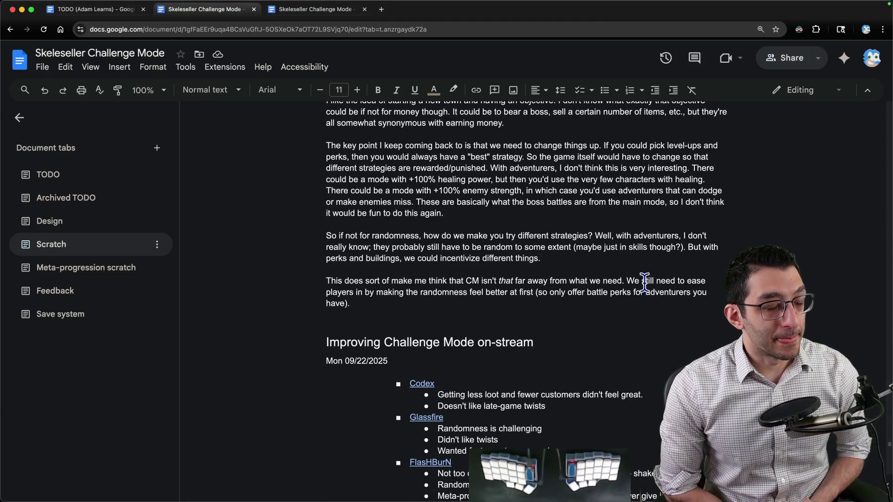
key("super+Tab")
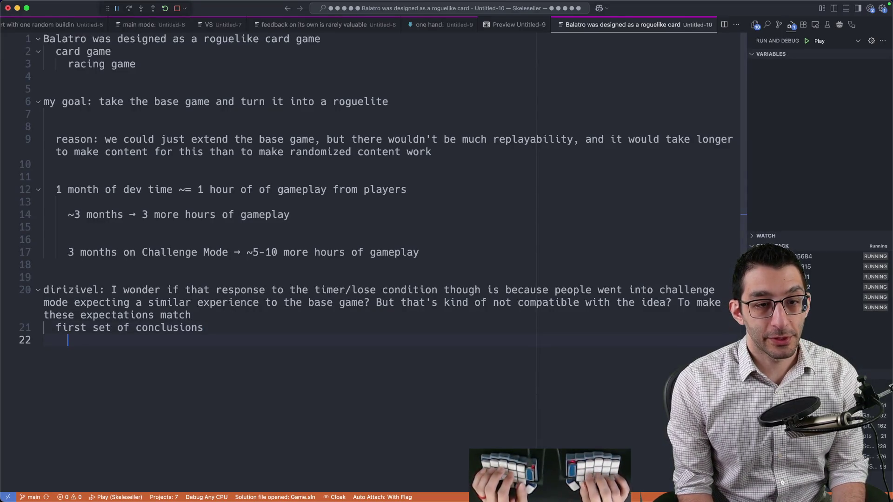
Write the conclusions 'ease people in so that they understand what's happening' and 'the timer felt bad'
type("ease people in so t")
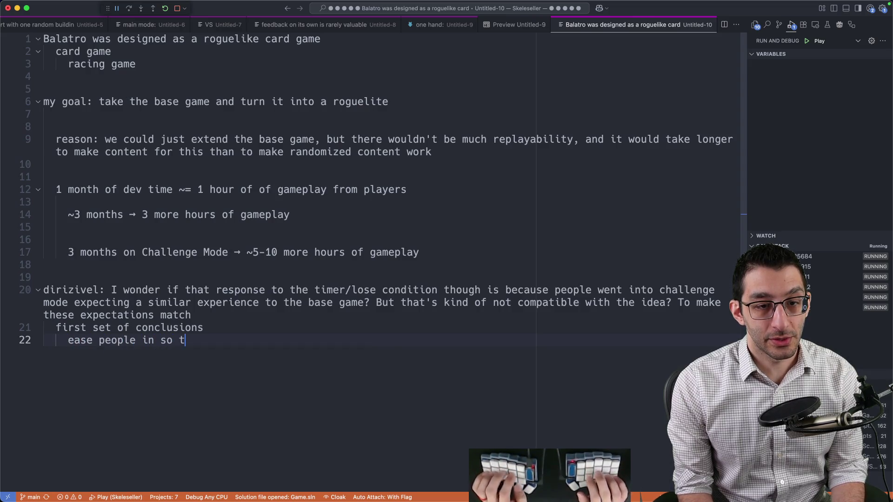
type("hat they under")
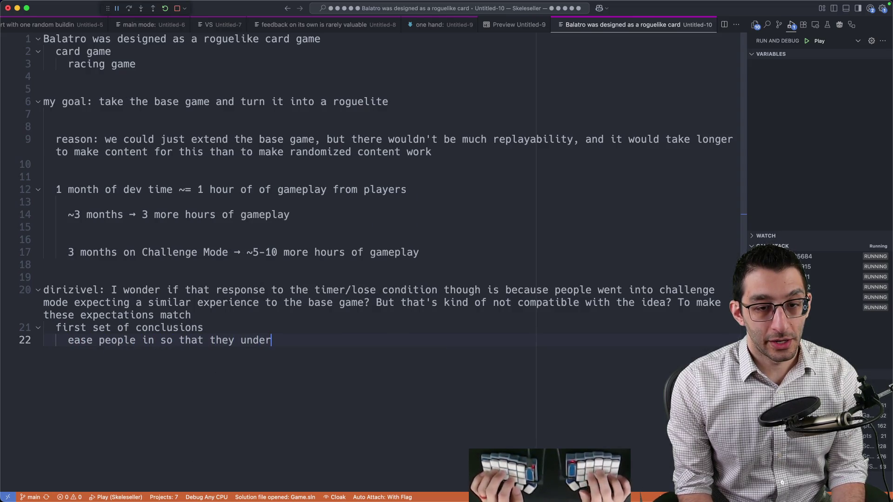
type("stand what's happening")
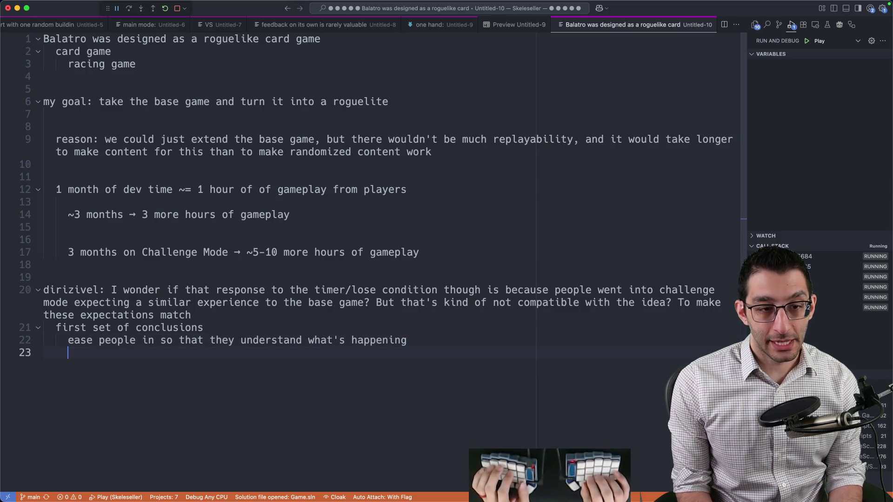
type("the timer felt bad")
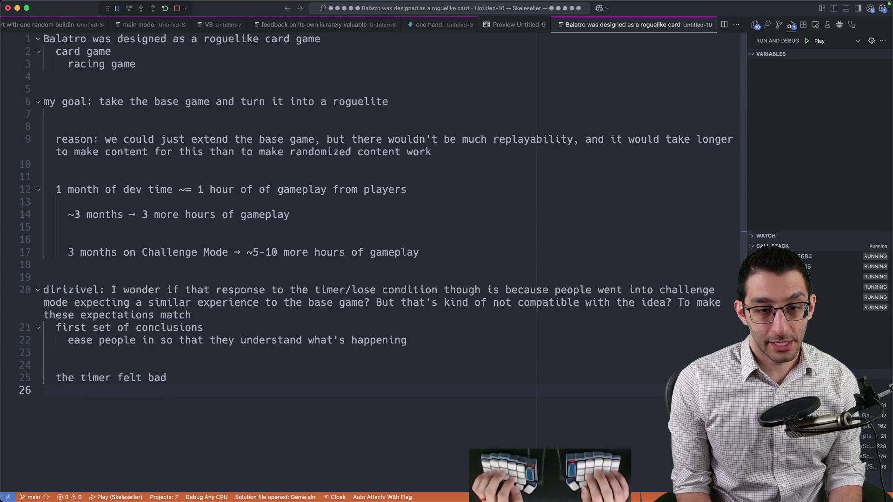
Note under the timer that time won't be enforced again, plus the 'speedrun the game' quote
key("Tab")
type("I will probably never go ba")
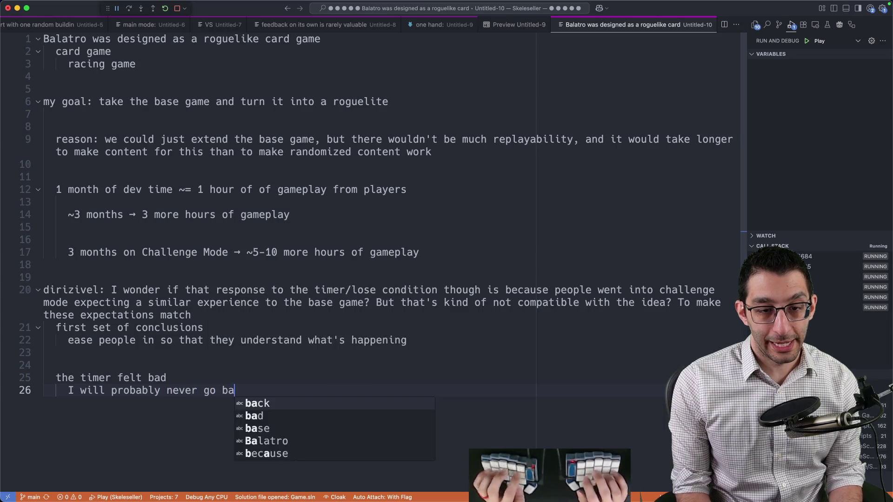
type("ck to enforcing a time")
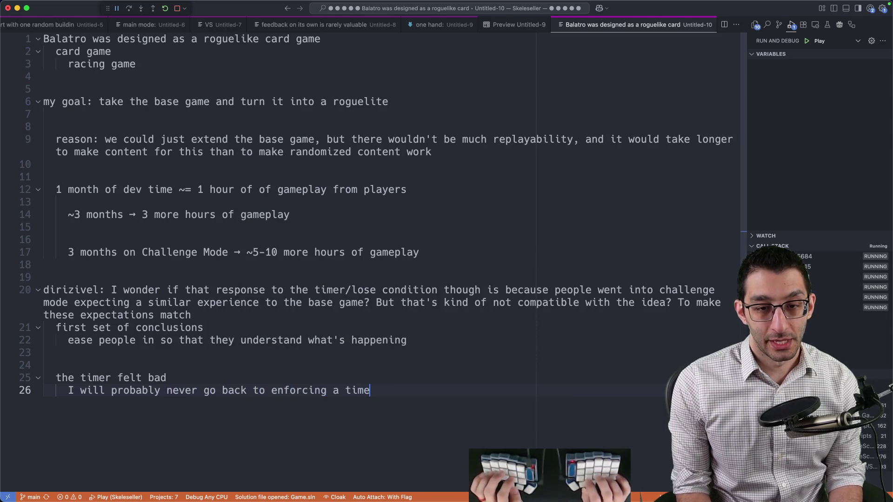
type(" due to how strong the feedback was")
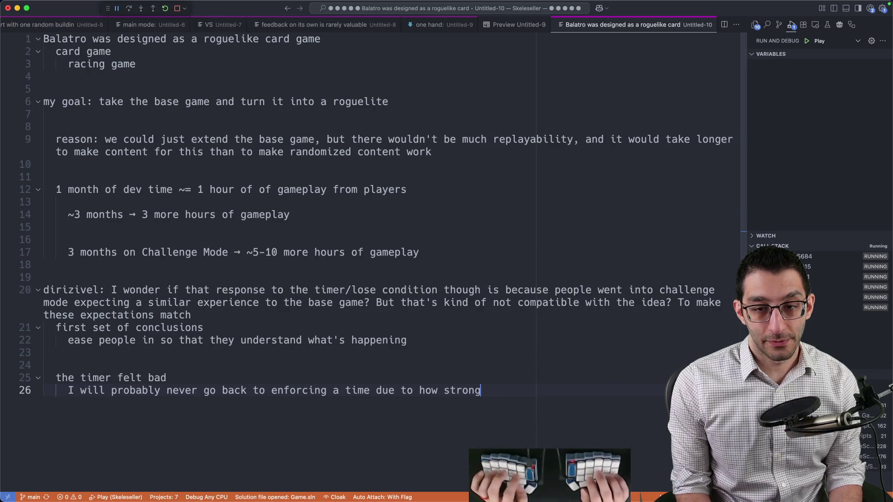
scroll(660, 281, "down", 5)
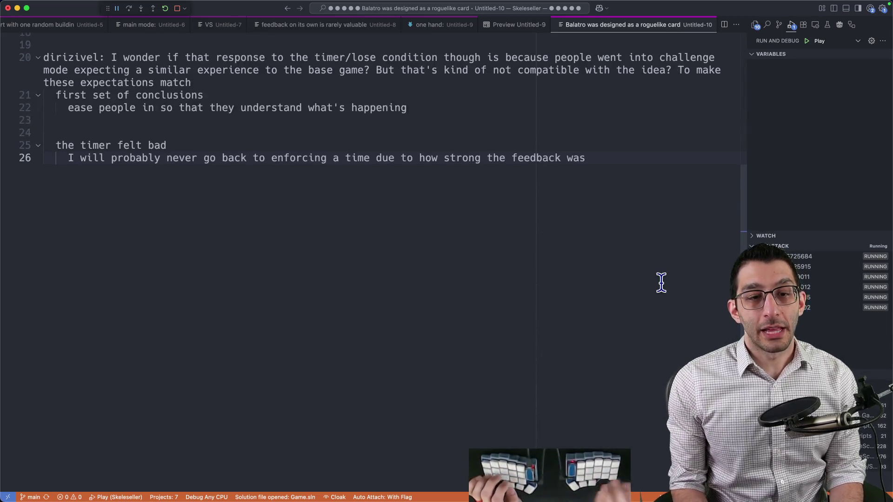
key("Return")
key("Return")
key("Return")
type("\"it feels like I have to spe")
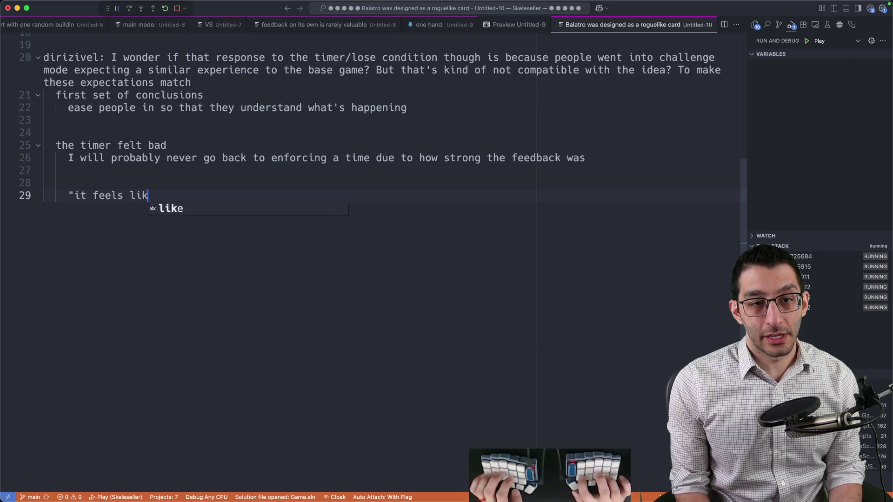
type("edrun t")
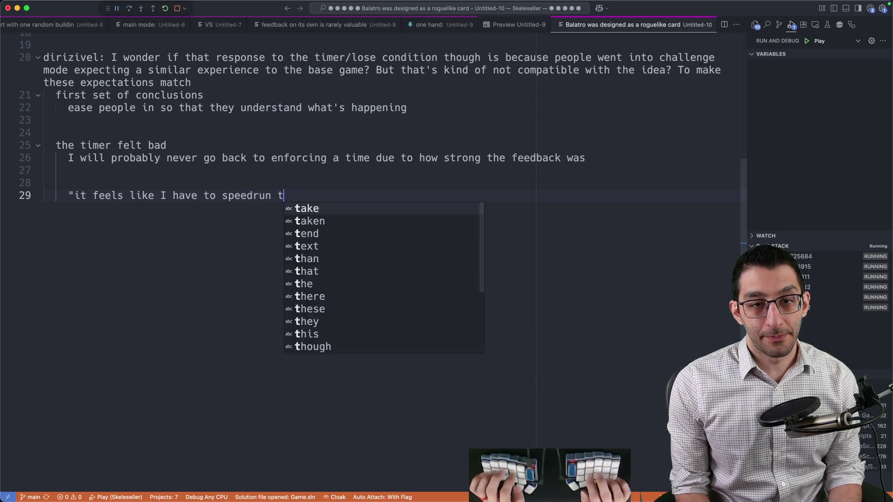
type("he game\" the base game was the opposite")
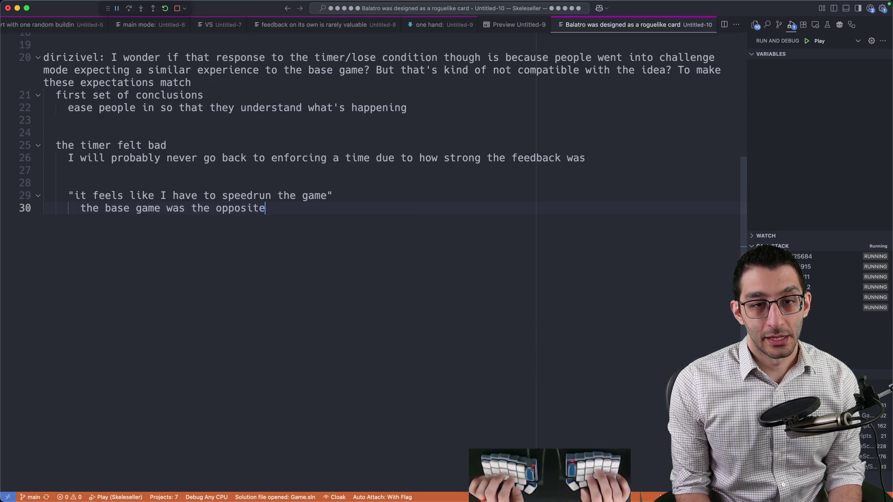
type(" of that")
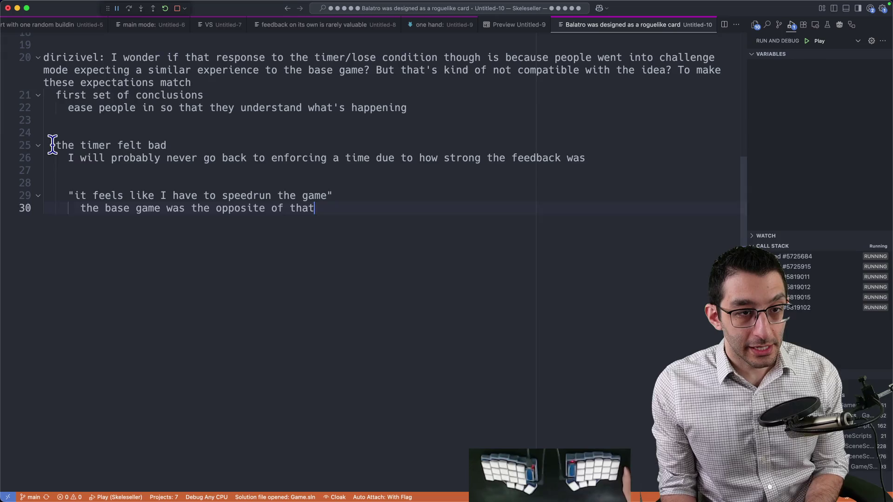
left_click_drag(53, 145, 497, 363)
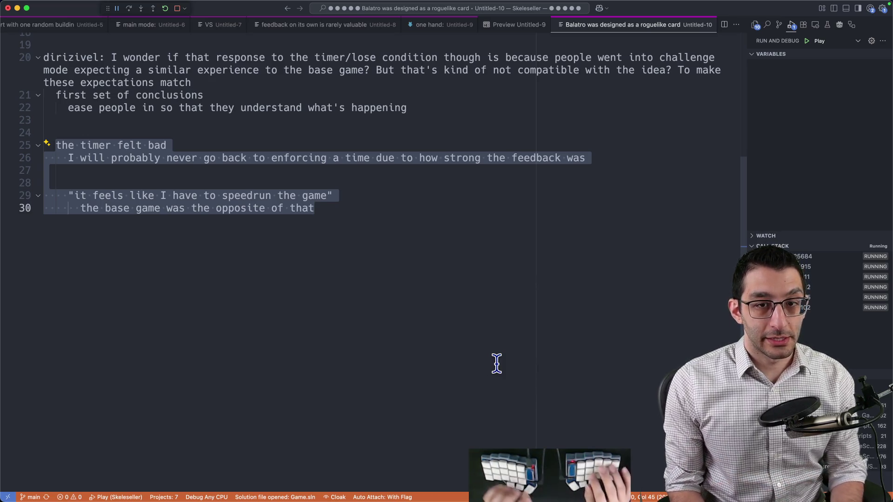
Add an 'optional timer' idea with an indented 'medals' sub-item
key("Right")
key("Return")
key("Return")
key("Return")
type("optiona")
key("alt+BackSpace")
type("p")
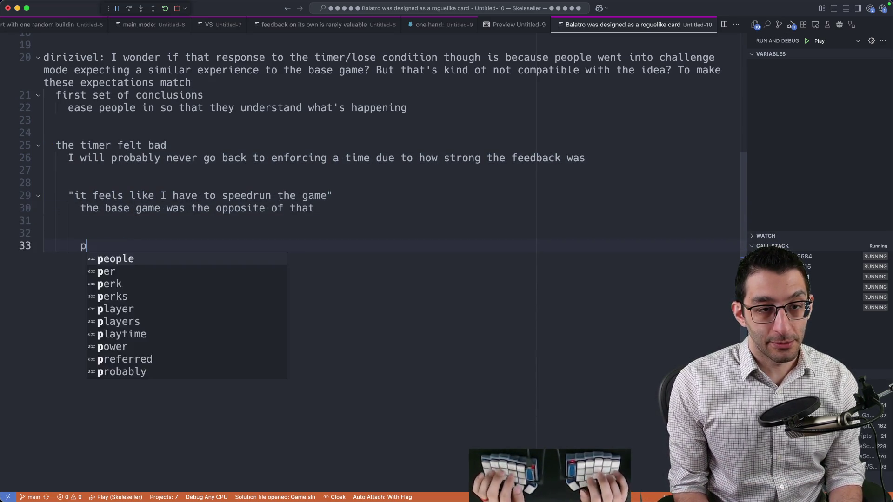
key("BackSpace")
type("optional timer")
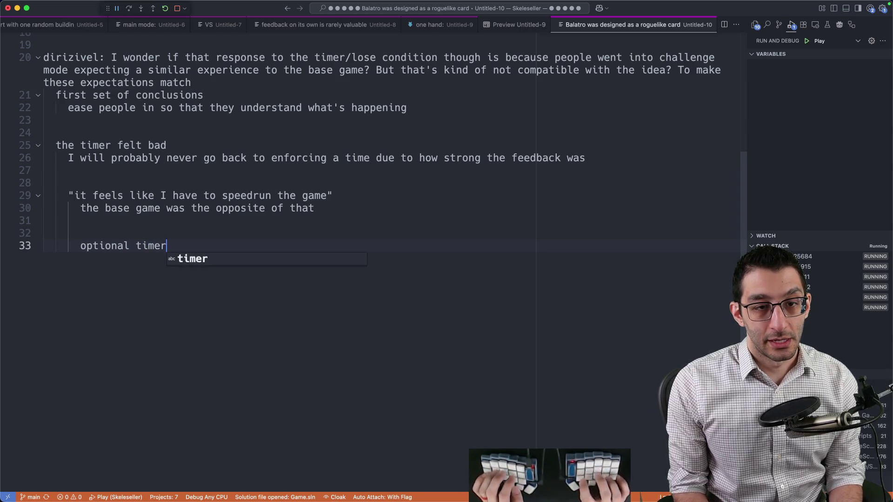
key("Return")
key("Tab")
type("medals")
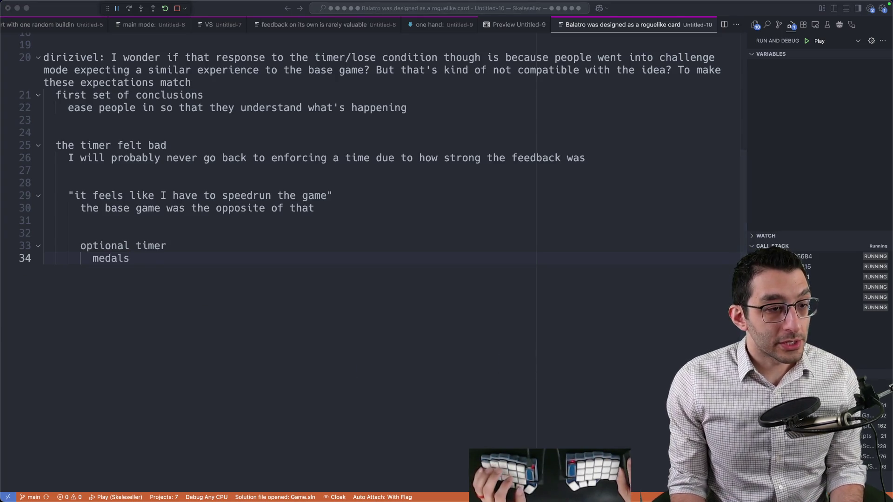
Paste the viewer's pre-unlocked perks chat suggestion below medals, removing its timestamp
key("Return")
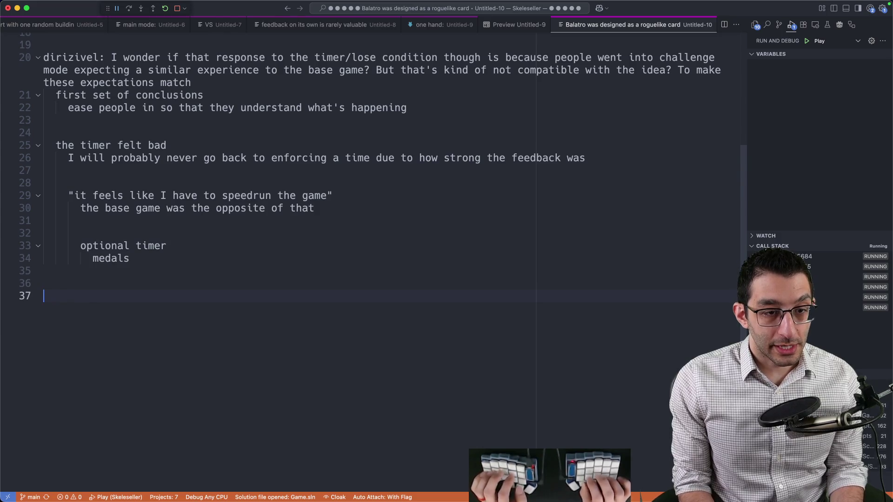
key("super+v")
key("Delete")
key("Delete")
key("Delete")
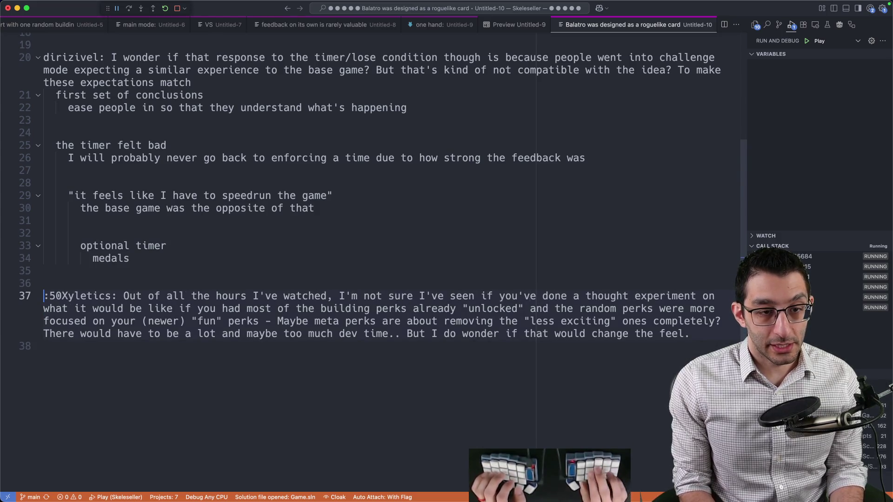
Copy the doc's perk list, Perk variety through Start with specific battle abilities, into the notes
key("super+Tab")
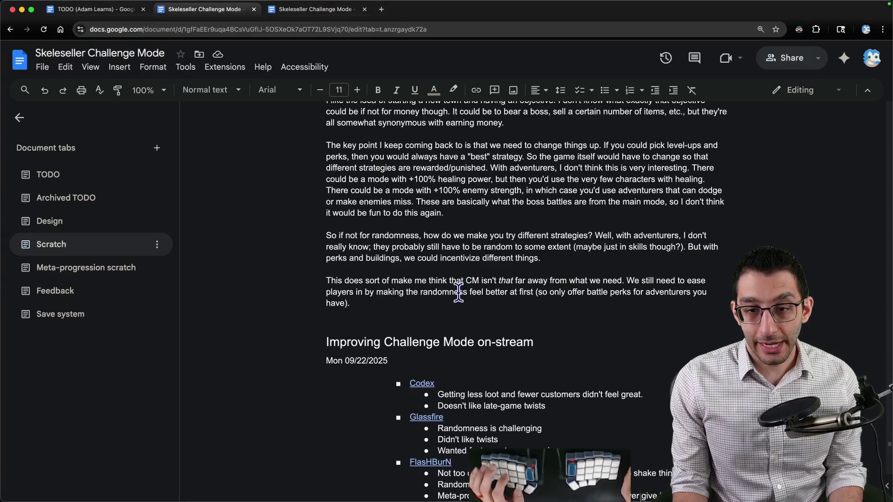
scroll(465, 332, "down", 15)
scroll(465, 332, "up", 10)
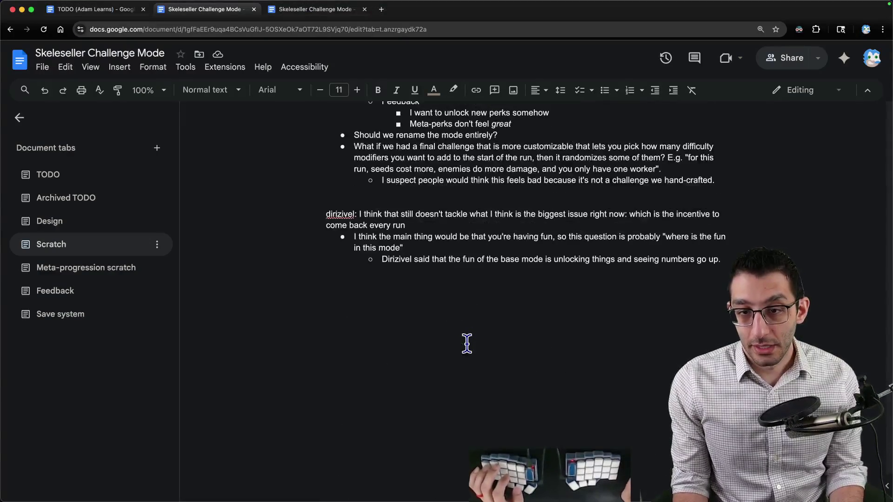
mouse_move(571, 304)
left_mouse_down()
mouse_move(279, 211)
mouse_move(289, 208)
left_mouse_up()
key("super+c")
key("super+Tab")
key("Return")
key("Return")
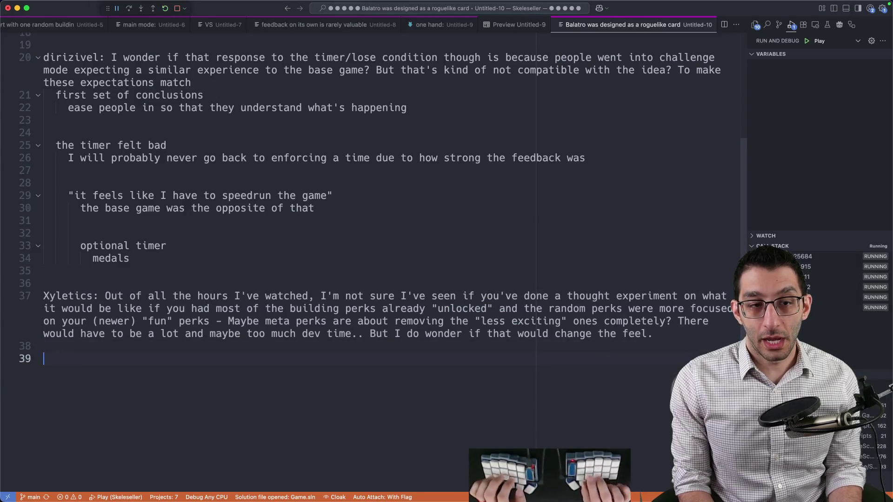
key("super+v")
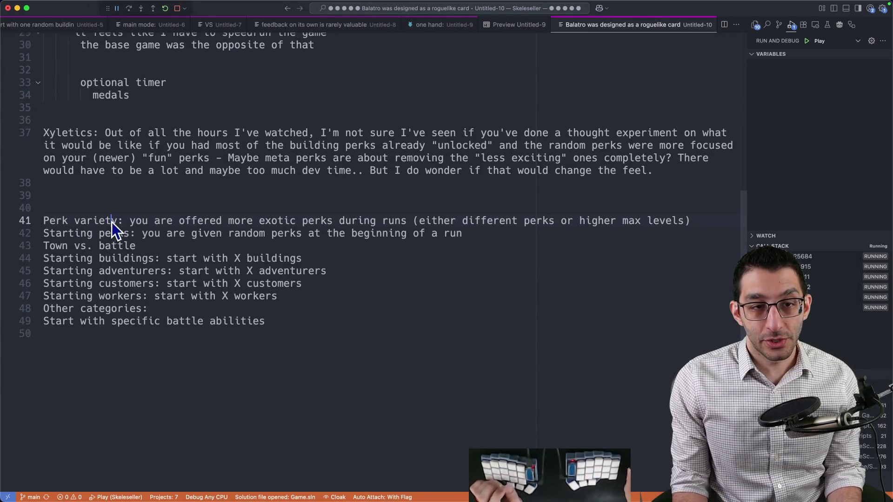
Add the 'linear levels of 8 options' heading with random battle perks, town perks and buildings items
key("Up")
key("Return")
key("Return")
key("Return")
key("Up")
key("Up")
type("What ")
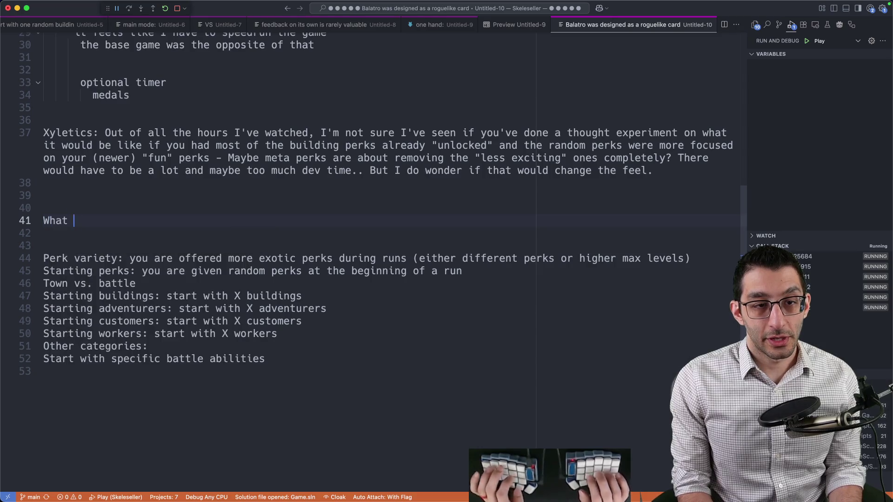
type("if we change meta-perks to ")
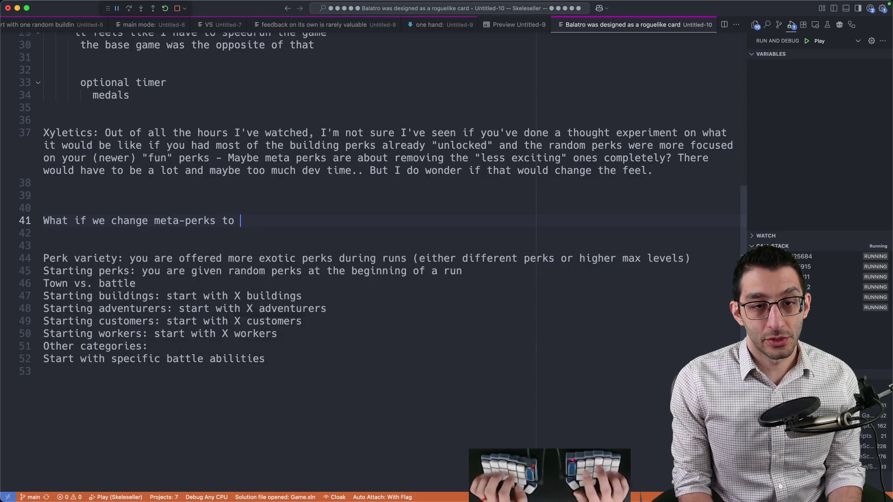
type("just be linear")
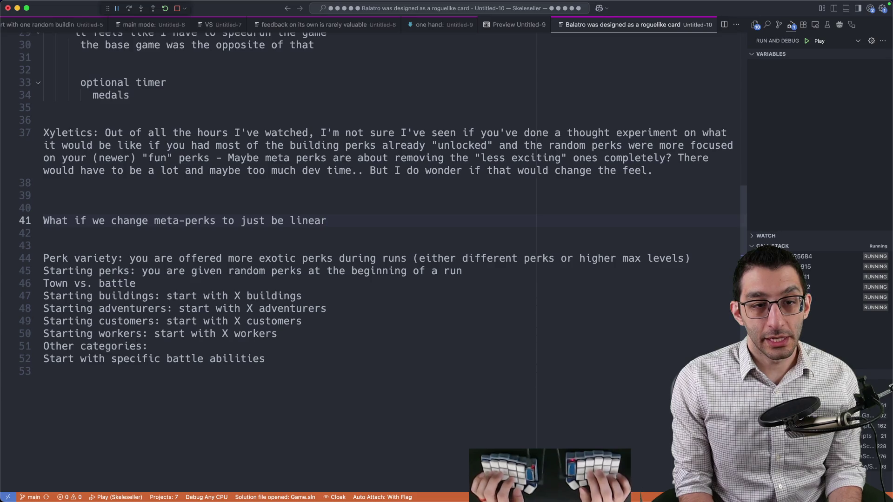
type(" levels ")
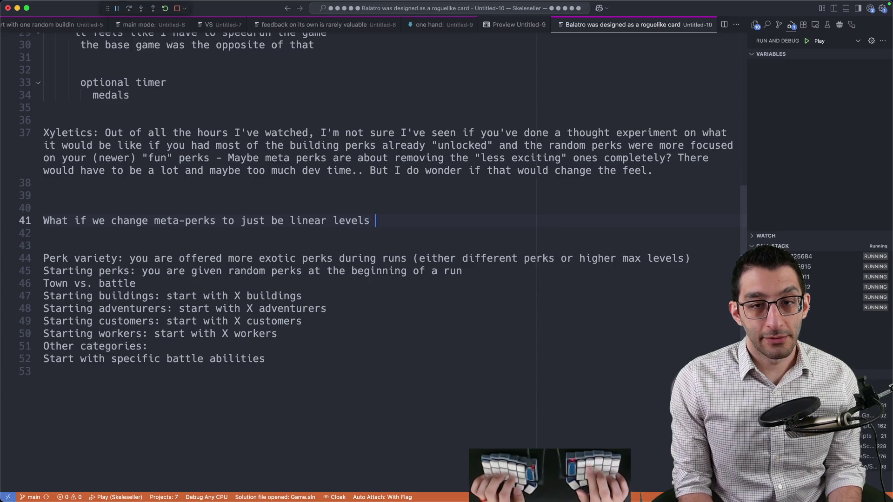
type("of 8 options:")
key("Return")
key("Return")
key("Tab")
type("- ")
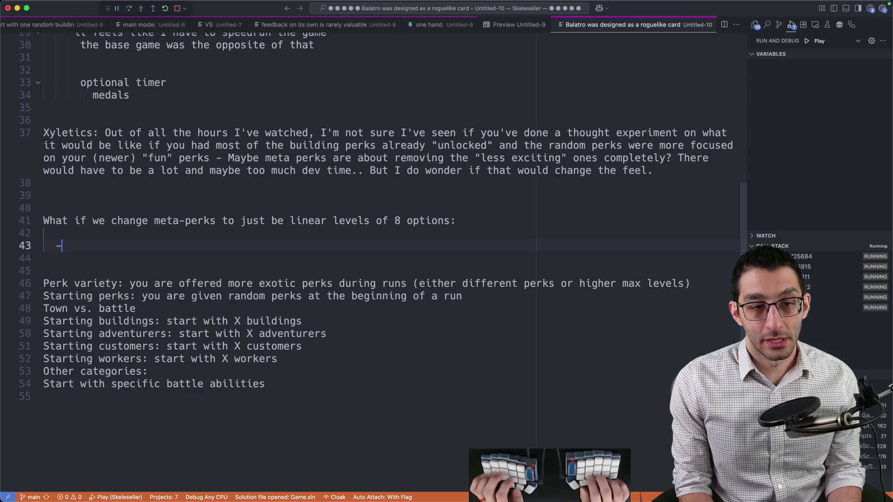
type("Start with ")
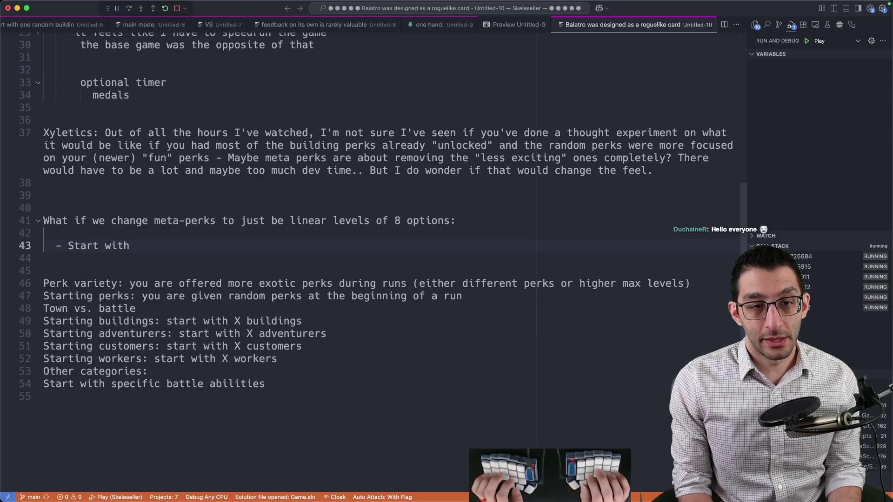
type("X random bat")
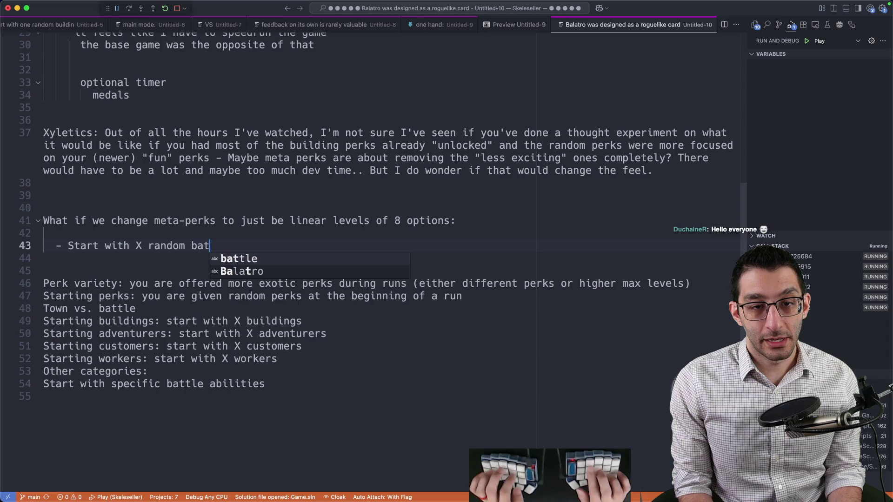
type("tle perks")
key("Home")
key("shift+alt+Down")
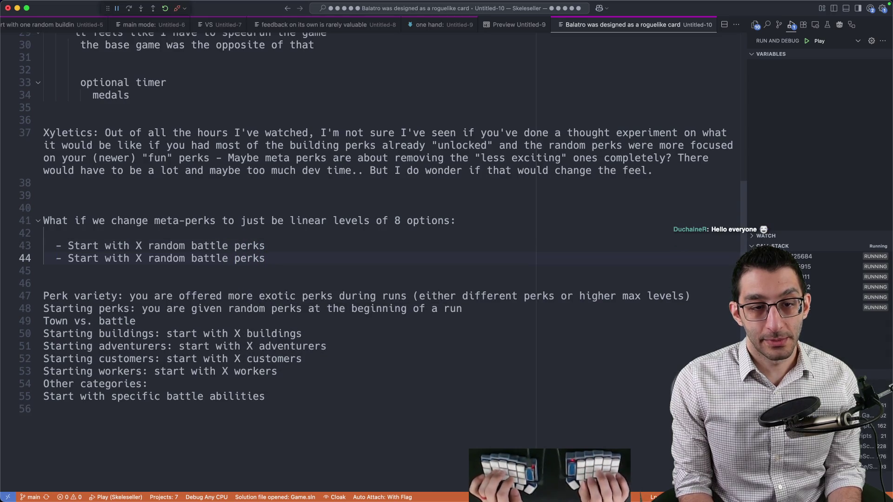
double_click(208, 259)
type("town")
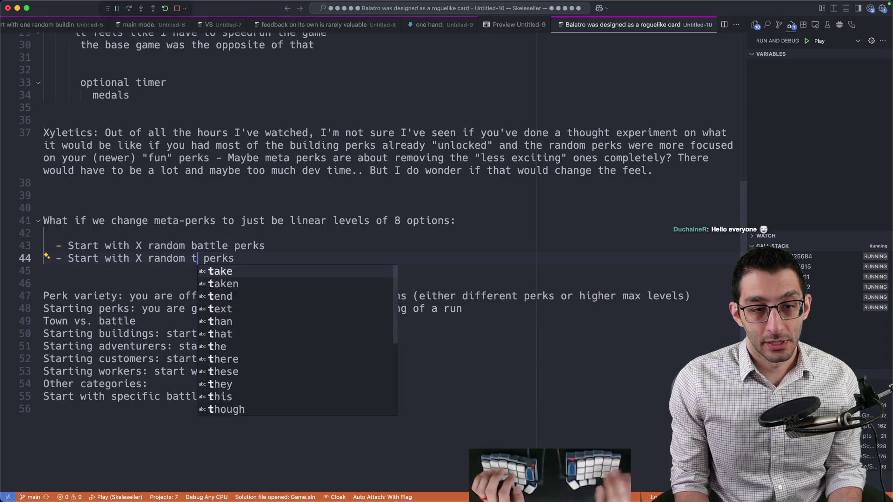
key("Return")
type("- Start")
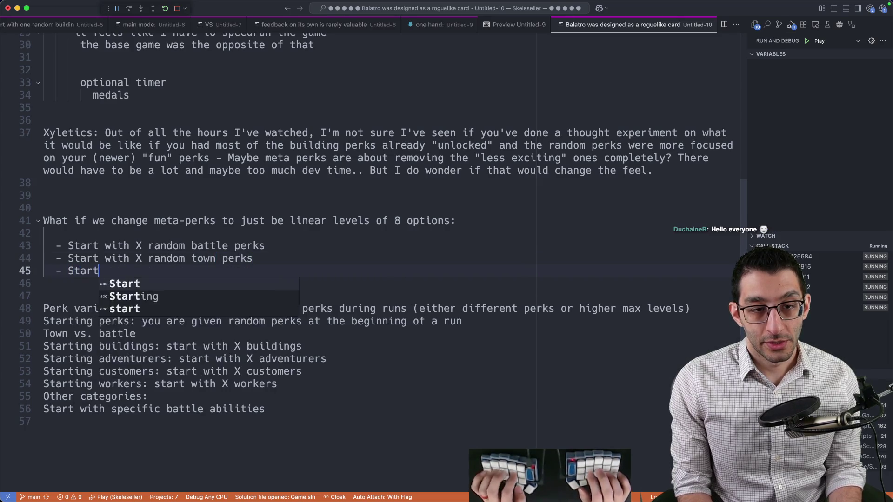
type(" with X random buildings")
Add adventurers, workers, customers and specific battle abilities items, then '- Unlock new perks'
key("shift+alt+Down")
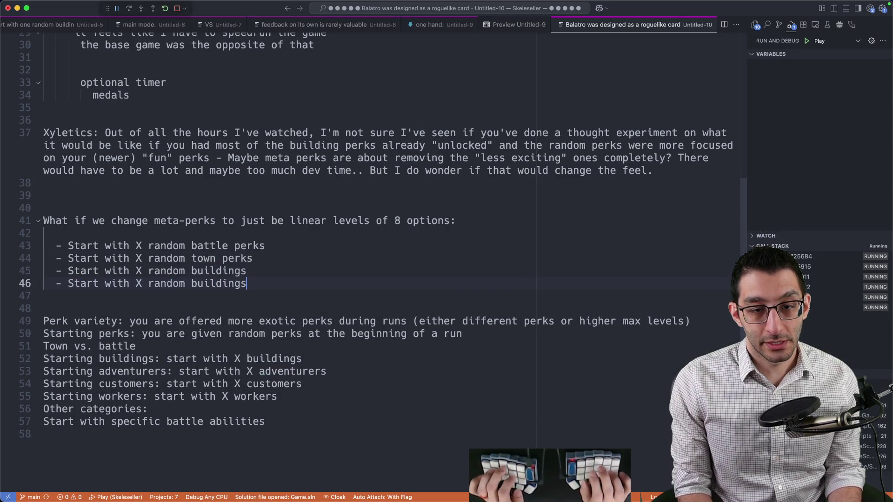
key("alt+BackSpace")
type("adventurers")
key("shift+alt+Down")
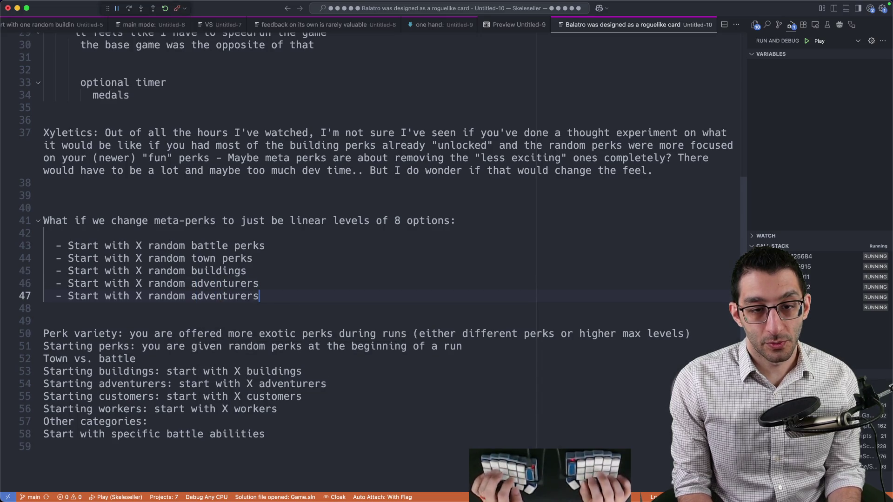
key("alt+BackSpace")
type("workers")
key("shift+alt+Down")
key("alt+BackSpace")
type("customers")
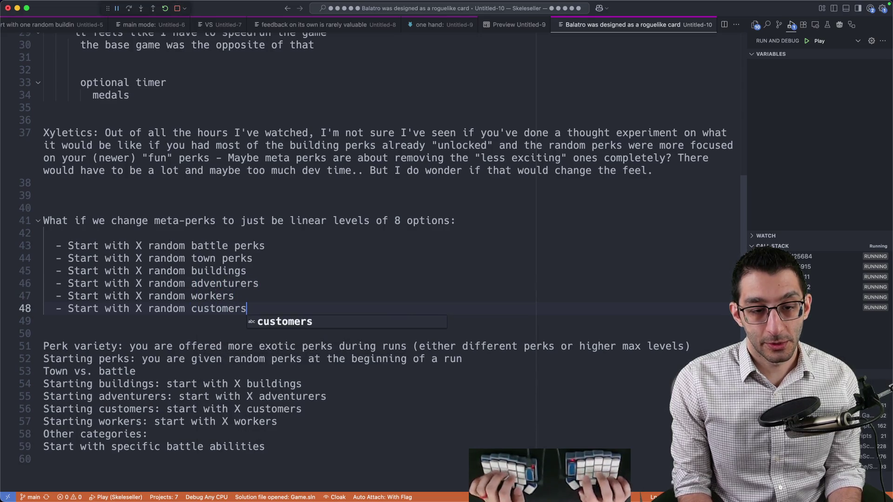
key("shift+alt+Down")
key("alt+BackSpace")
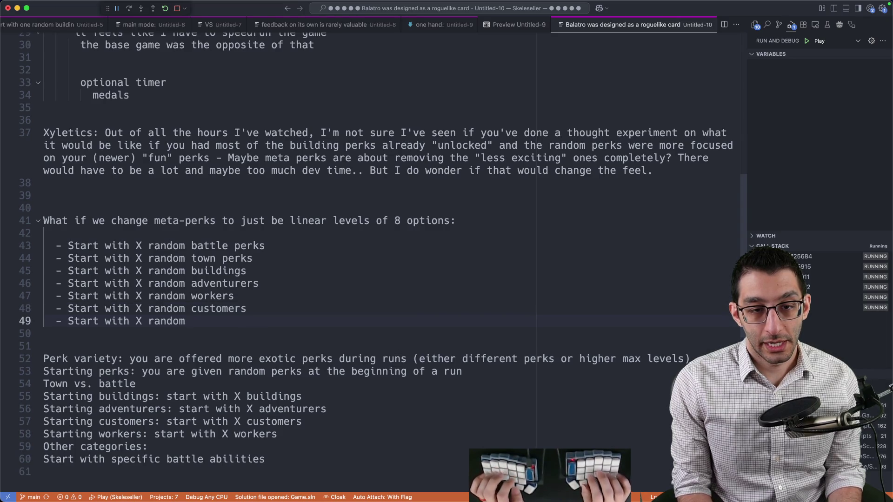
type("specific battle abiliti")
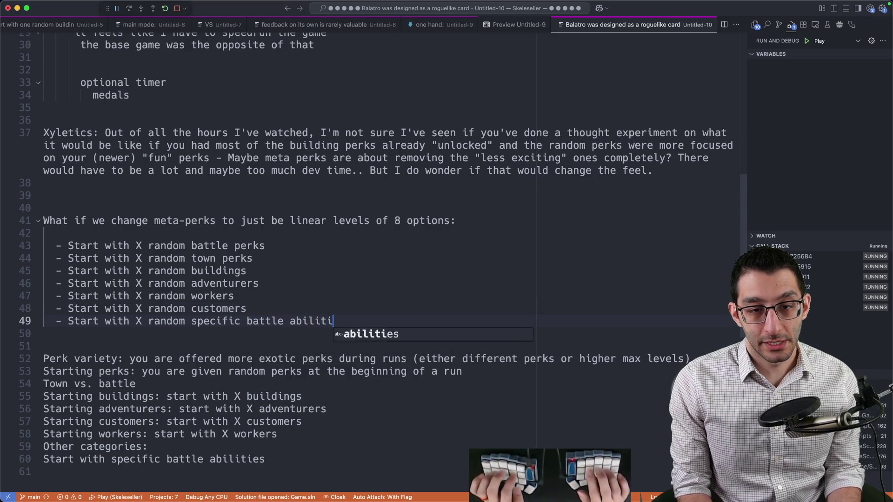
type("es")
mouse_move(55, 245)
left_mouse_down()
mouse_move(44, 275)
mouse_move(122, 309)
left_mouse_up()
key("Return")
type("- Un")
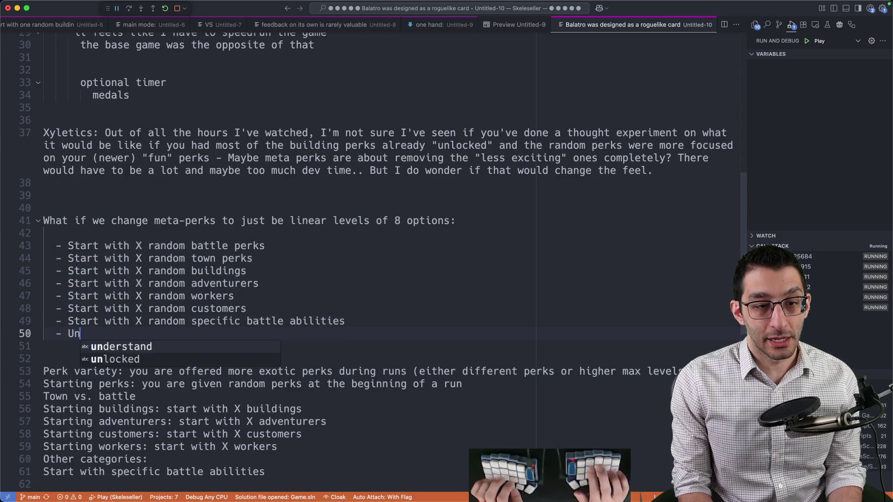
type("lock new perks")
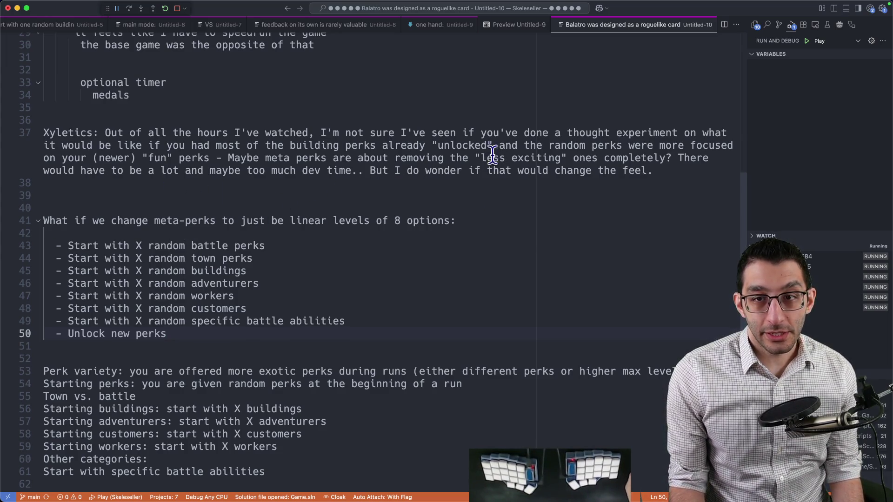
Insert blank lines after the 'Unlock new perks' option, separating it from the Perk variety list
left_click_drag(475, 158, 671, 158)
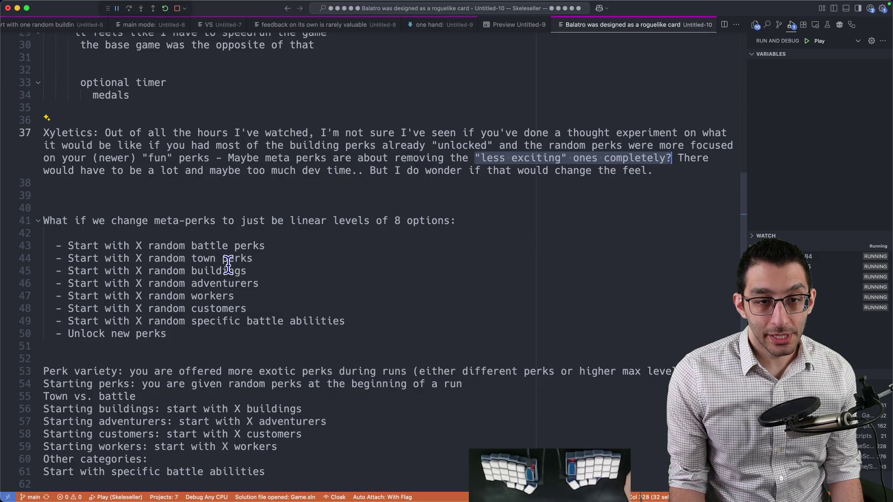
left_click(56, 261)
left_click(27, 260)
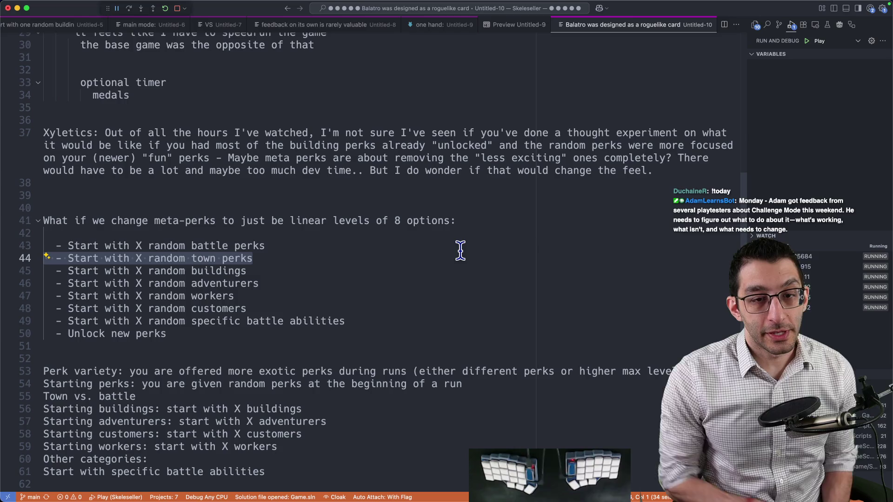
left_click(240, 348)
key("Return")
key("Return")
key("Up")
scroll(240, 348, "down", 4)
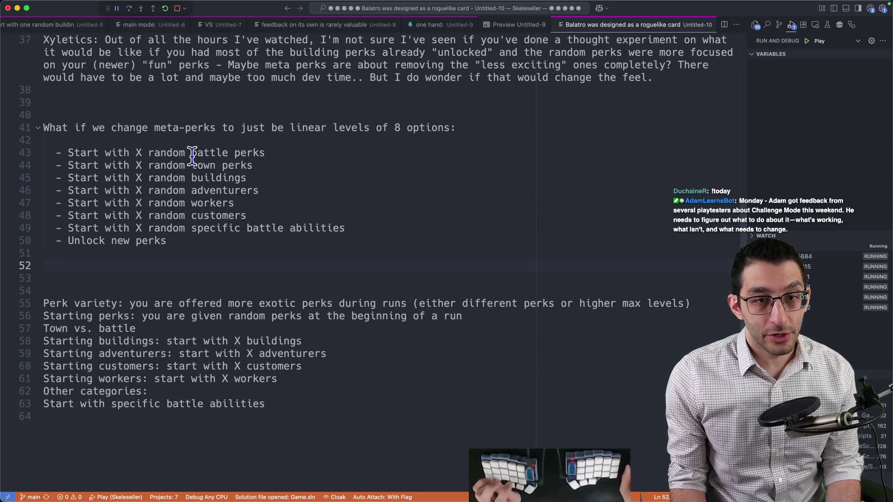
left_click_drag(193, 157, 281, 252)
left_click(267, 269)
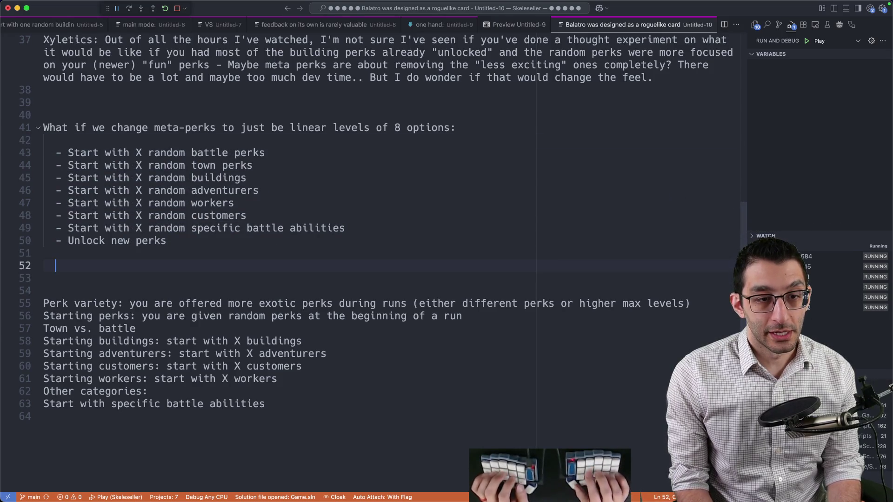
Write 'Starting with everything → you only have THREE things you can buy' with Treasure chests, Town perks, Battle perks and the sludge note
type("Starting with everything → ")
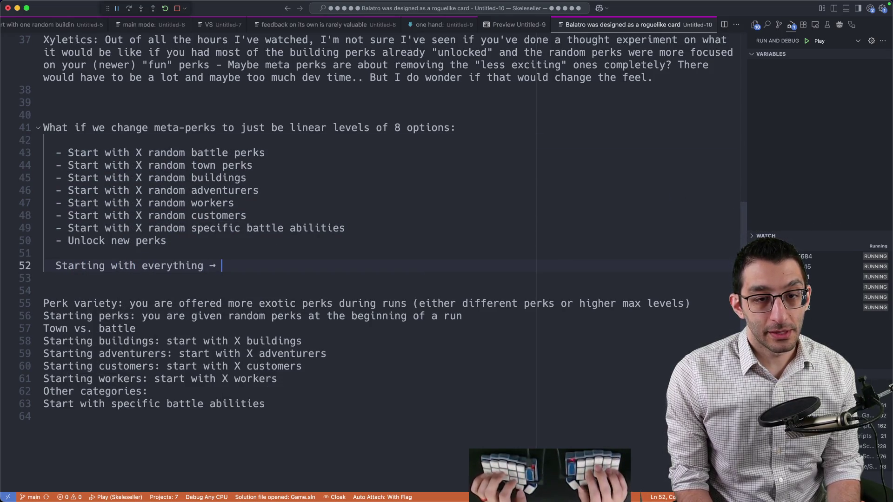
type("you onl")
type("y have")
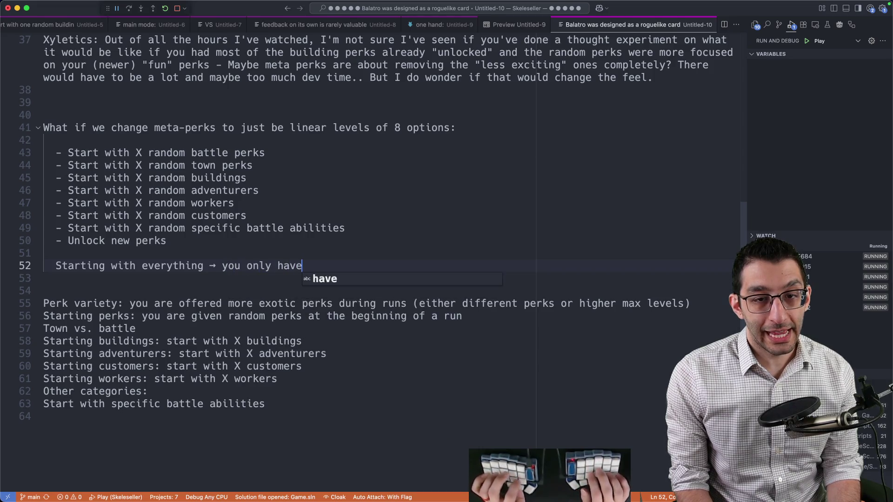
type(" THREE things you can buy")
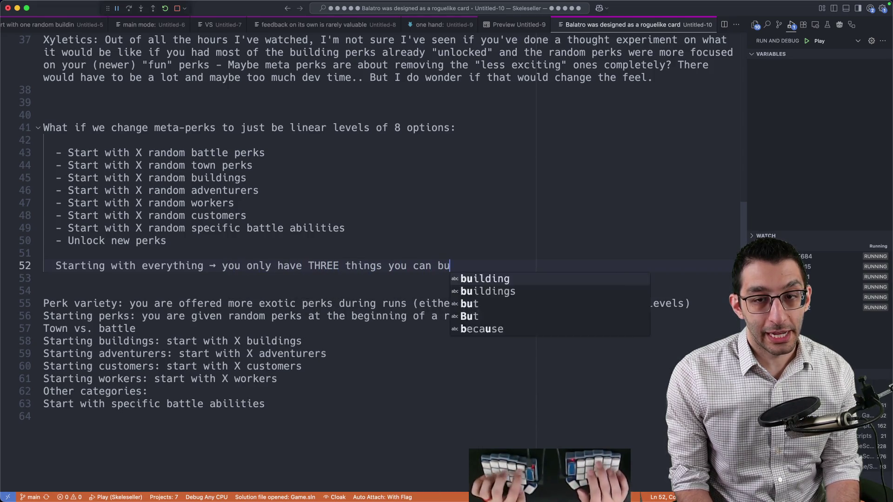
key("Return")
key("Tab")
type("Treasure chests")
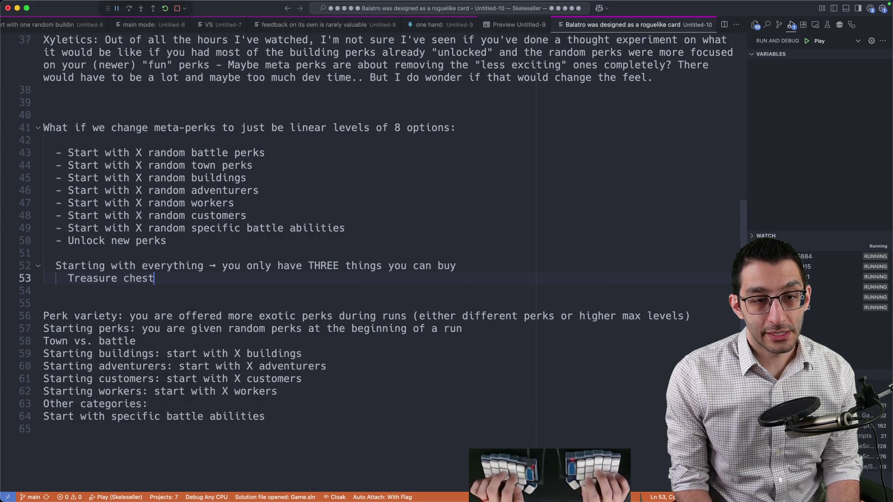
key("Return")
type("Town perks")
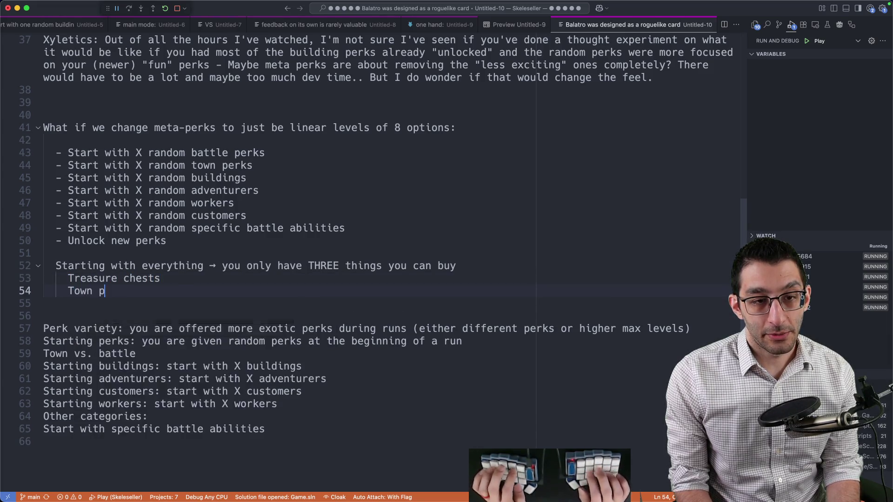
key("Return")
type("Battle perks")
key("Return")
key("Tab")
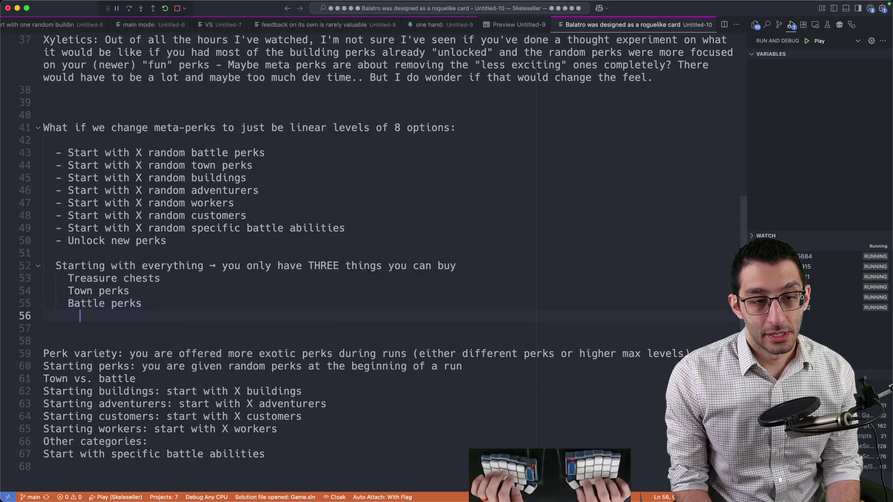
type("This is the only thing to spend sludge on")
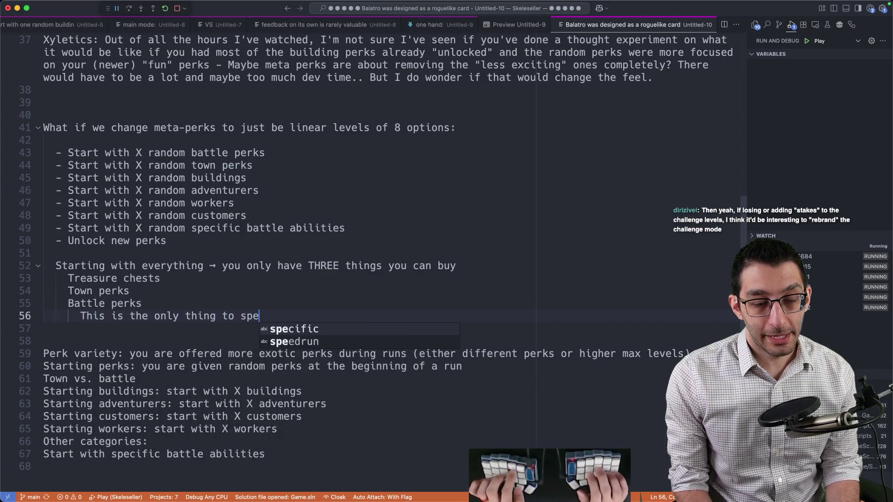
Review the three-purchase note and remove the trailing space after the sludge line
mouse_move(68, 303)
left_mouse_down()
mouse_move(169, 319)
mouse_move(404, 318)
left_mouse_up()
left_click_drag(58, 307, 380, 316)
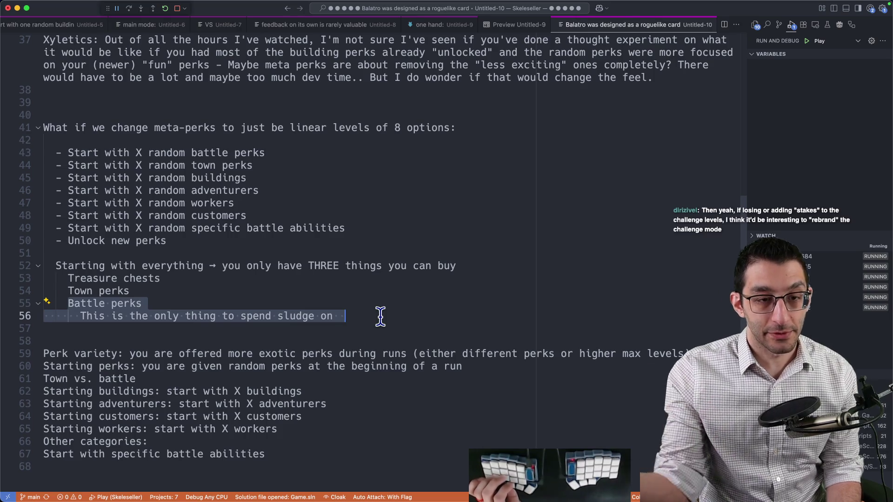
left_click_drag(71, 302, 358, 316)
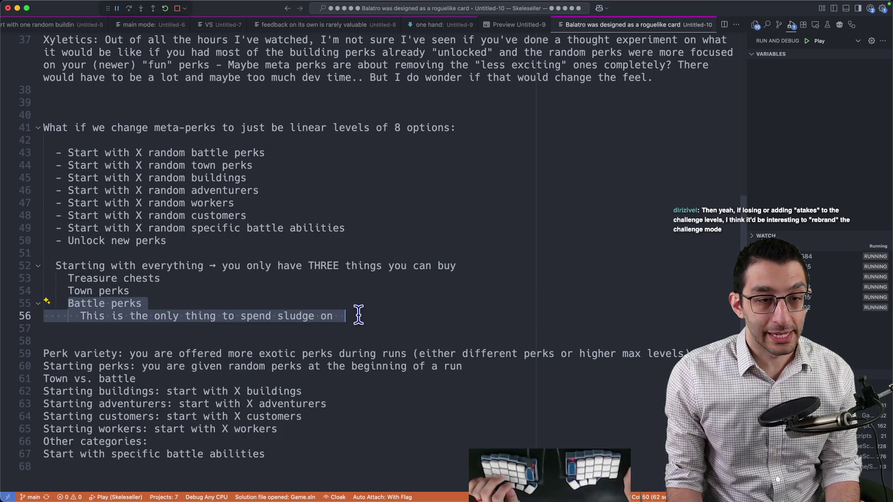
mouse_move(130, 291)
left_mouse_down()
mouse_move(61, 290)
mouse_move(68, 278)
mouse_move(193, 283)
left_mouse_up()
mouse_move(68, 290)
left_mouse_down()
mouse_move(149, 290)
mouse_move(6, 278)
left_mouse_up()
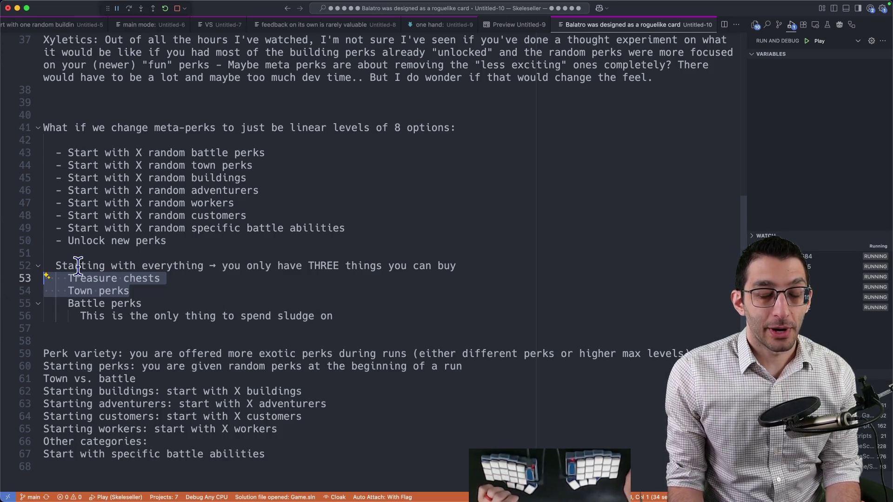
mouse_move(78, 266)
left_mouse_down()
mouse_move(79, 279)
mouse_move(409, 315)
left_mouse_up()
left_click(409, 315)
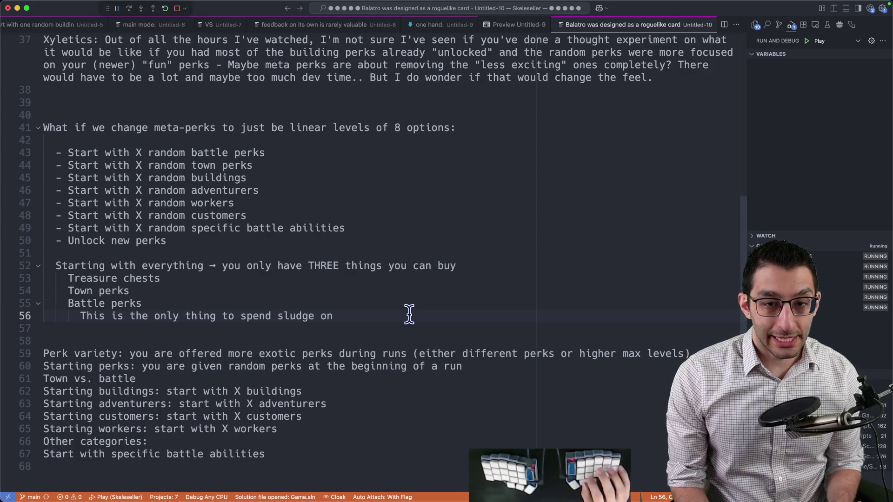
key("BackSpace")
key("shift+Up")
key("shift+Up")
key("shift+Up")
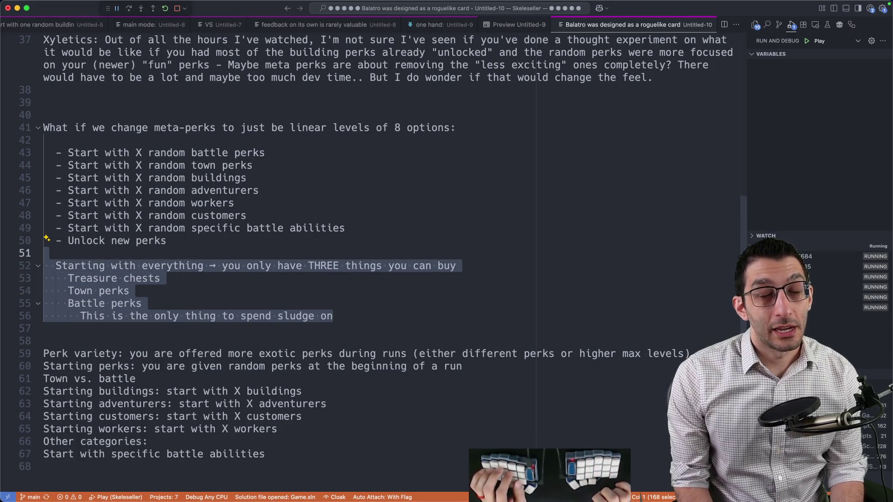
left_click(399, 318)
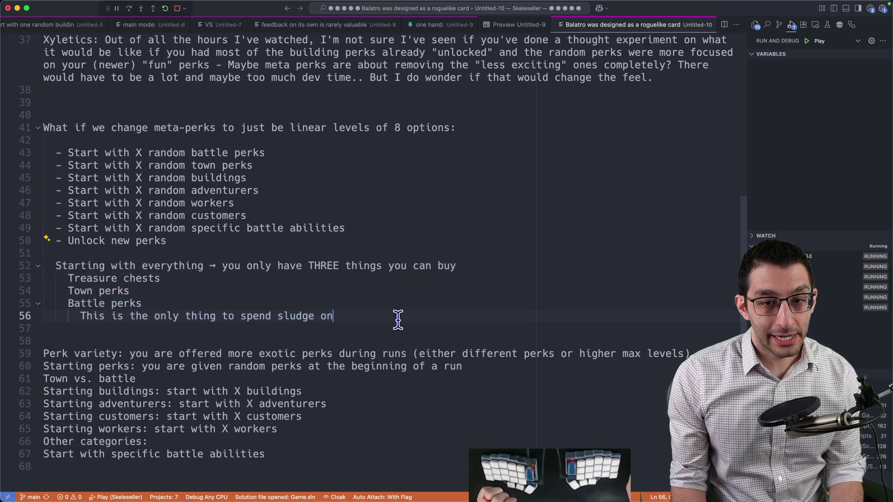
Begin a new line below the note reading 'every run eventually can…'
key("Return")
key("Return")
key("Return")
type("ev")
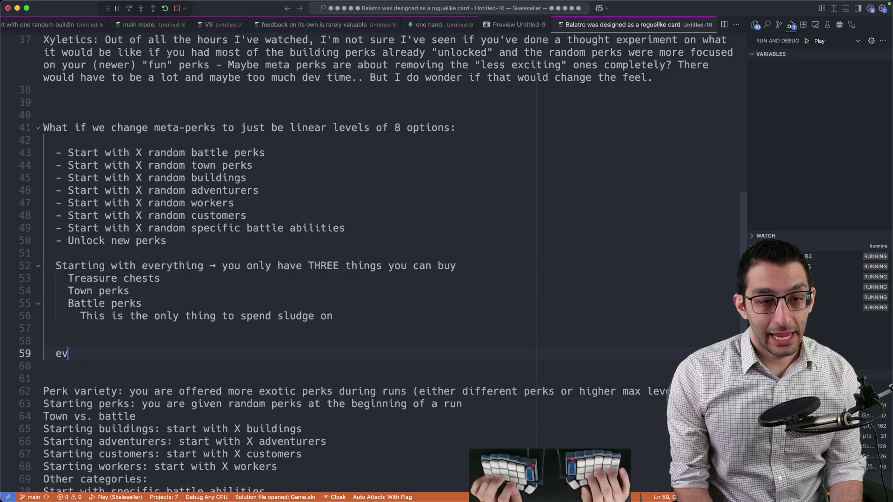
type("ueery run ever")
key("BackSpace")
type("nt")
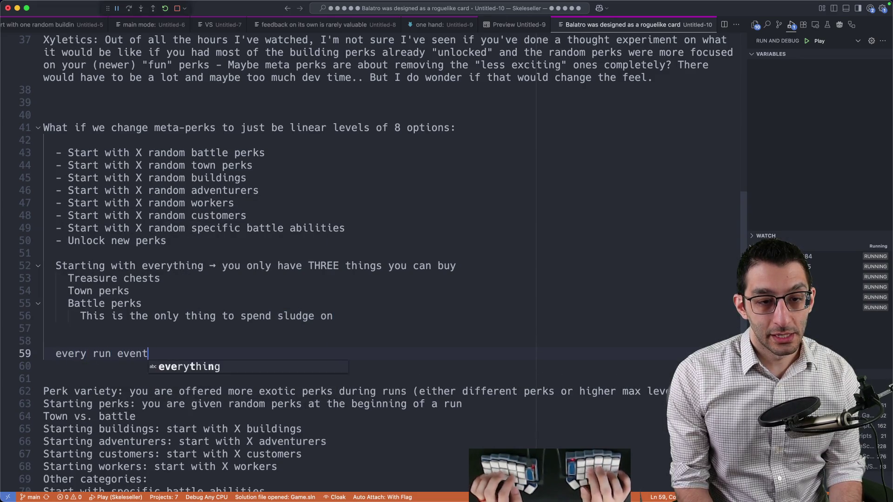